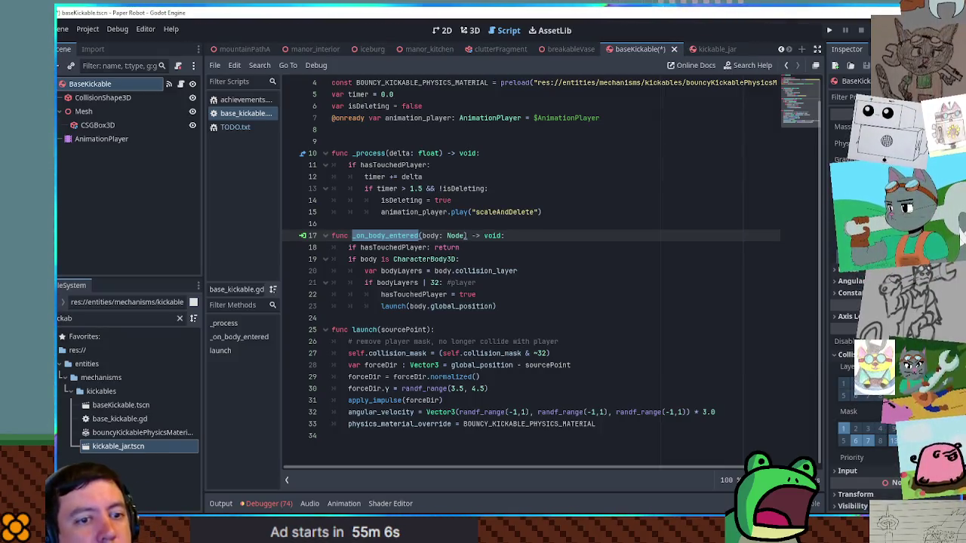
Move past the kickable_jar and baseKickable tabs to the manor_kitchen scene in the 3D editor
left_click(702, 49)
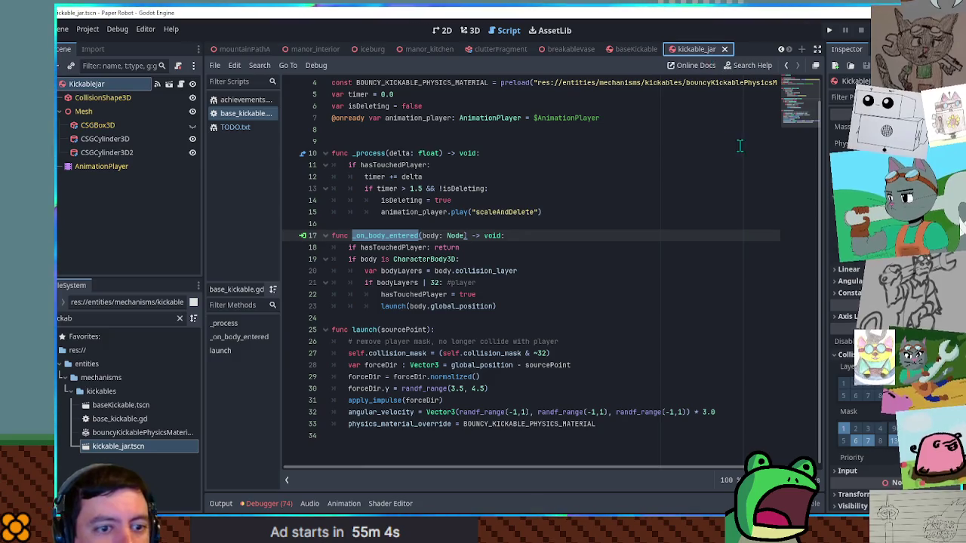
left_click(636, 49)
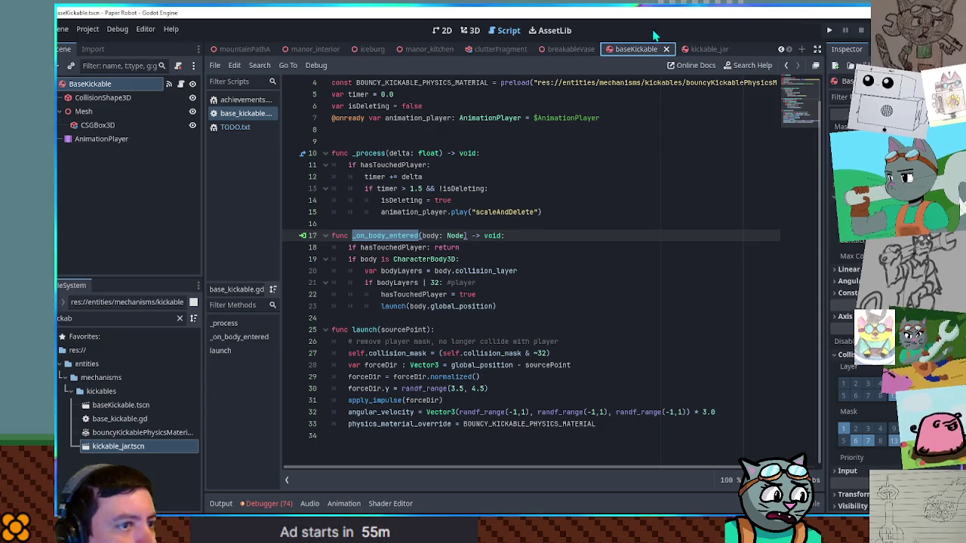
left_click(424, 50)
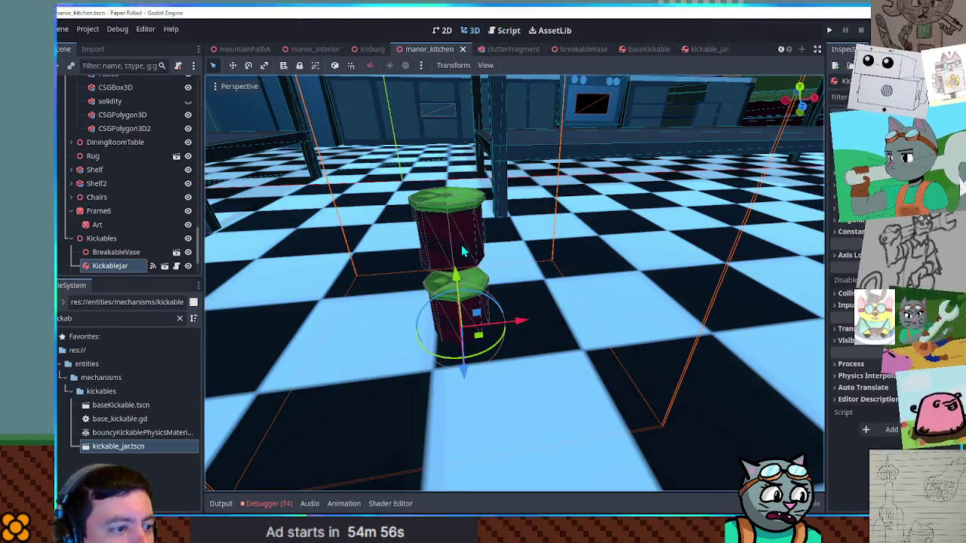
Duplicate the KickableJar with Ctrl+D several times and spread the copies beside the original
key("ctrl+d")
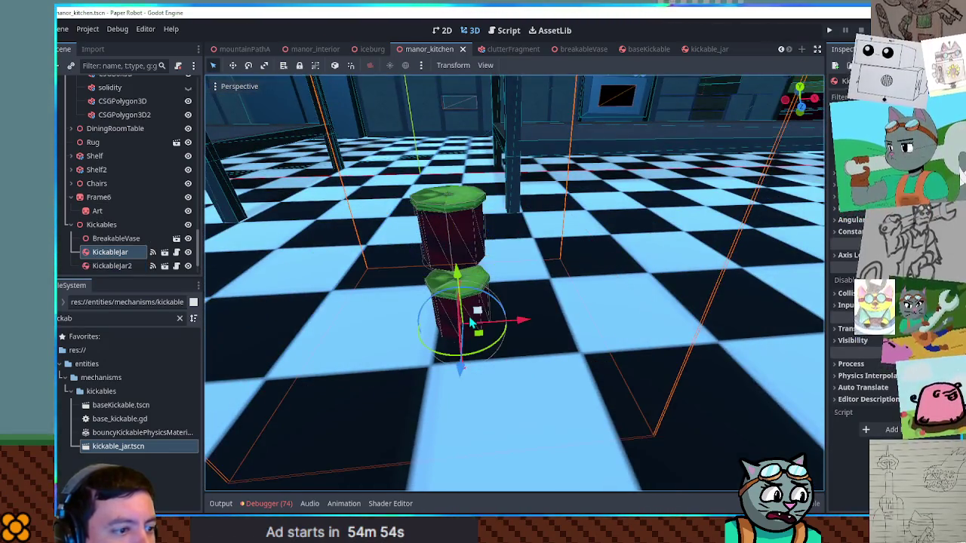
key("ctrl+d")
left_click_drag(520, 293, 695, 293)
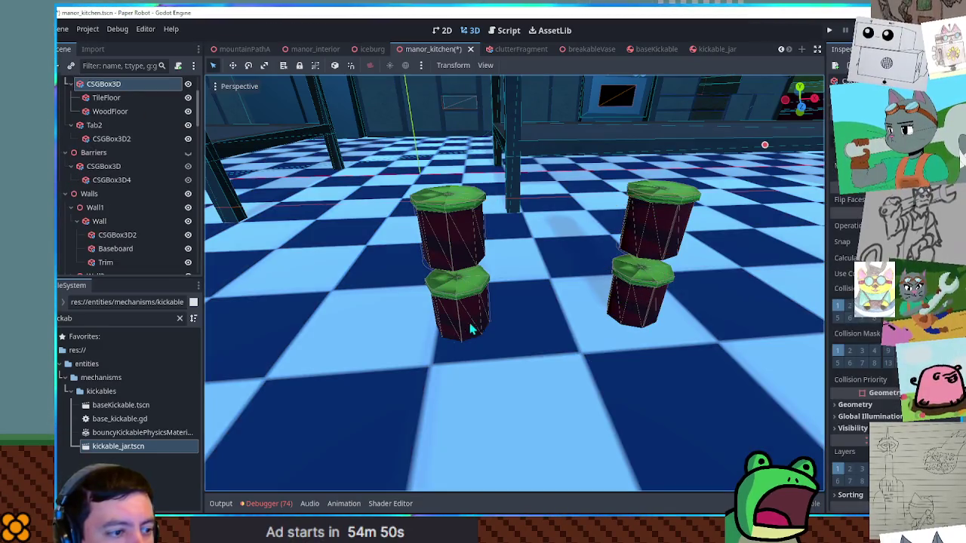
left_click(466, 308)
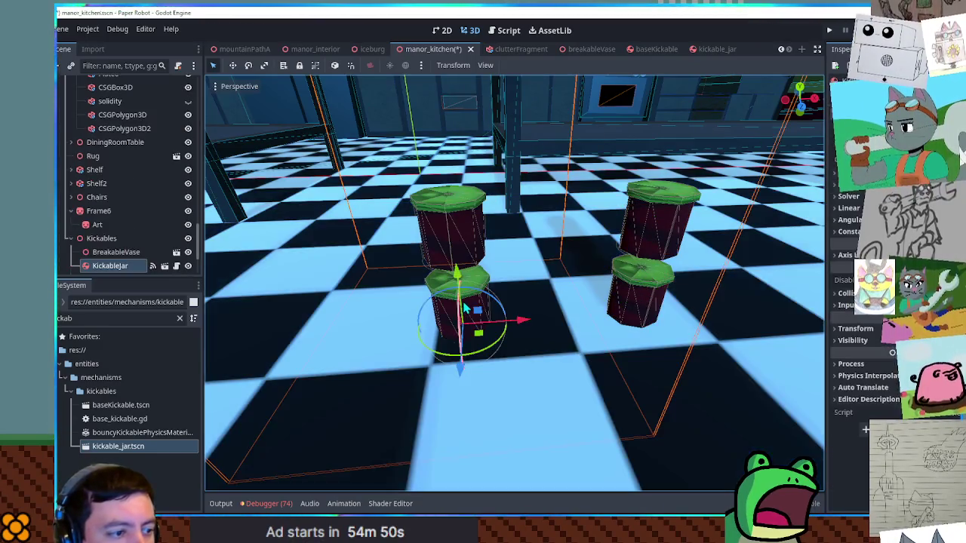
key("ctrl+d")
mouse_move(489, 341)
left_mouse_down()
mouse_move(554, 358)
mouse_move(596, 306)
left_mouse_up()
key("ctrl+d")
Drag the seven jars into a tight floor cluster, then save manor_kitchen and playtest it with F6
left_click(666, 262)
left_click_drag(666, 261, 637, 259)
left_click_drag(464, 257, 521, 278)
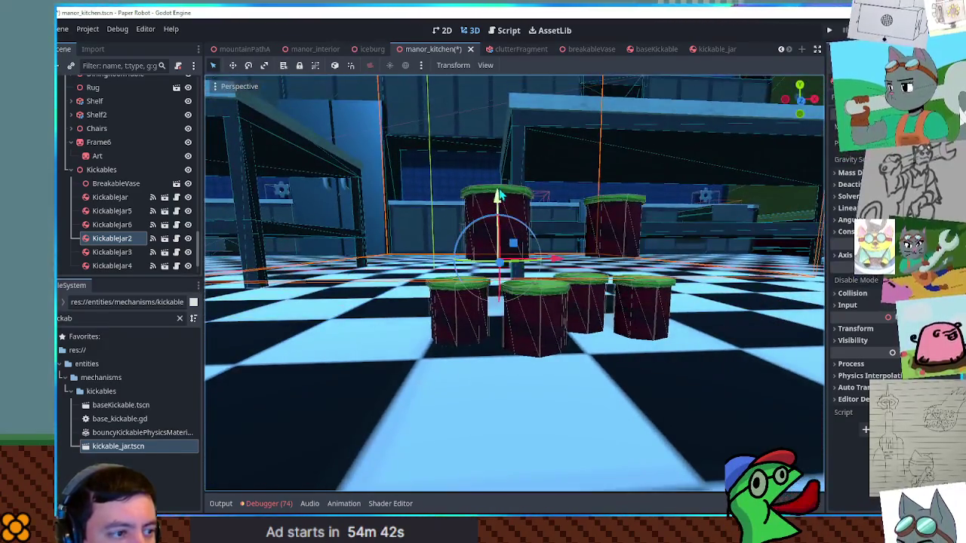
left_click_drag(513, 219, 514, 246)
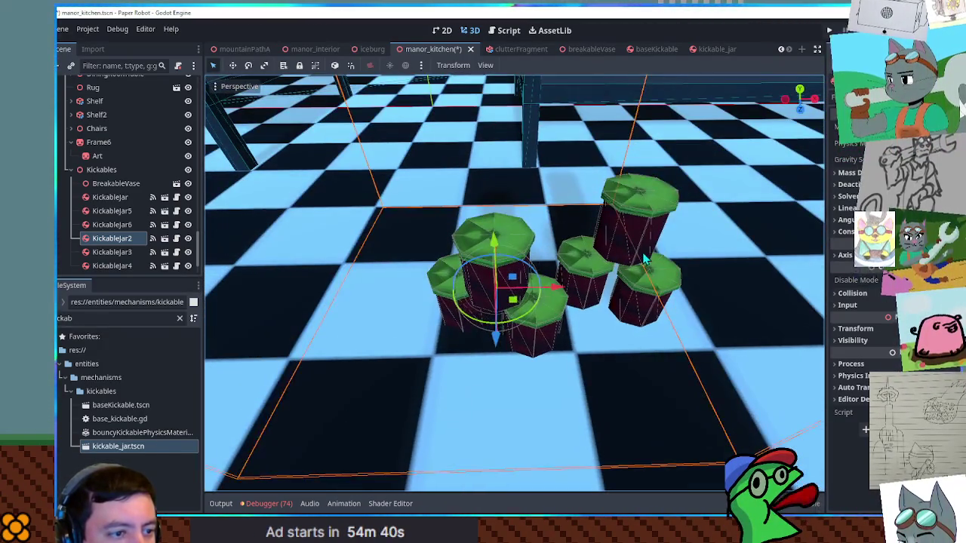
left_click(645, 259)
left_click_drag(646, 259, 649, 275)
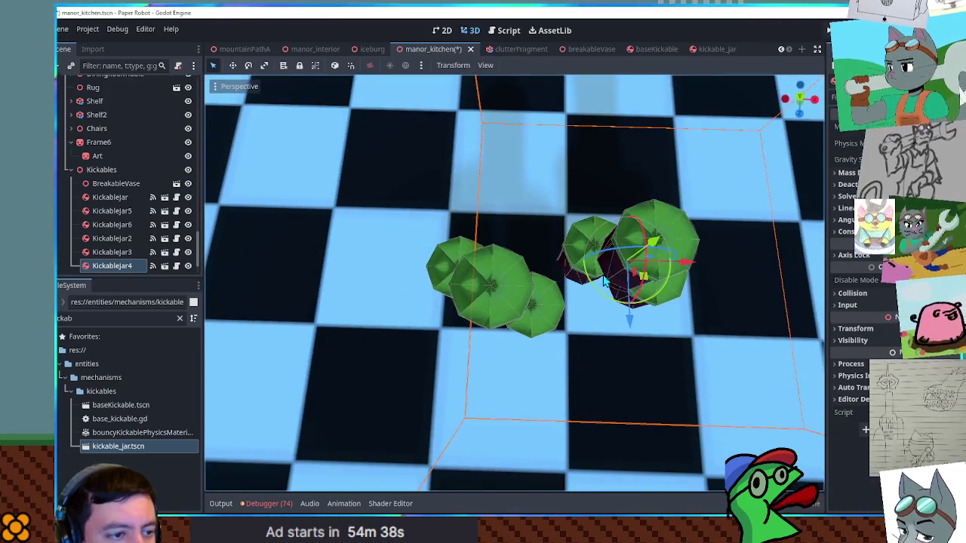
left_click(571, 272)
left_click_drag(600, 281, 606, 349)
key("ctrl+s")
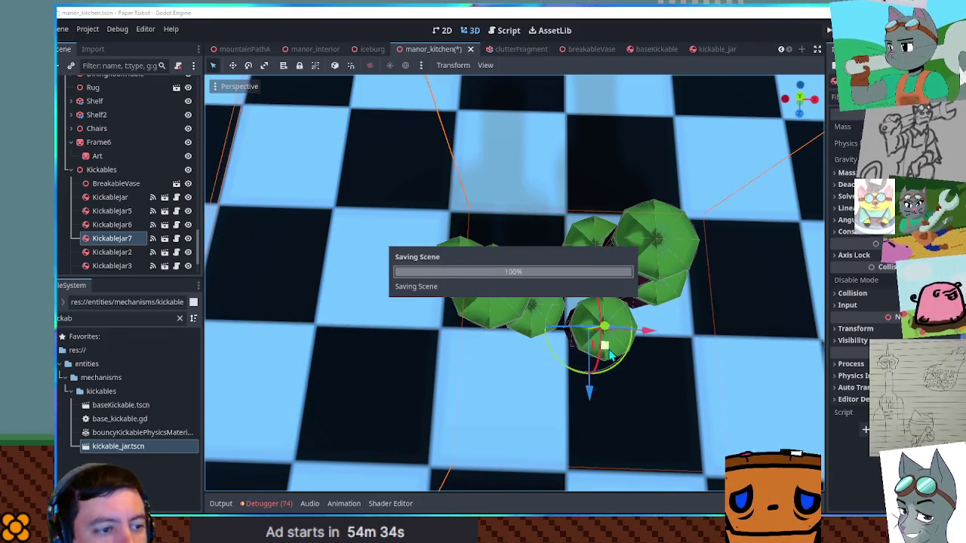
key("F6")
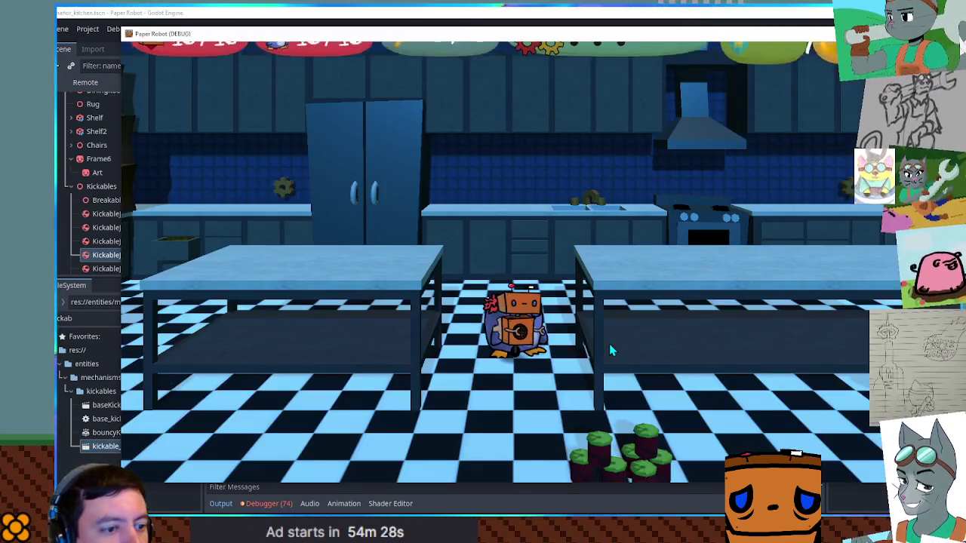
key("Right")
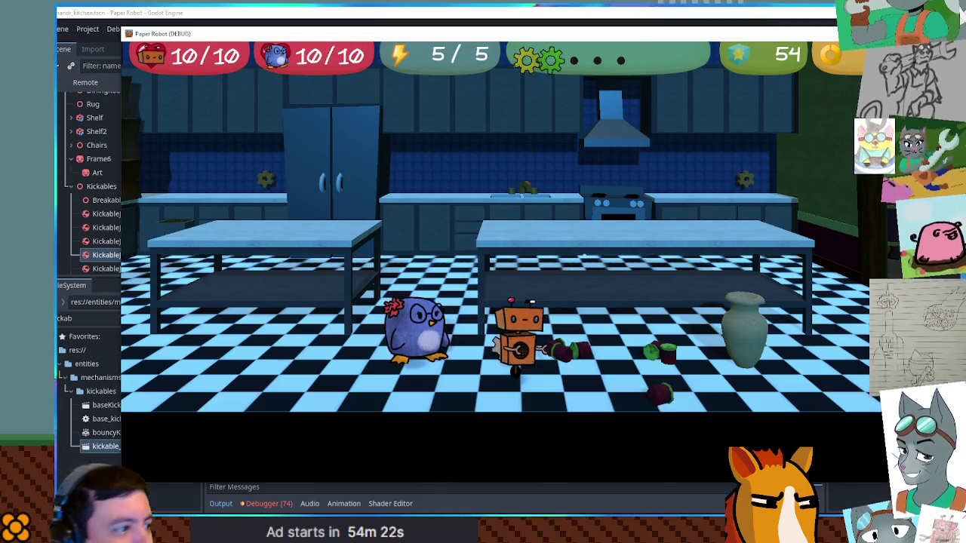
key("F8")
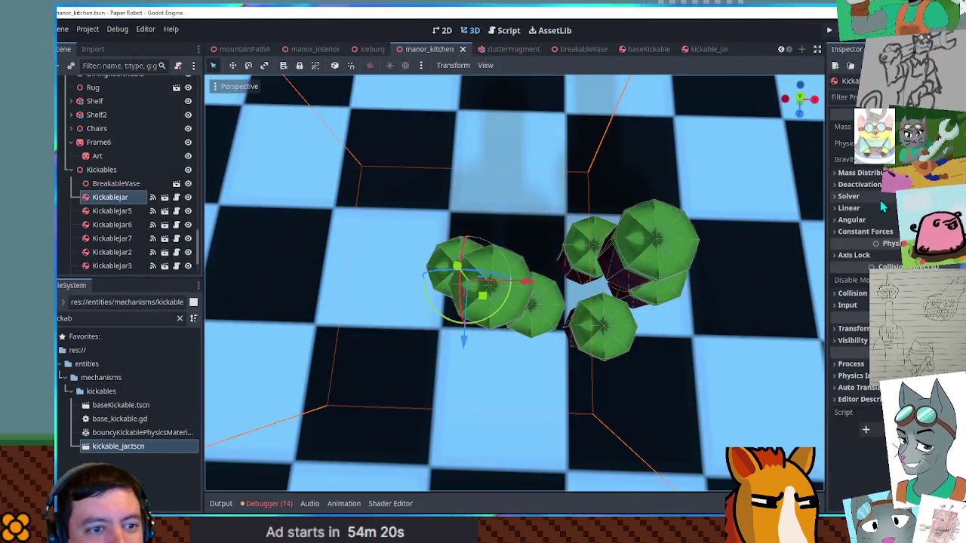
scroll(121, 261, "down", 1)
left_click(121, 256, "shift")
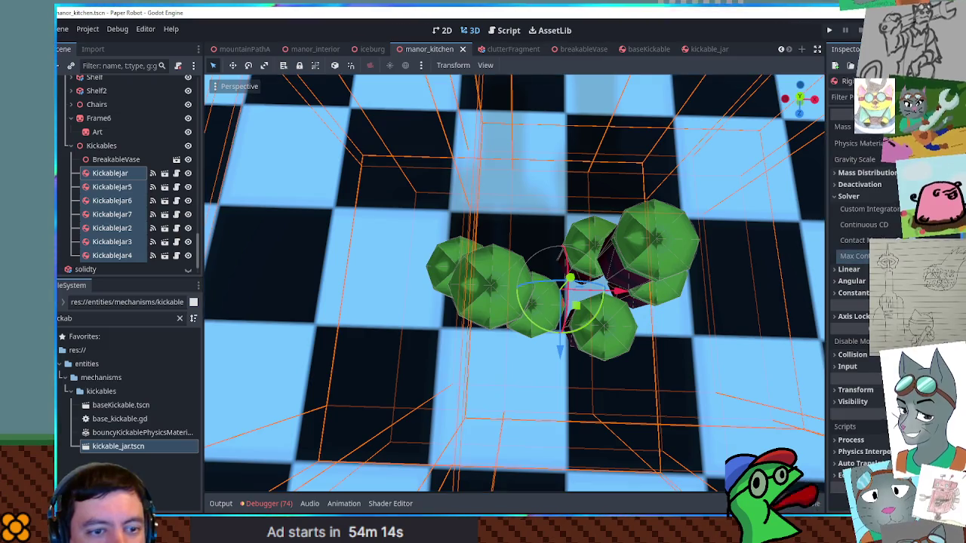
key("ctrl+s")
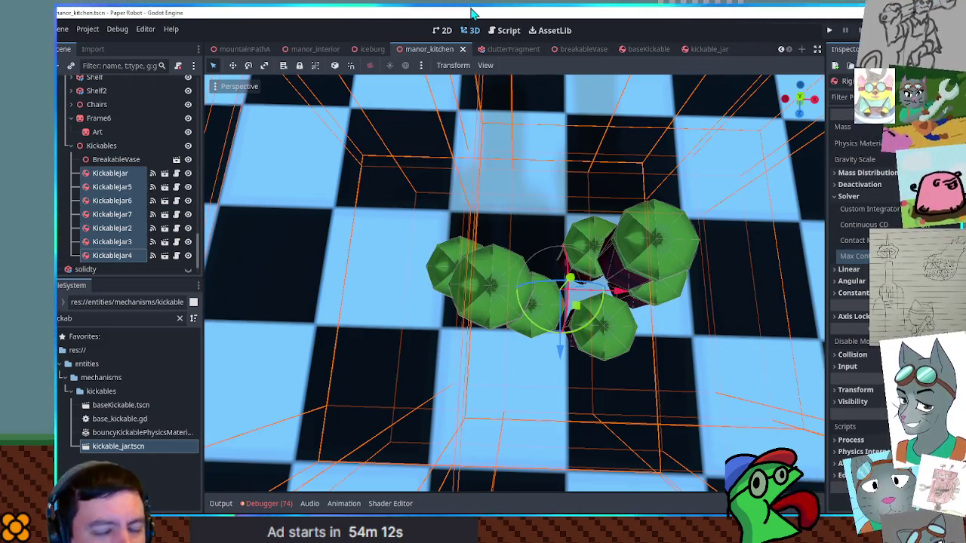
key("F5")
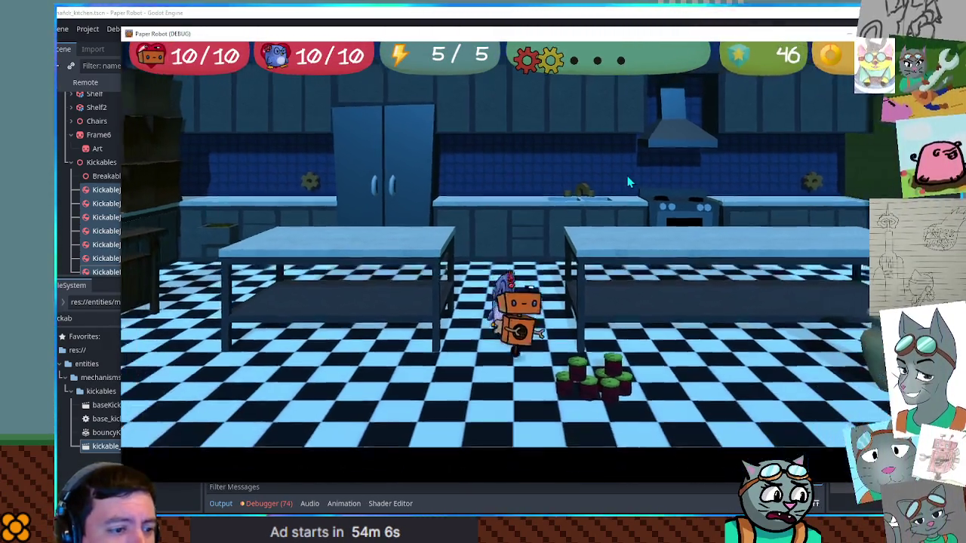
key("a")
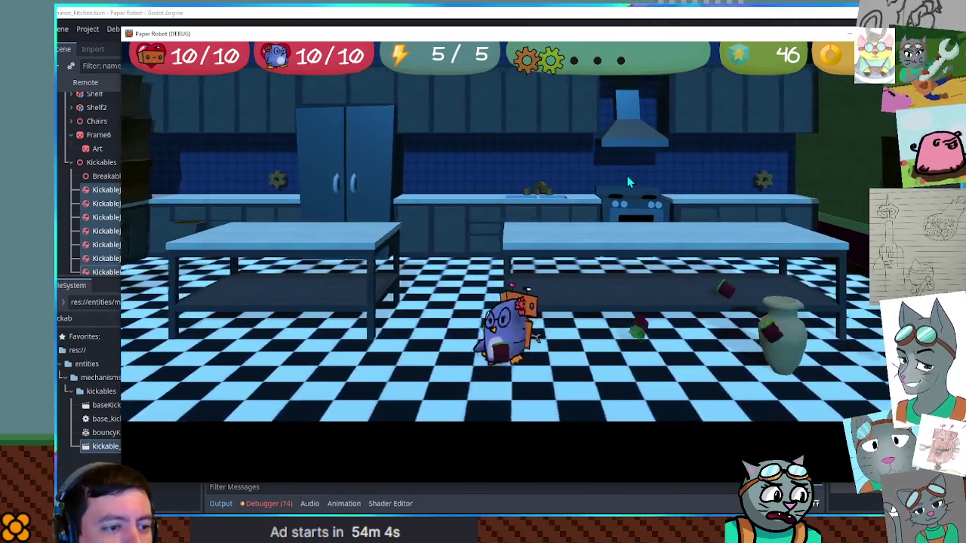
key("w")
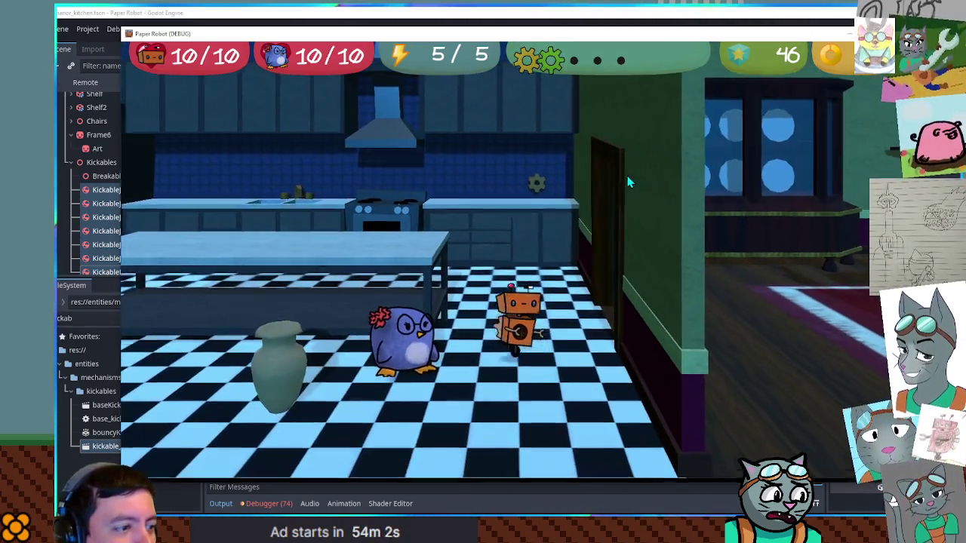
key("a")
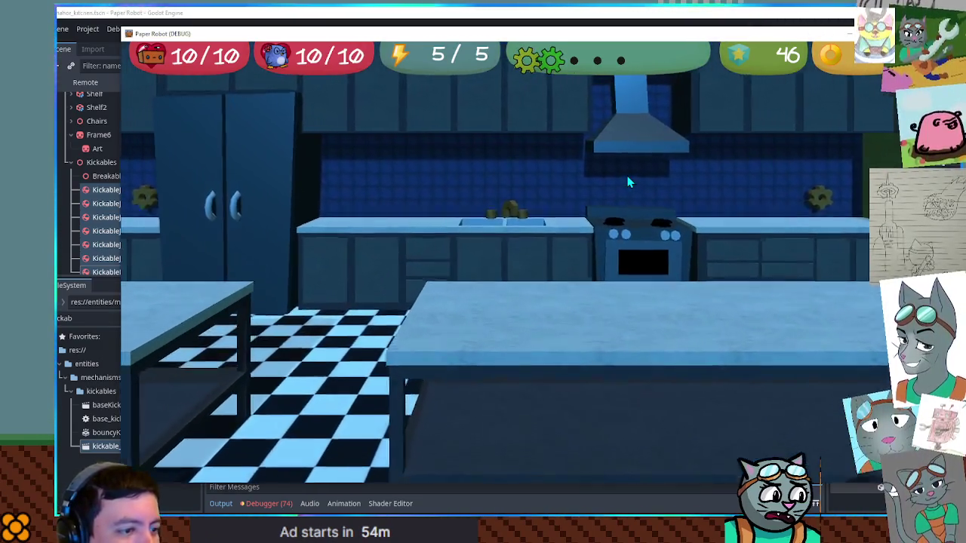
key("w")
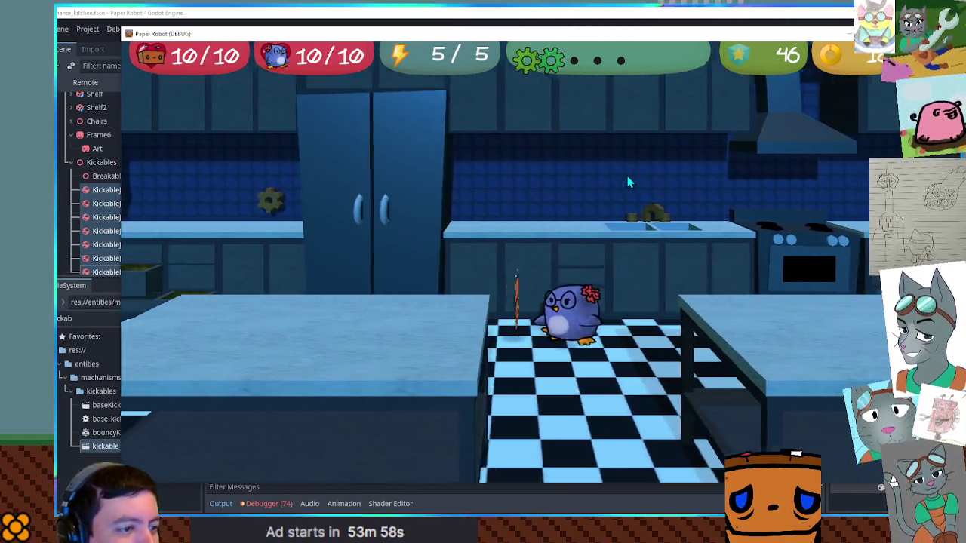
key("s")
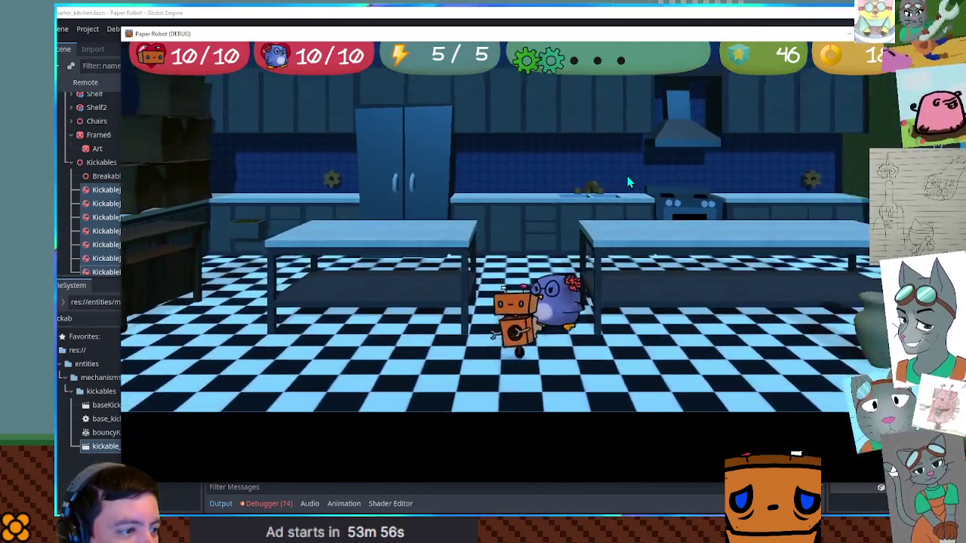
key("d")
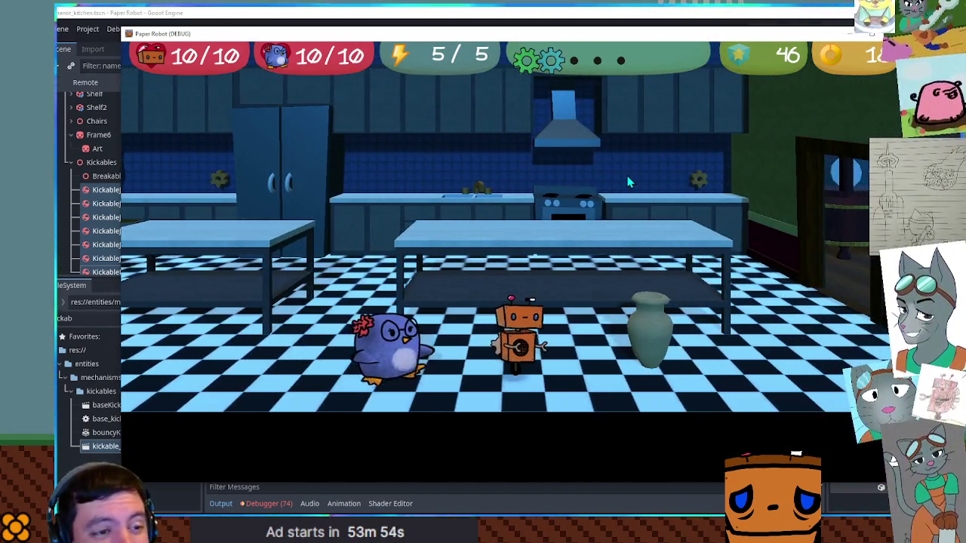
key("d")
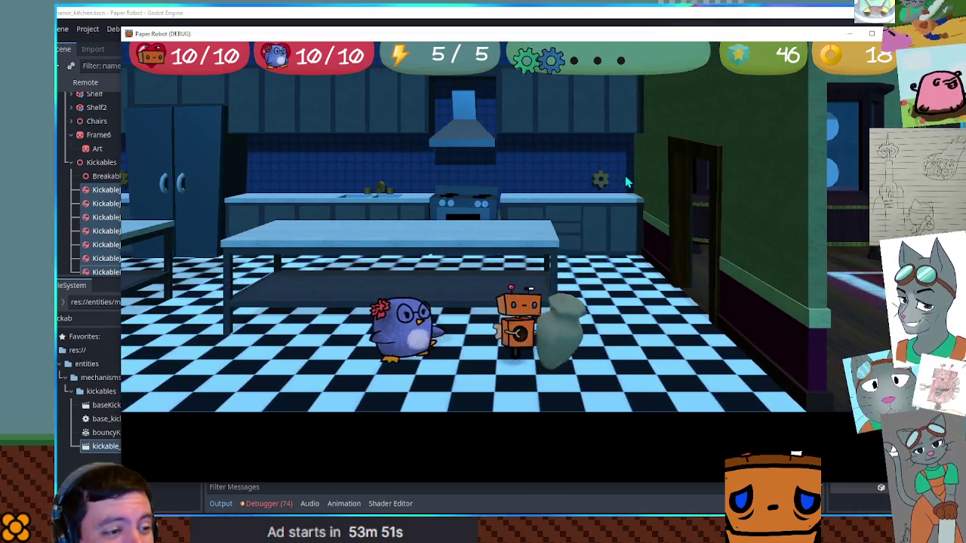
key("s")
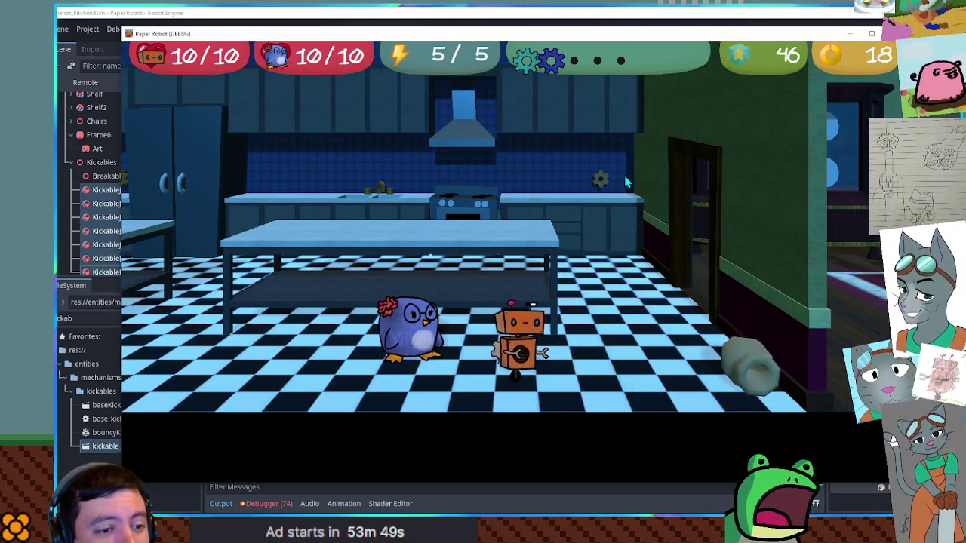
left_click(893, 34)
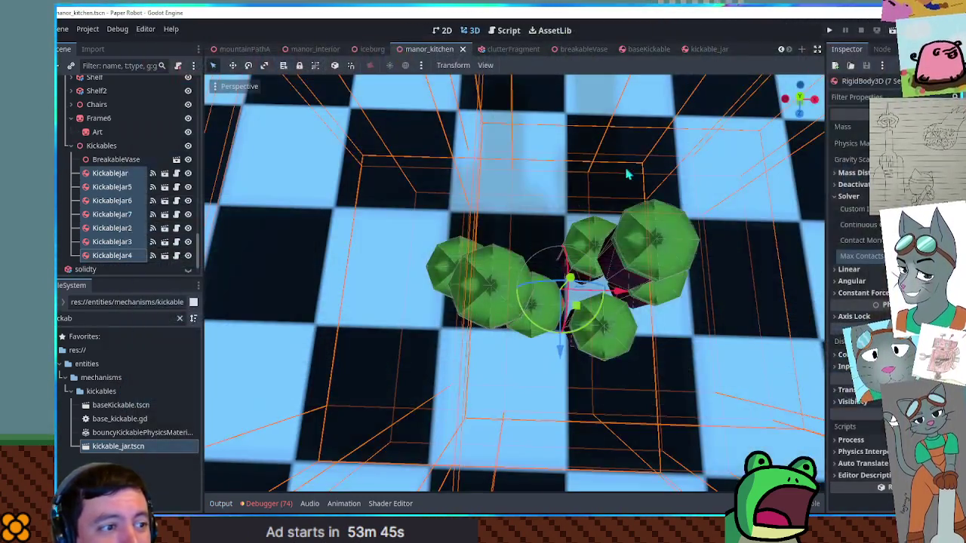
Move the jar group over to the kitchen island and raise it onto the counter top
scroll(551, 192, "down", 5)
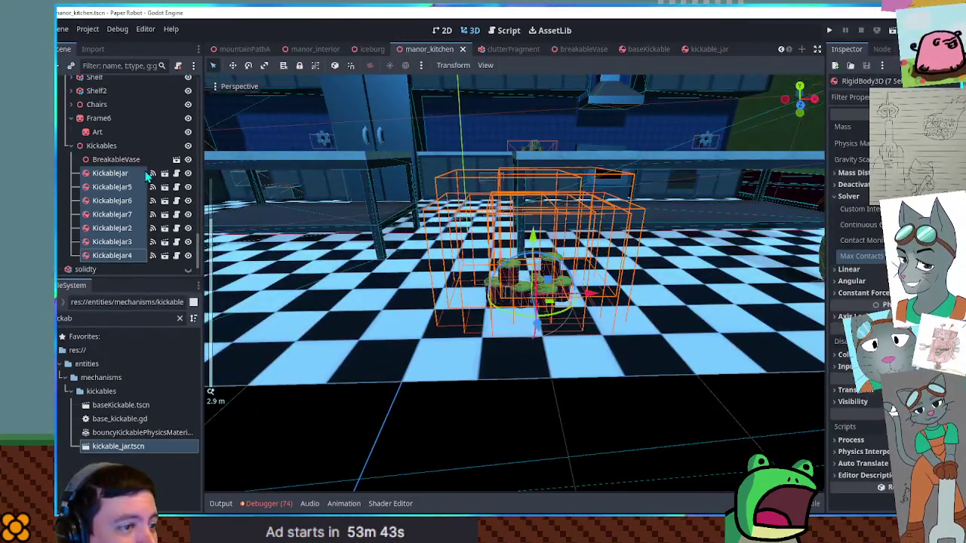
scroll(518, 257, "down", 4)
mouse_move(517, 257)
left_mouse_down()
mouse_move(408, 230)
mouse_move(411, 245)
left_mouse_up()
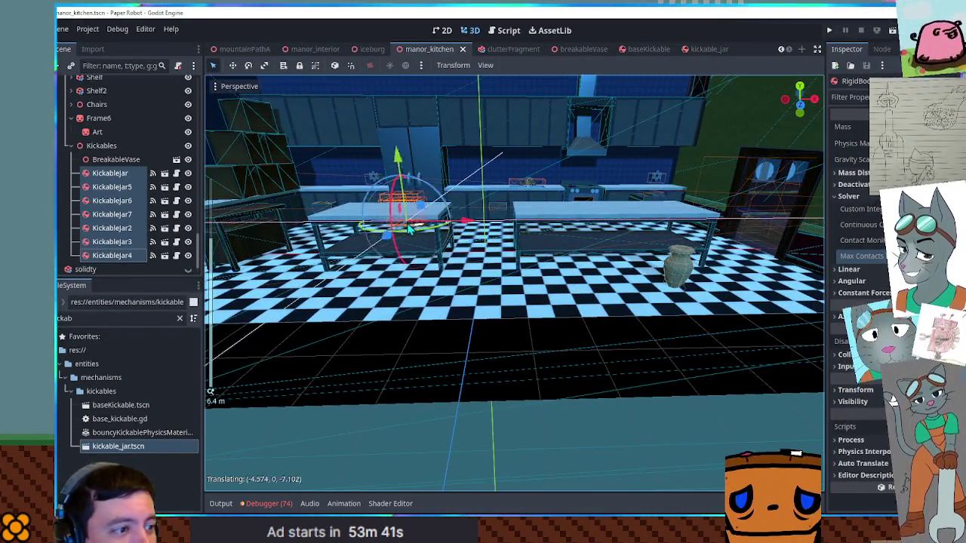
key("f")
mouse_move(505, 226)
left_mouse_down()
mouse_move(513, 208)
mouse_move(519, 219)
left_mouse_up()
right_click(527, 232)
mouse_move(523, 376)
left_mouse_down()
mouse_move(527, 219)
mouse_move(516, 200)
left_mouse_up()
In Front view, lower the two upper jars so they rest on the row below
key("KP_1")
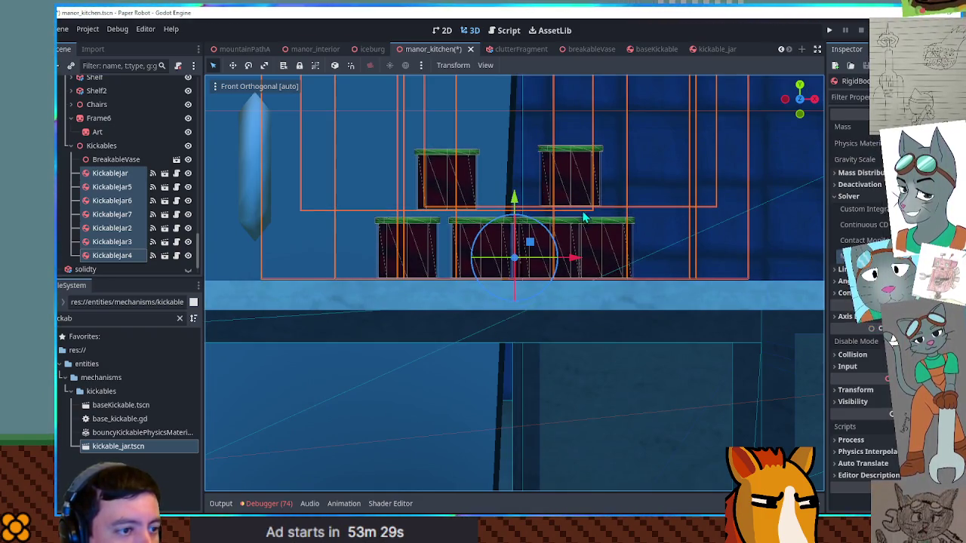
left_click(610, 308)
left_click(570, 188)
left_click_drag(580, 156, 577, 160)
left_click(432, 176)
left_click_drag(446, 154, 446, 160)
left_click(632, 307)
left_click_drag(610, 254, 552, 261)
Select KickableJar, KickableJar2 and KickableJar5 in the table cluster
scroll(574, 246, "down", 6)
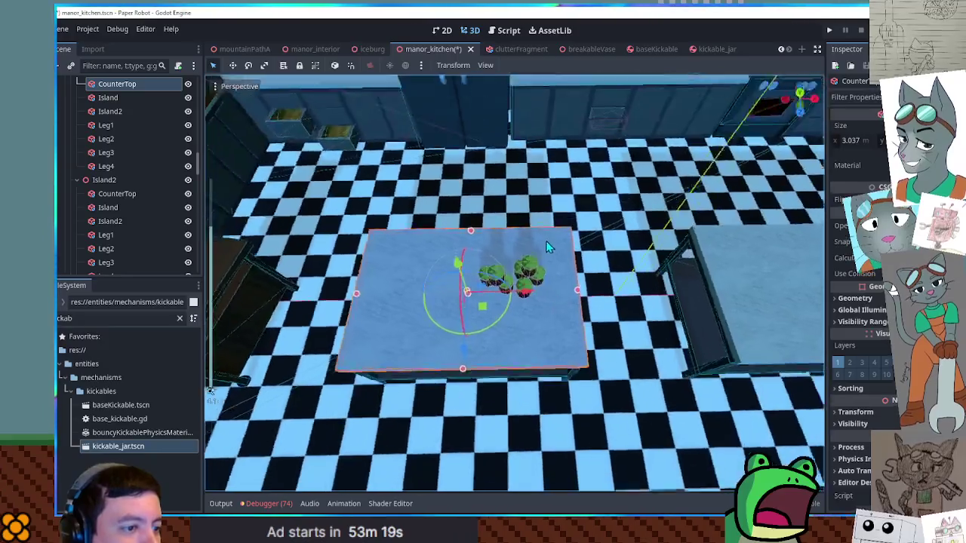
left_click_drag(548, 248, 529, 226)
scroll(468, 265, "up", 4)
left_click(441, 271)
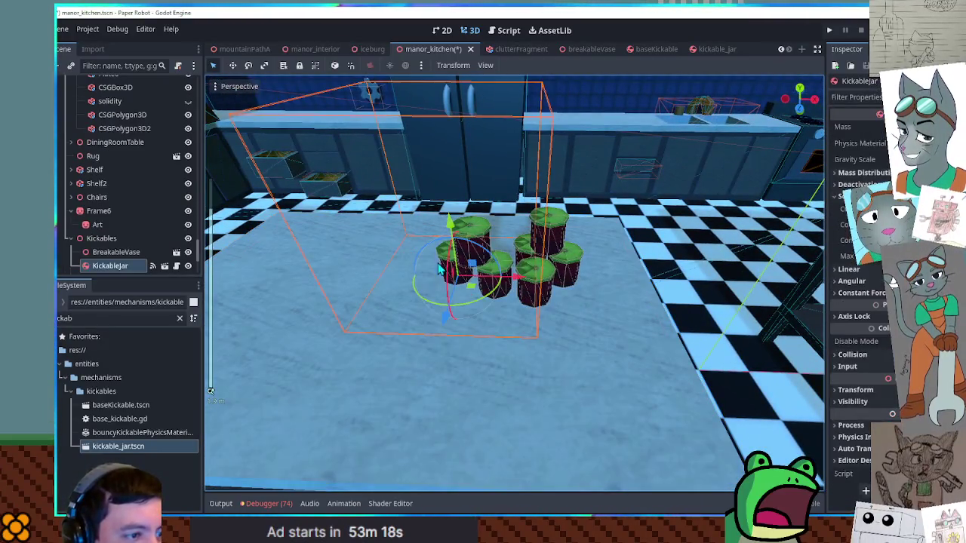
left_click(482, 238)
left_click(498, 280)
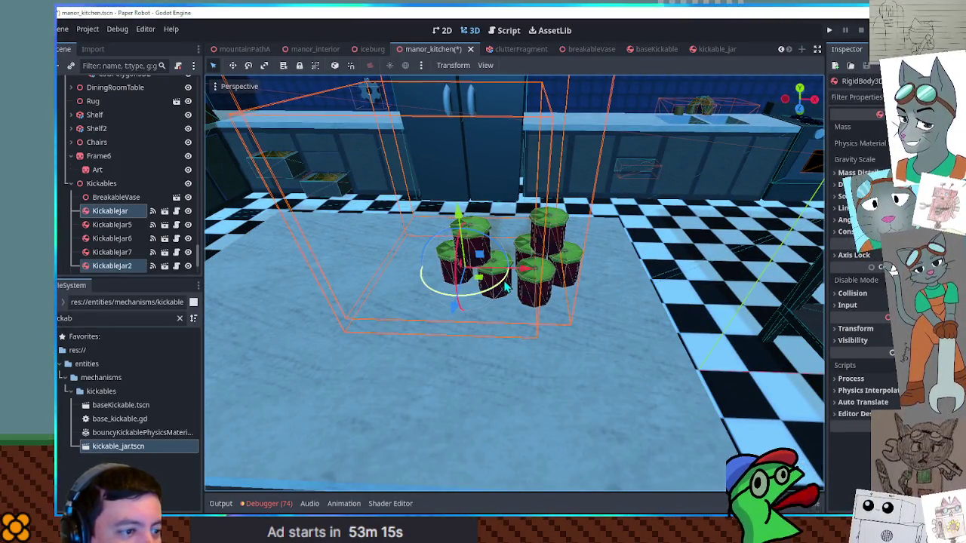
left_click(494, 278, "shift")
scroll(498, 279, "down", 3)
scroll(510, 301, "up", 2)
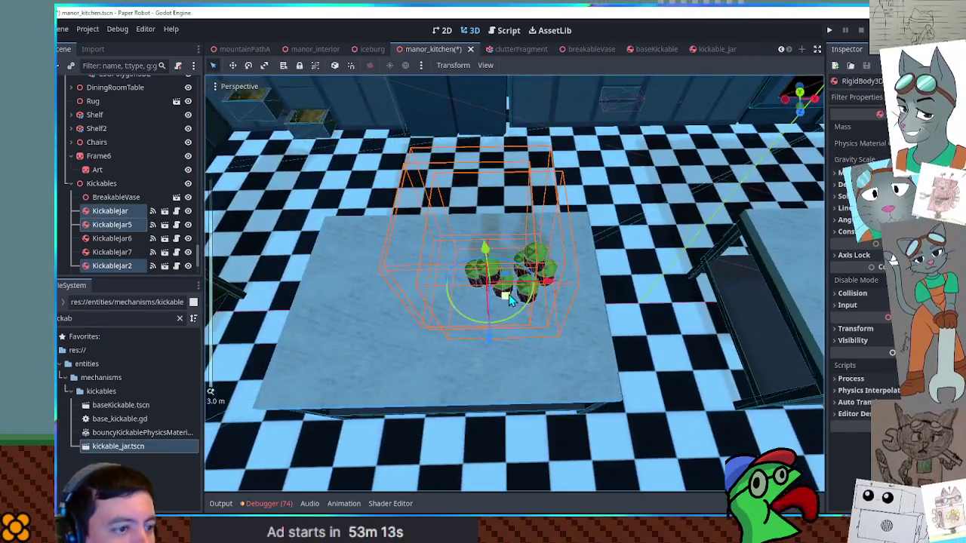
scroll(509, 301, "down", 3)
Duplicate the three jars and move the copies onto the back kitchen counter
key("ctrl+d")
mouse_move(516, 277)
left_mouse_down()
mouse_move(553, 130)
mouse_move(597, 99)
mouse_move(608, 104)
left_mouse_up()
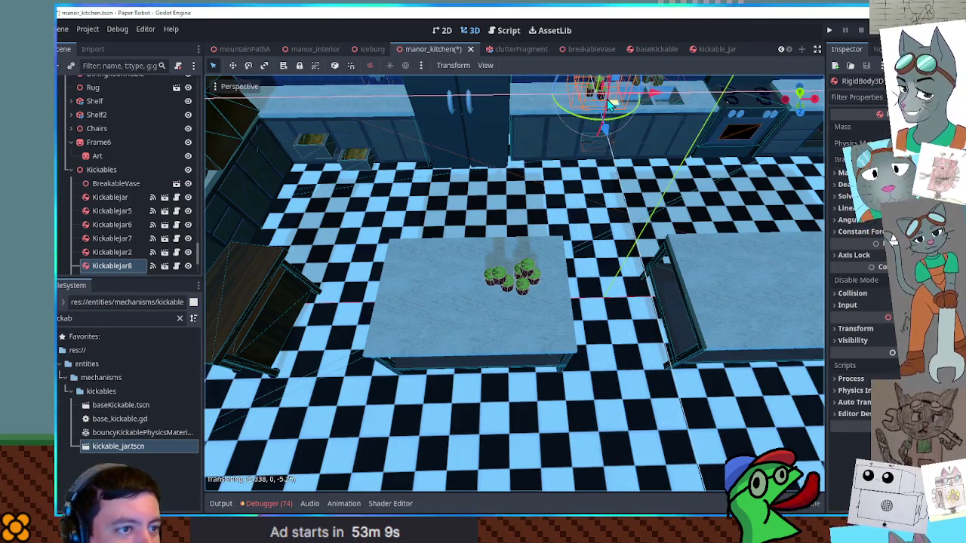
scroll(511, 230, "down", 4)
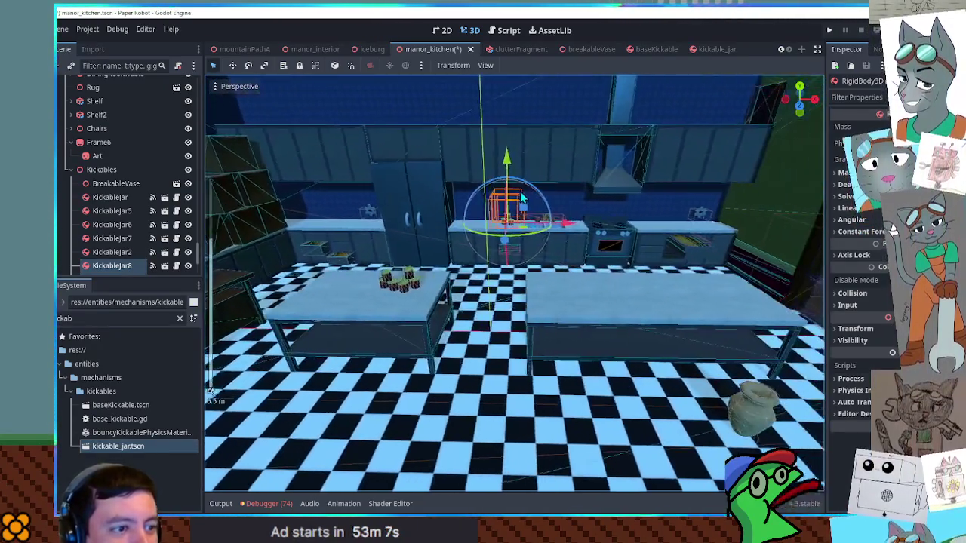
left_click_drag(510, 230, 496, 279)
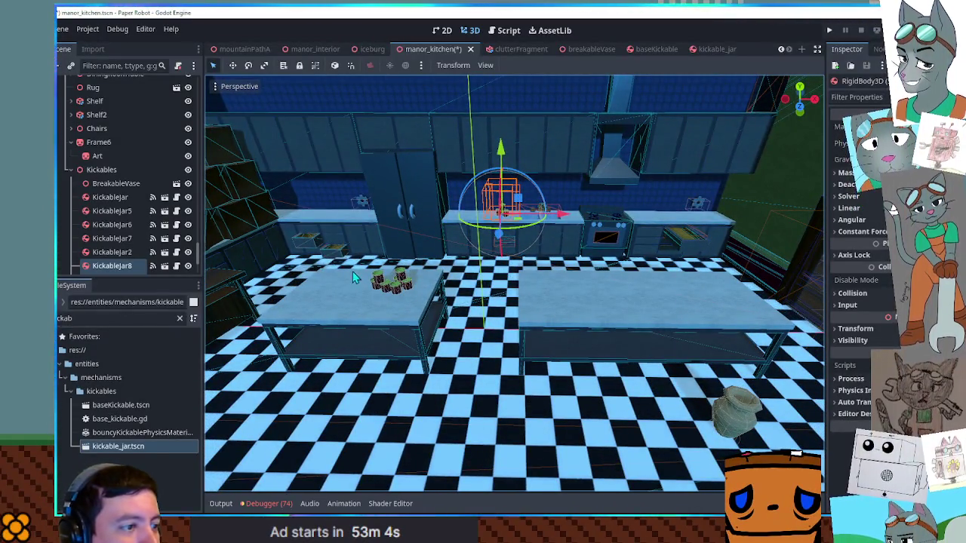
scroll(113, 222, "down", 3)
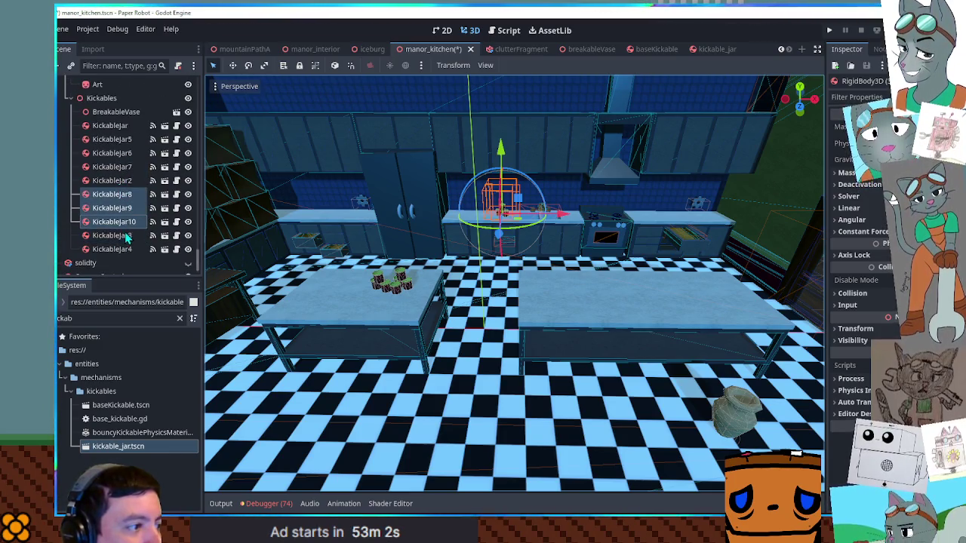
left_click_drag(122, 237, 121, 254)
Duplicate the three counter jars and raise the copies above the wall cabinets in Front view
key("ctrl+d")
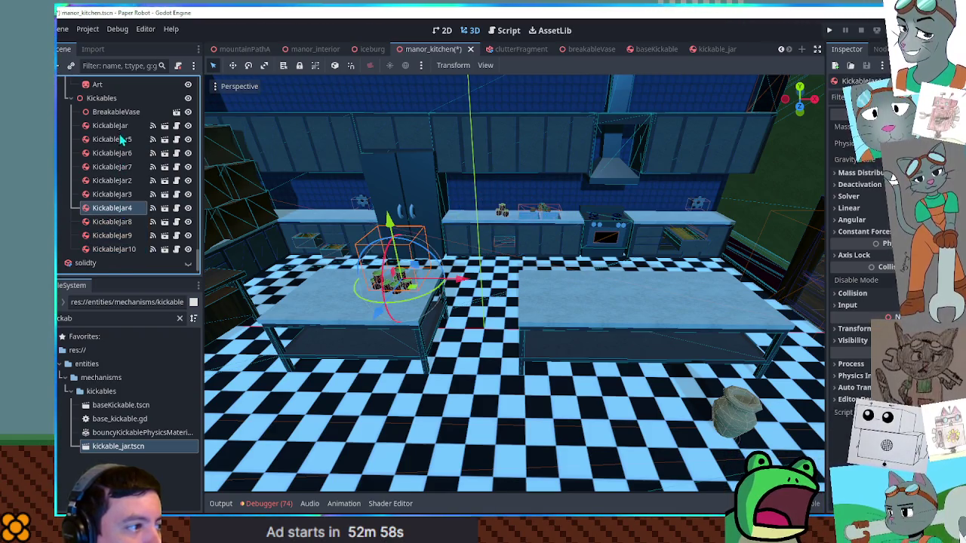
key("KP_1")
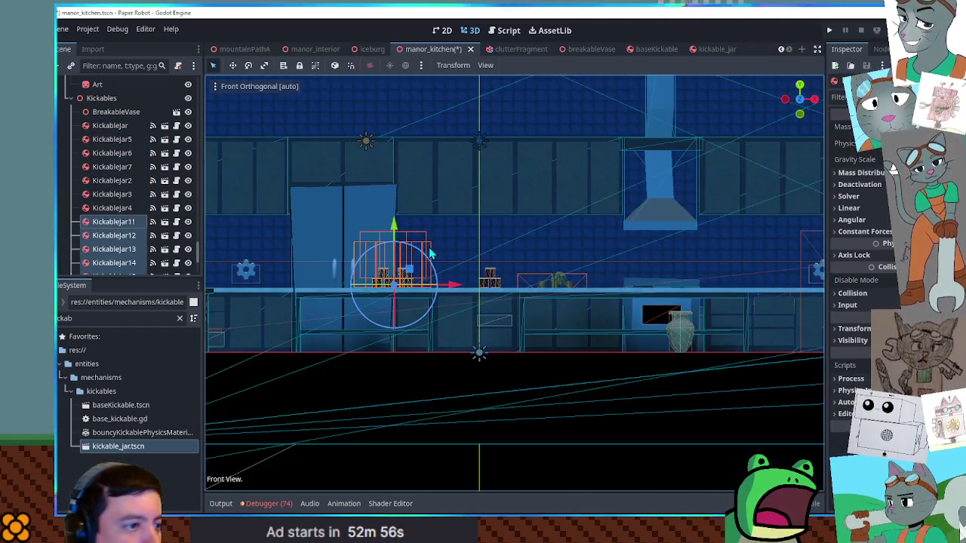
mouse_move(391, 227)
left_mouse_down()
mouse_move(411, 79)
mouse_move(422, 79)
left_mouse_up()
key("f")
left_click_drag(429, 131, 600, 301)
In Top view, push the copies back onto the cabinet tops, then open the kickable_jar scene
key("KP_7")
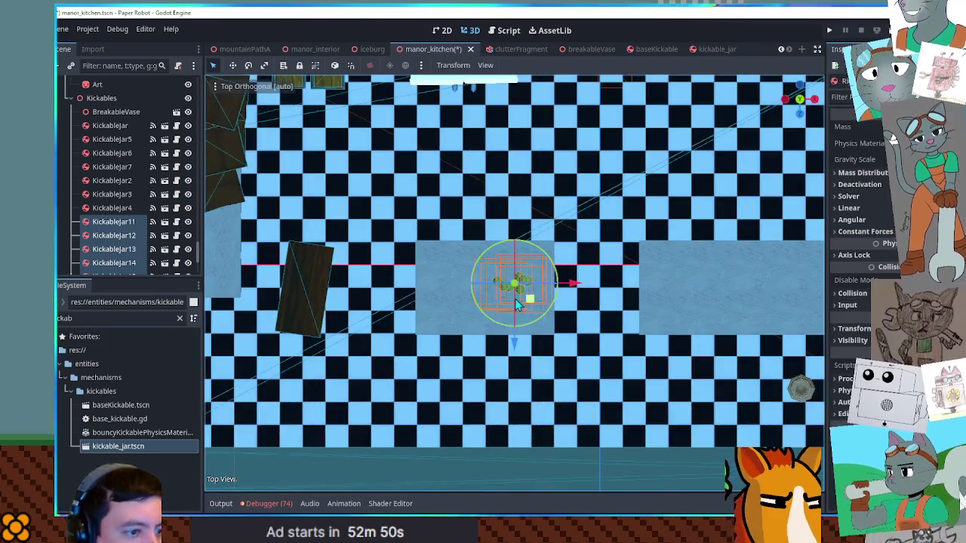
scroll(572, 276, "down", 2)
left_click_drag(515, 310, 526, 218)
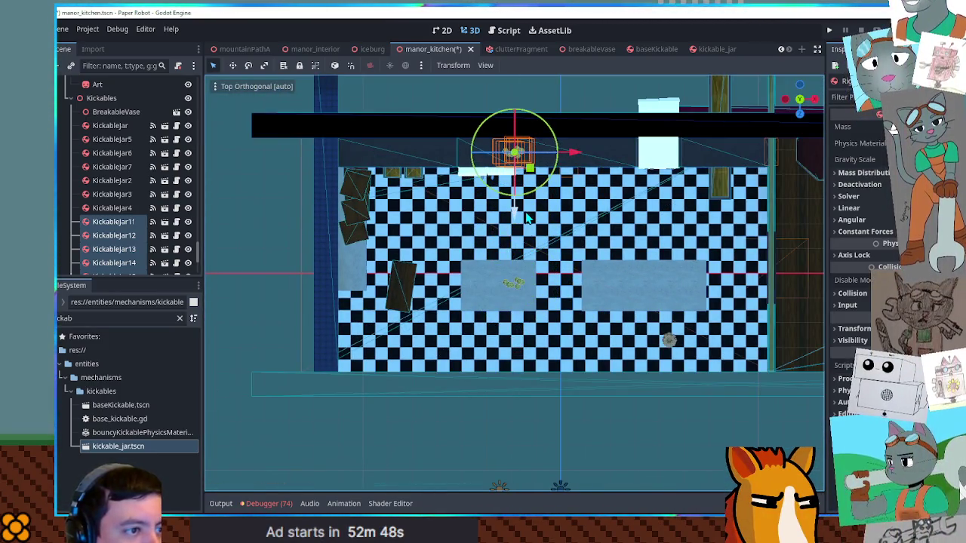
key("f")
mouse_move(532, 257)
left_mouse_down()
mouse_move(533, 140)
mouse_move(517, 327)
mouse_move(515, 198)
left_mouse_up()
scroll(519, 316, "down", 4)
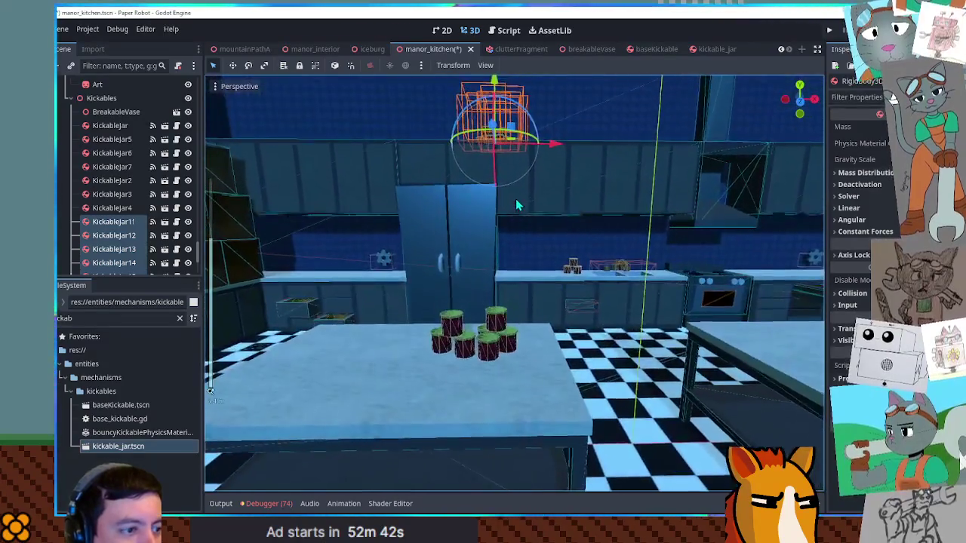
left_click(710, 48)
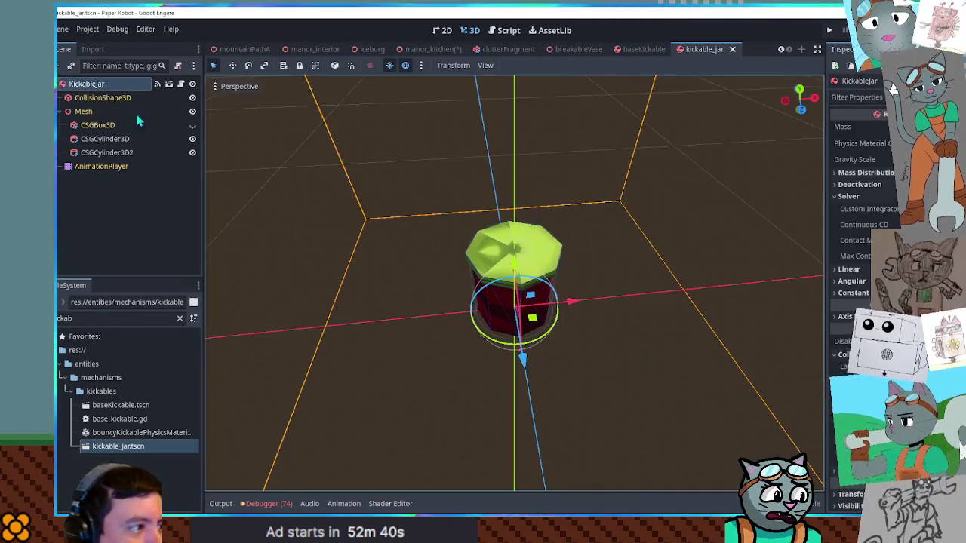
Make the jar's CSGCylinder3D body wider and taller, and widen the CSGCylinder3D2 lid to match
left_click(99, 142)
key("KP_1")
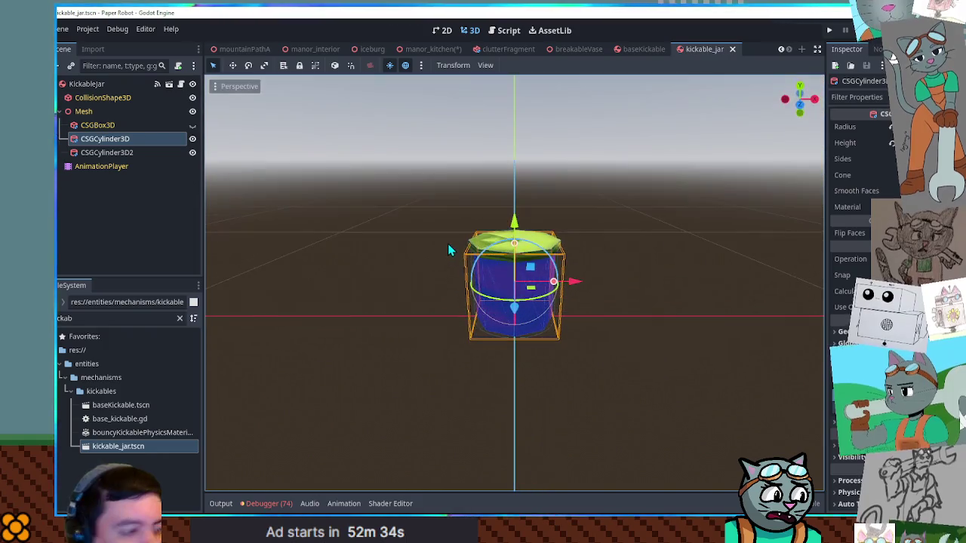
left_click_drag(554, 284, 570, 289)
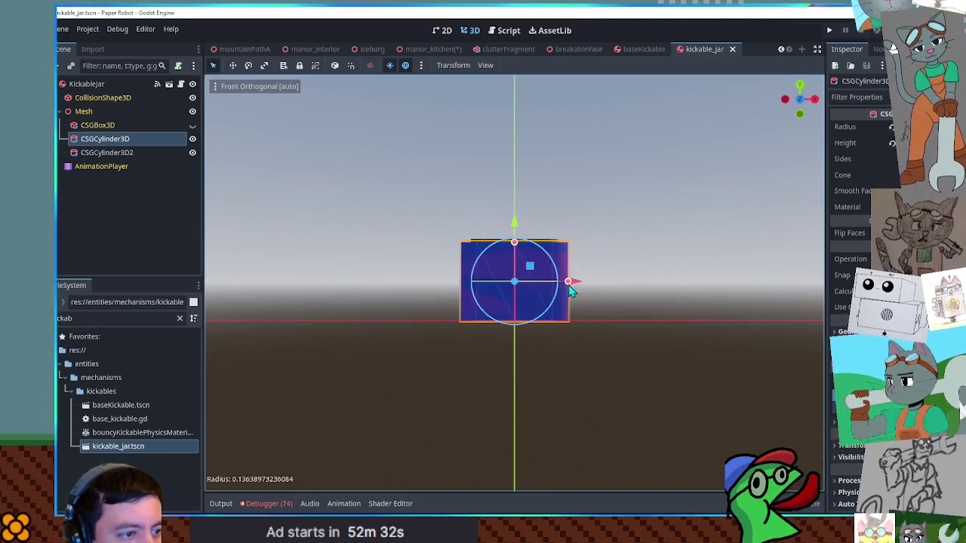
left_click_drag(515, 245, 524, 174)
left_click(140, 152)
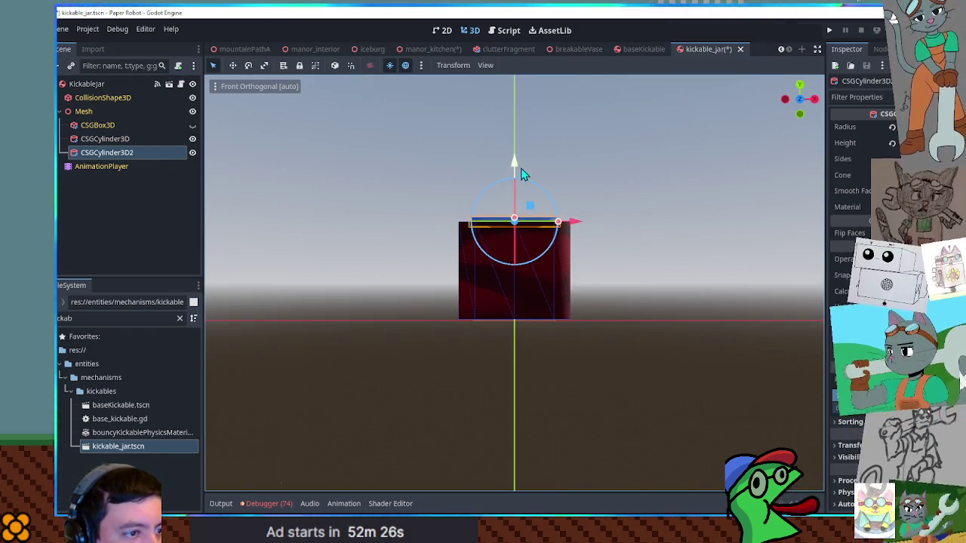
left_click_drag(553, 227, 573, 226)
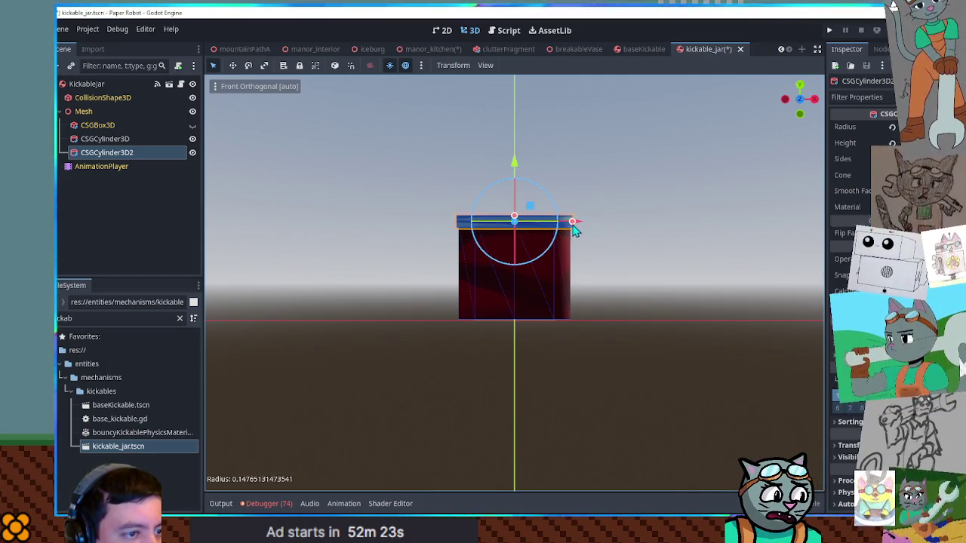
Raise the CollisionShape3D to fit the body, save kickable_jar, and go back to manor_kitchen
left_click(102, 99)
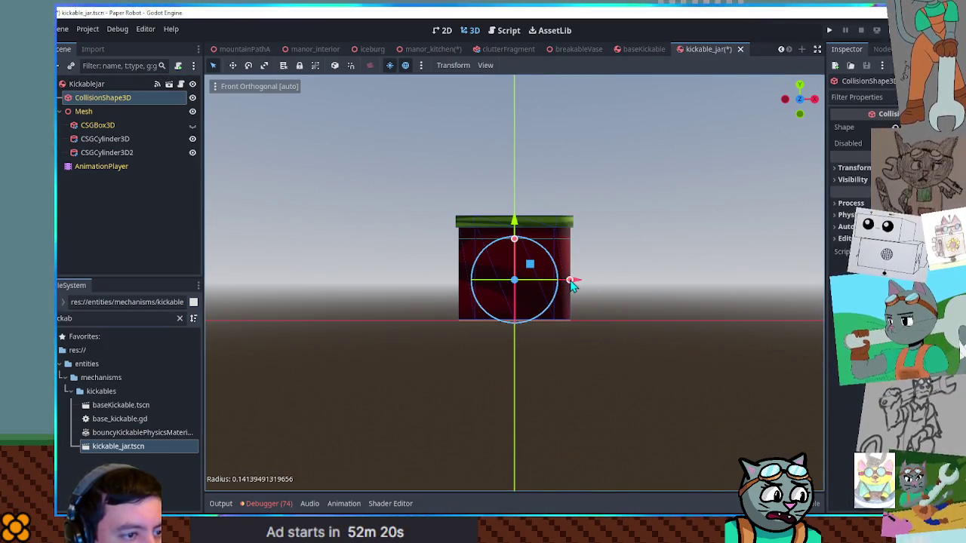
left_click_drag(513, 222, 514, 208)
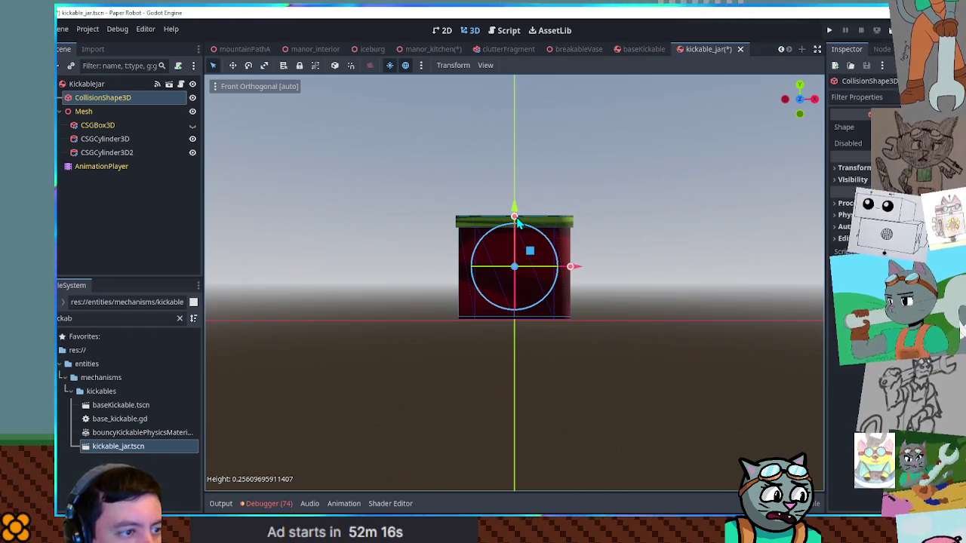
key("ctrl+s")
left_click(427, 50)
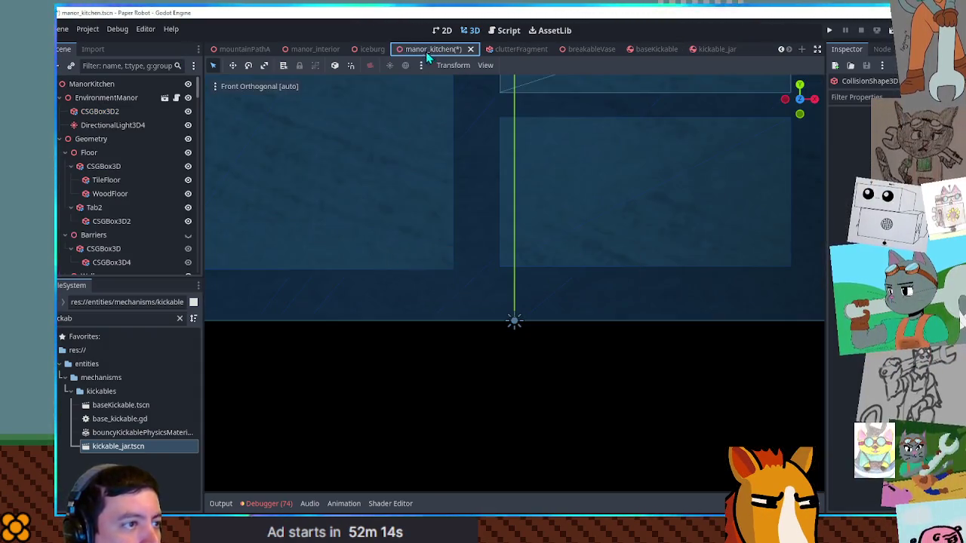
Delete the back-counter jars KickableJar8–10
scroll(506, 273, "up", 5)
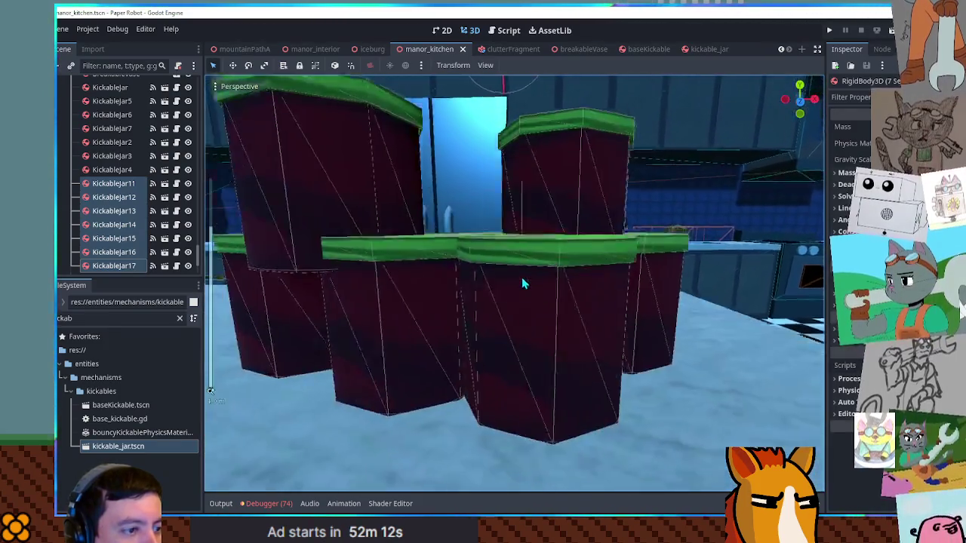
scroll(522, 280, "down", 3)
left_click(467, 242)
scroll(468, 235, "down", 3)
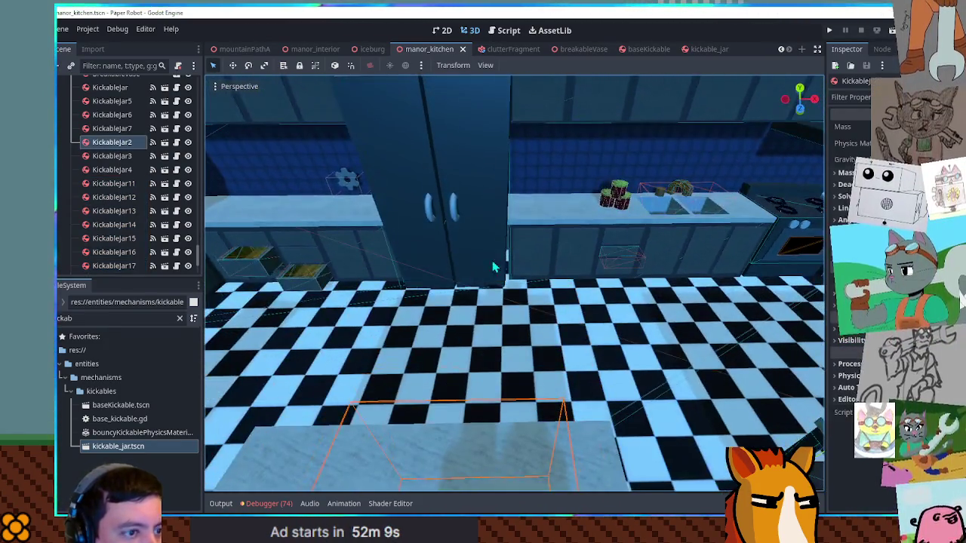
left_click(613, 208)
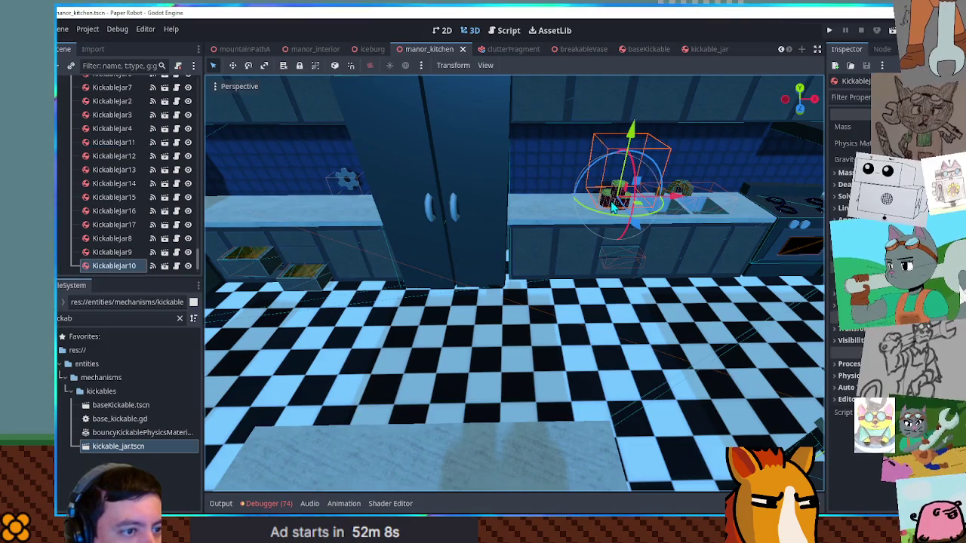
left_click(118, 242, "shift")
key("Delete")
Delete the seven cabinet-top jars KickableJar11–17, confirming the prompt, and view the island from the front
scroll(383, 170, "down", 3)
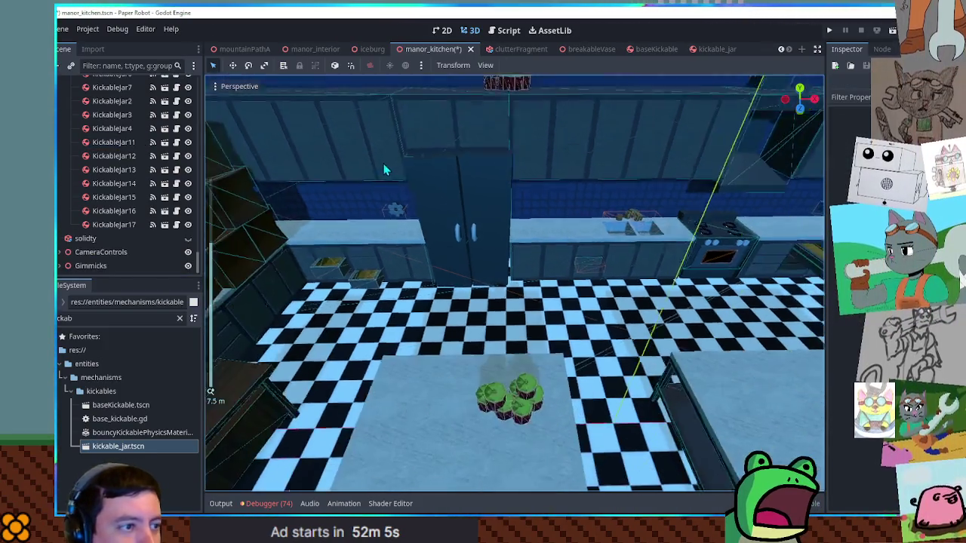
scroll(478, 110, "down", 2)
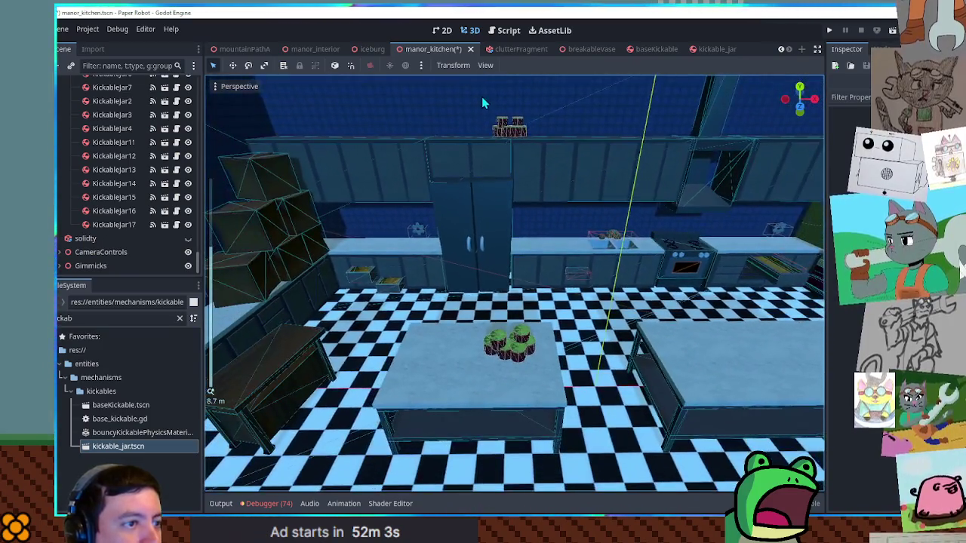
scroll(482, 106, "down", 3)
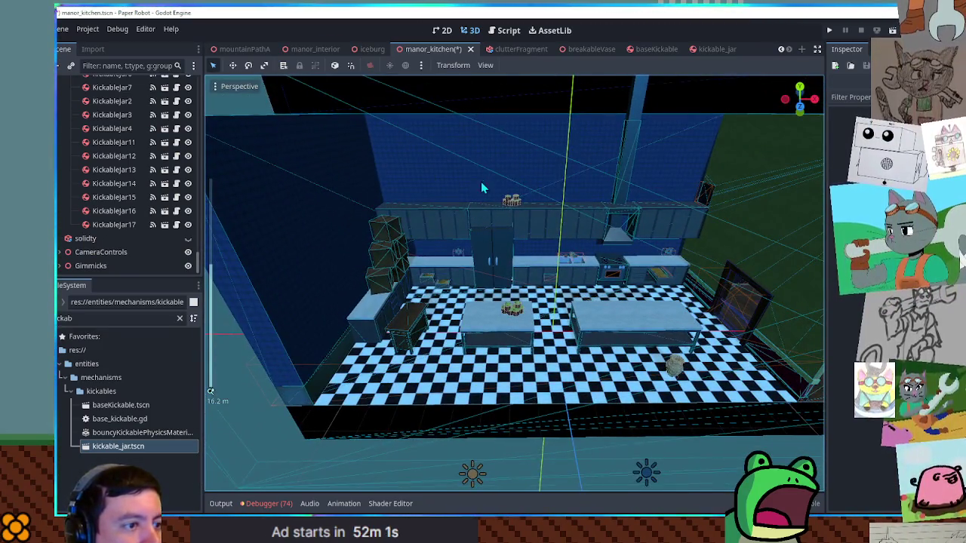
left_click(534, 213)
scroll(532, 208, "up", 4)
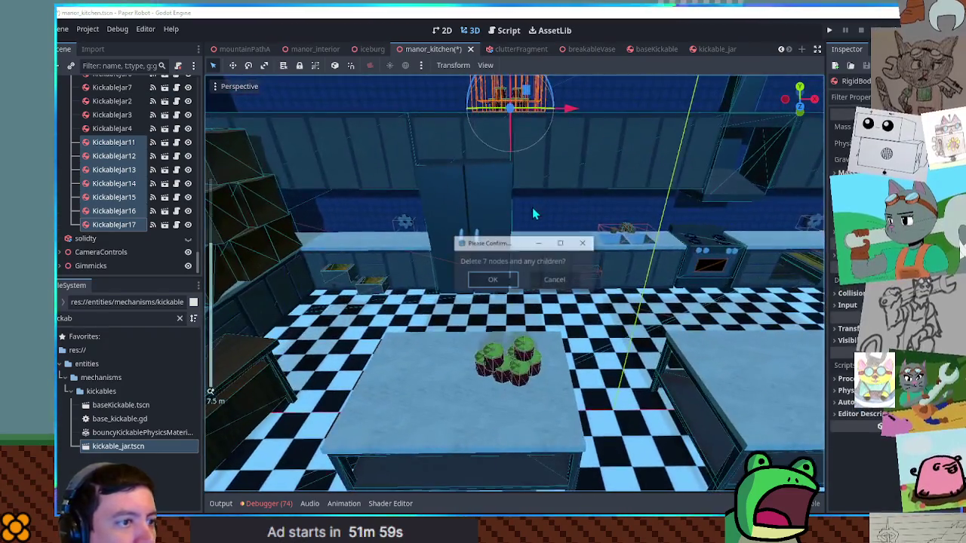
left_click(532, 210)
scroll(515, 243, "up", 4)
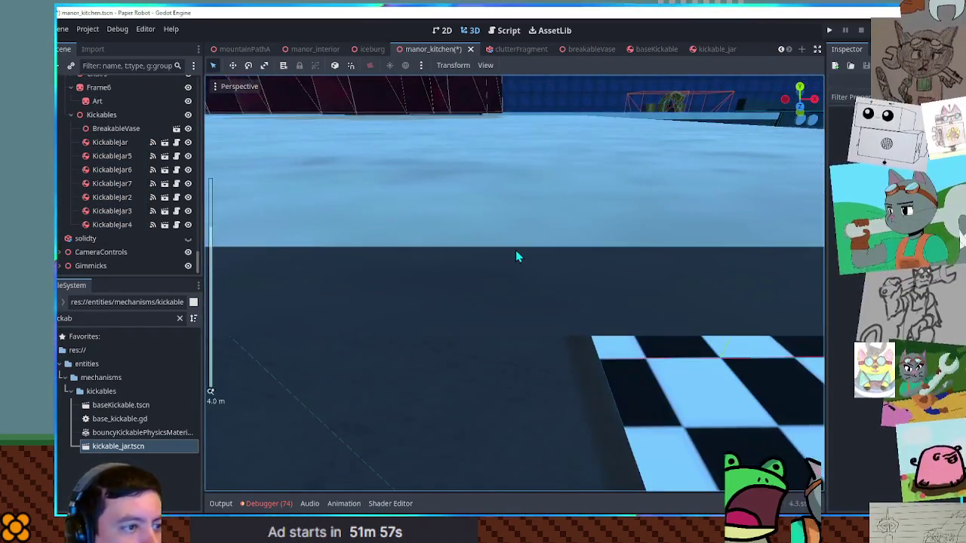
key("KP_1")
mouse_move(500, 227)
left_mouse_down()
mouse_move(452, 140)
mouse_move(520, 448)
mouse_move(495, 118)
mouse_move(502, 362)
left_mouse_up()
scroll(514, 280, "up", 2)
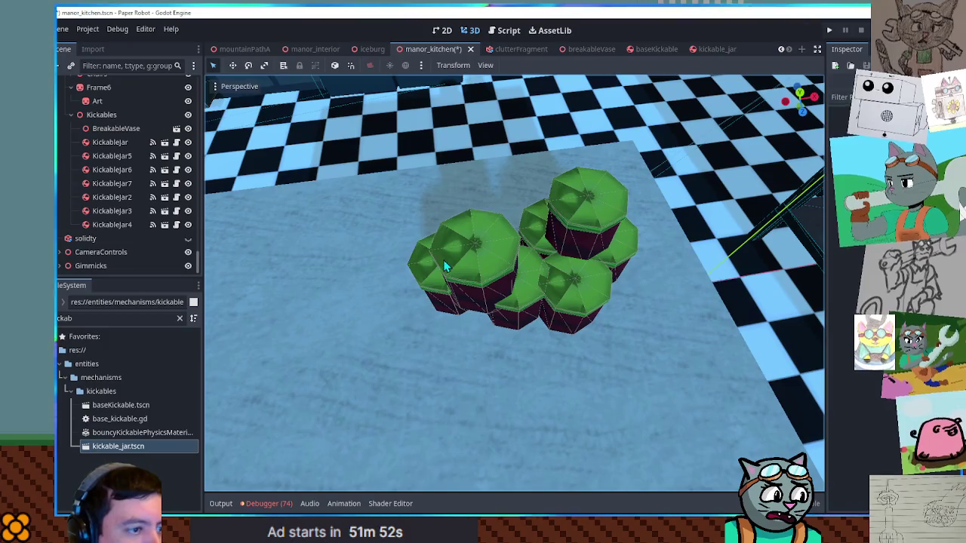
Reposition the overlapping jars on the island so the cluster spreads out cleanly
left_click(445, 267)
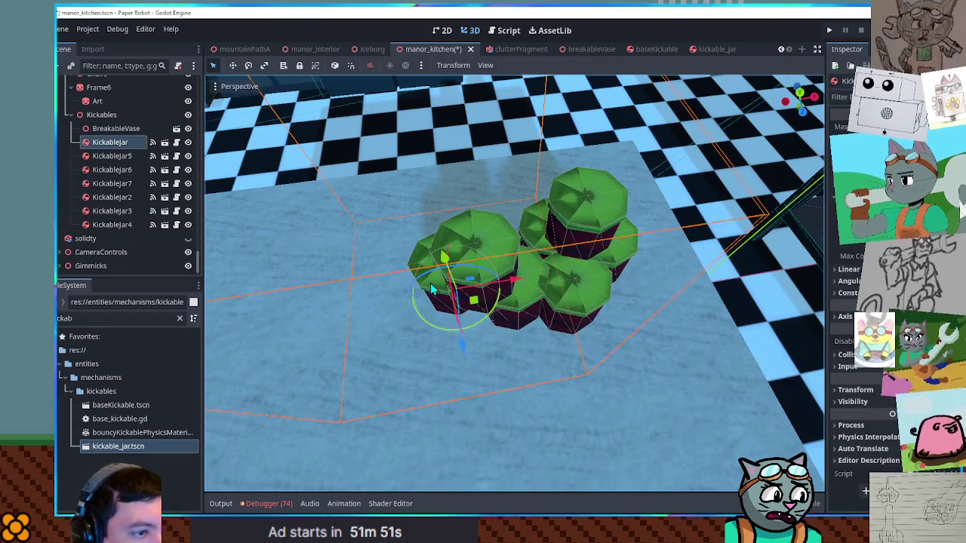
left_click_drag(477, 307, 455, 311)
left_click(526, 321)
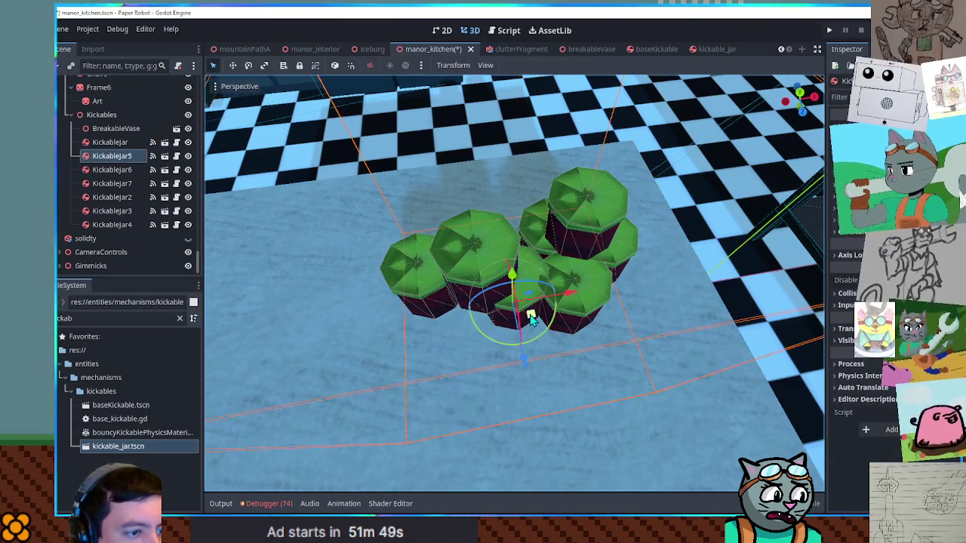
left_click_drag(526, 320, 513, 340)
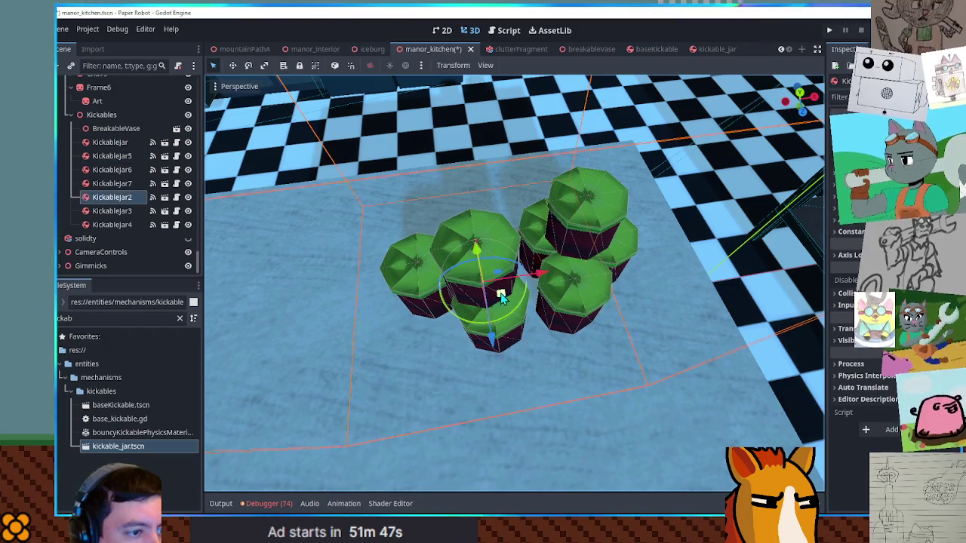
left_click_drag(477, 281, 453, 281)
left_click(526, 235)
mouse_move(574, 291)
left_mouse_down()
mouse_move(581, 295)
mouse_move(563, 273)
left_mouse_up()
Select the two upper jars together and switch to Front view to raise them
left_click(568, 273)
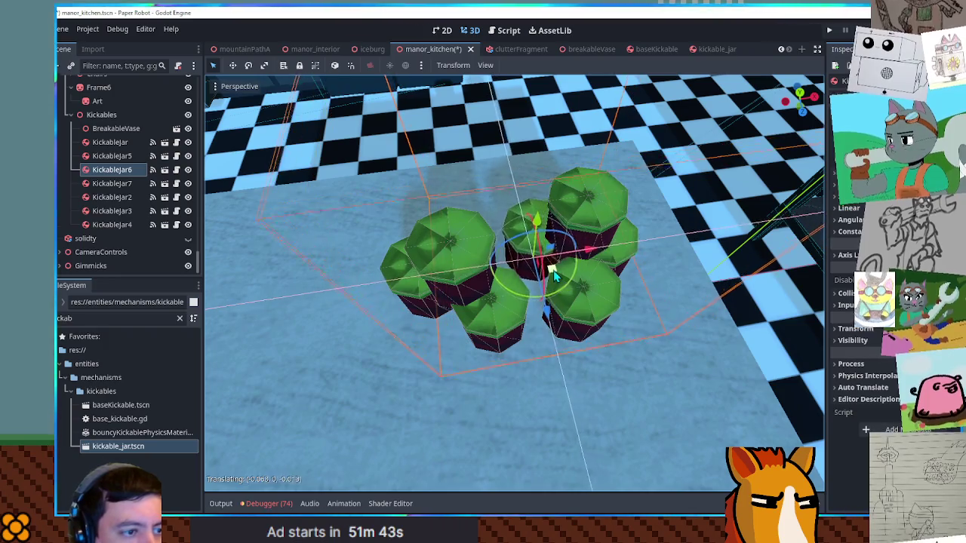
left_click(565, 273)
left_click(638, 268)
left_click(641, 266)
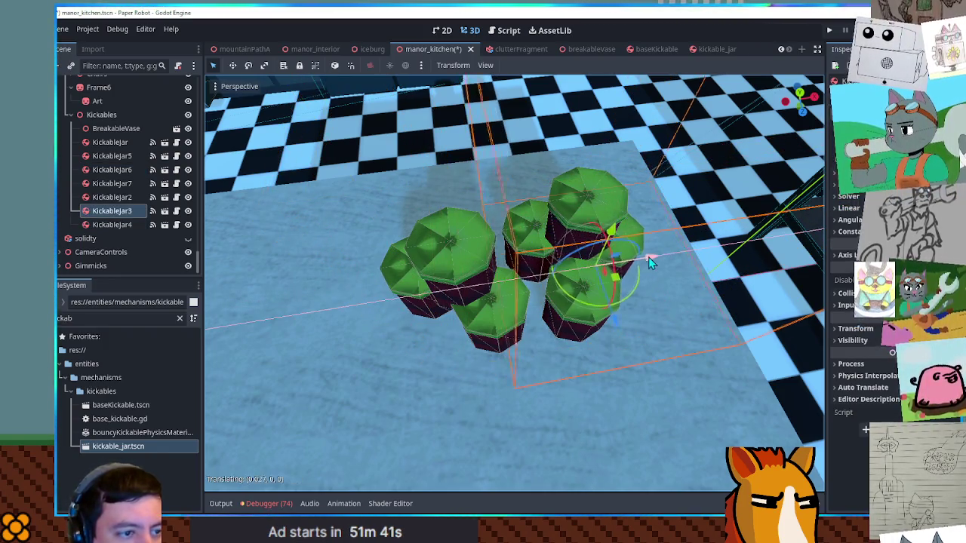
mouse_move(651, 257)
left_mouse_down()
mouse_move(499, 162)
mouse_move(514, 123)
left_mouse_up()
left_click(487, 166, "shift")
key("KP_1")
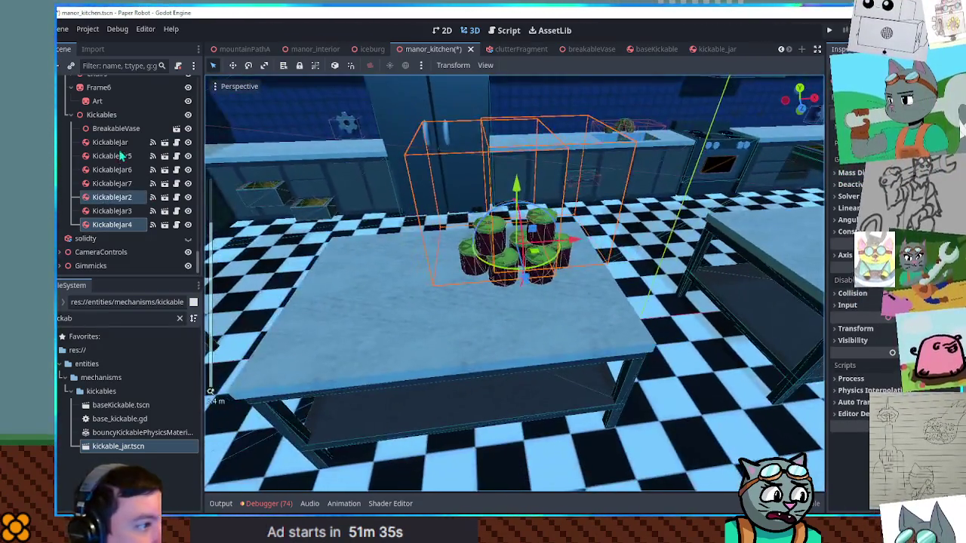
Duplicate the whole jar cluster and move the copies back and up onto the upper cabinets
left_click(121, 142)
left_click(132, 224, "shift")
key("f")
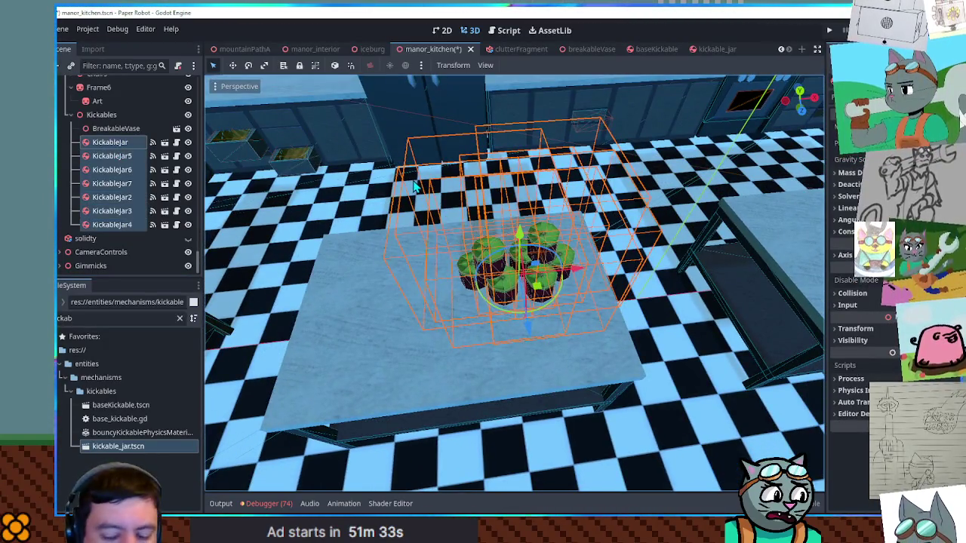
key("ctrl+d")
key("KP_7")
scroll(511, 311, "down", 3)
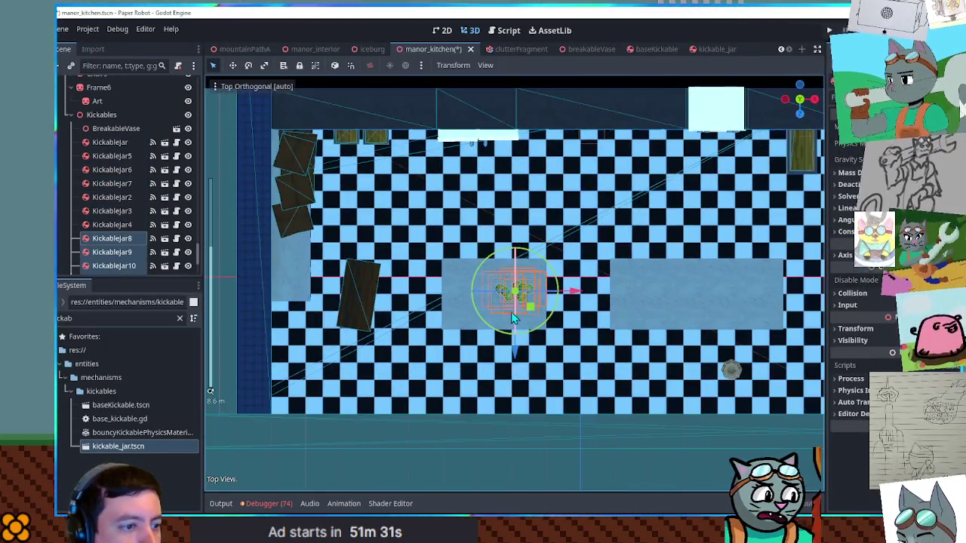
left_click_drag(516, 309, 504, 134)
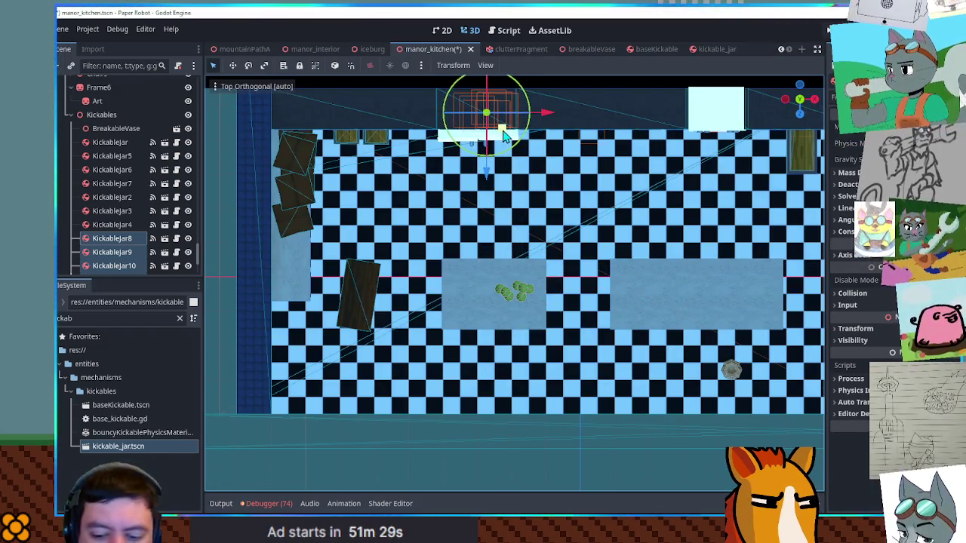
key("KP_1")
left_click_drag(488, 206, 487, 95)
Duplicate KickableJar8–10 and place the copies on the back counter beside the sink
left_click(130, 238)
scroll(130, 243, "down", 1)
left_click(130, 242, "shift")
key("ctrl+d")
left_click_drag(495, 156, 576, 254)
scroll(559, 328, "up", 5)
mouse_move(567, 425)
left_mouse_down()
mouse_move(540, 215)
mouse_move(541, 225)
left_mouse_up()
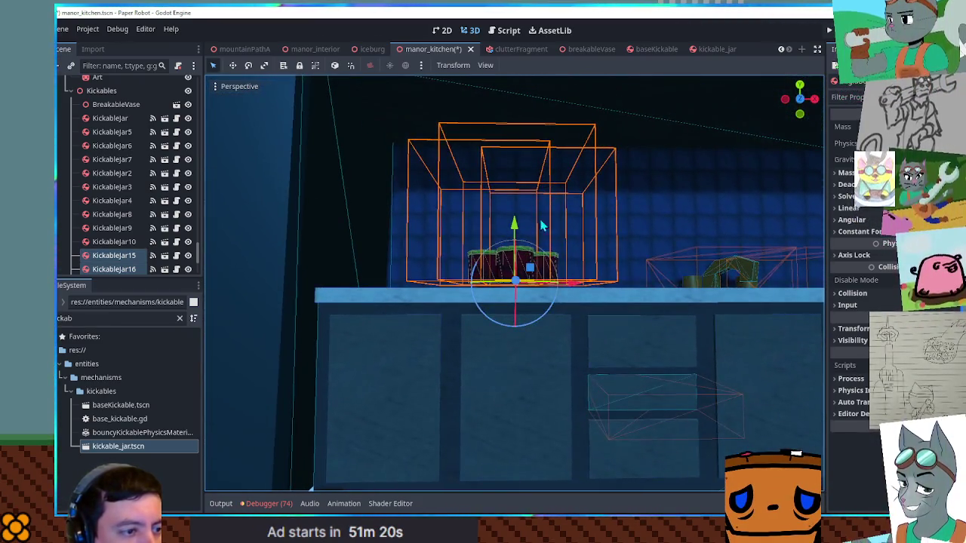
mouse_move(532, 268)
left_mouse_down()
mouse_move(589, 281)
mouse_move(494, 291)
mouse_move(533, 269)
mouse_move(538, 317)
mouse_move(547, 300)
left_mouse_up()
scroll(592, 291, "down", 4)
scroll(521, 279, "up", 3)
scroll(538, 317, "down", 3)
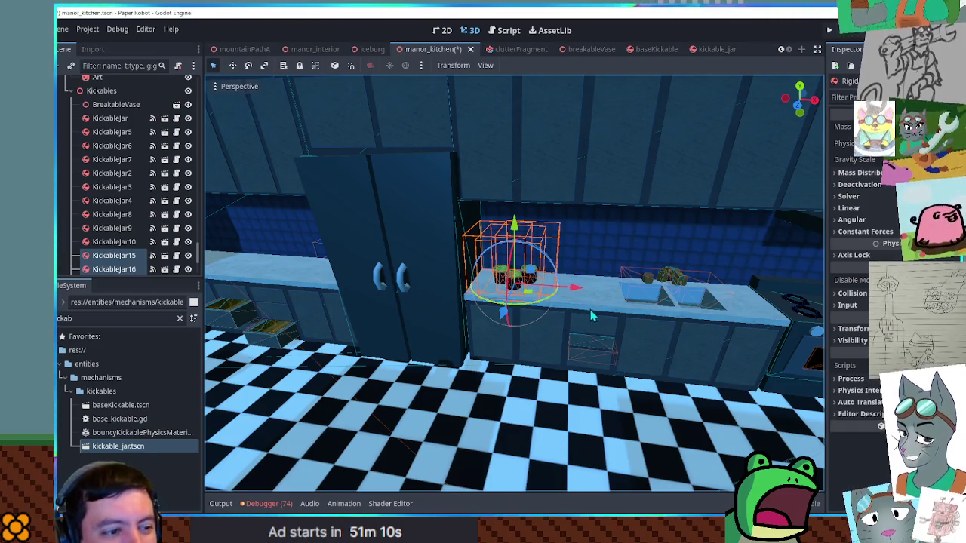
scroll(526, 287, "down", 3)
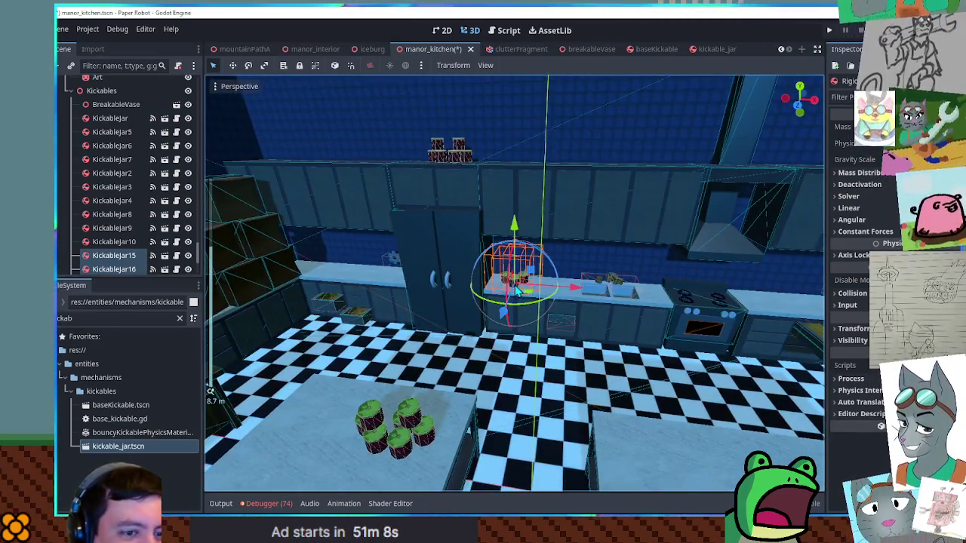
Select the KickableJar3 group on the table and open kickable_jar in its own editor tab
scroll(465, 266, "down", 1)
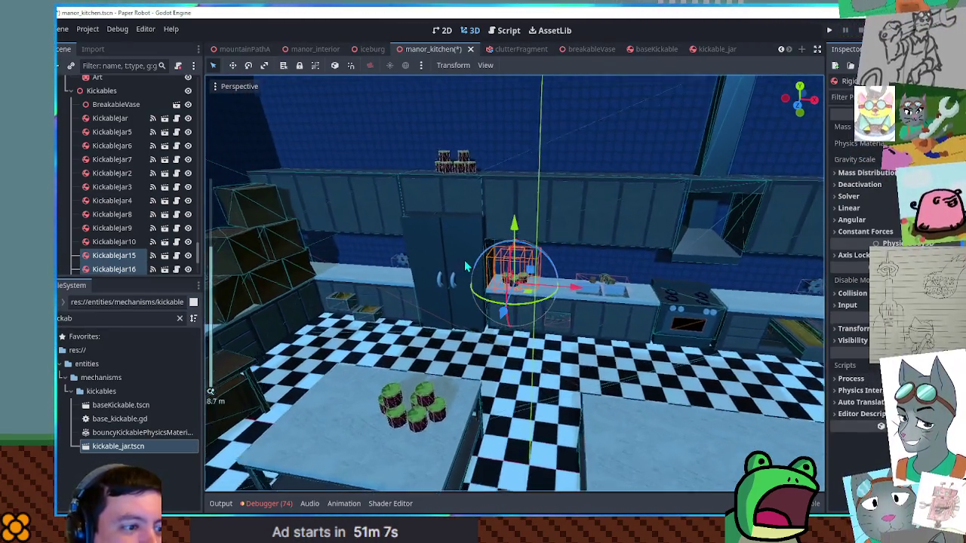
left_click_drag(466, 265, 461, 247)
scroll(495, 252, "up", 3)
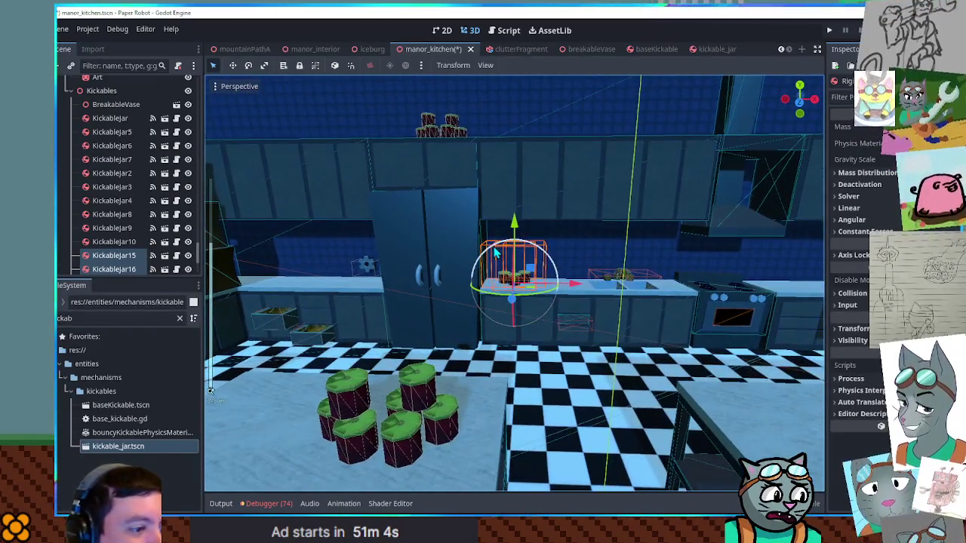
left_click(444, 437)
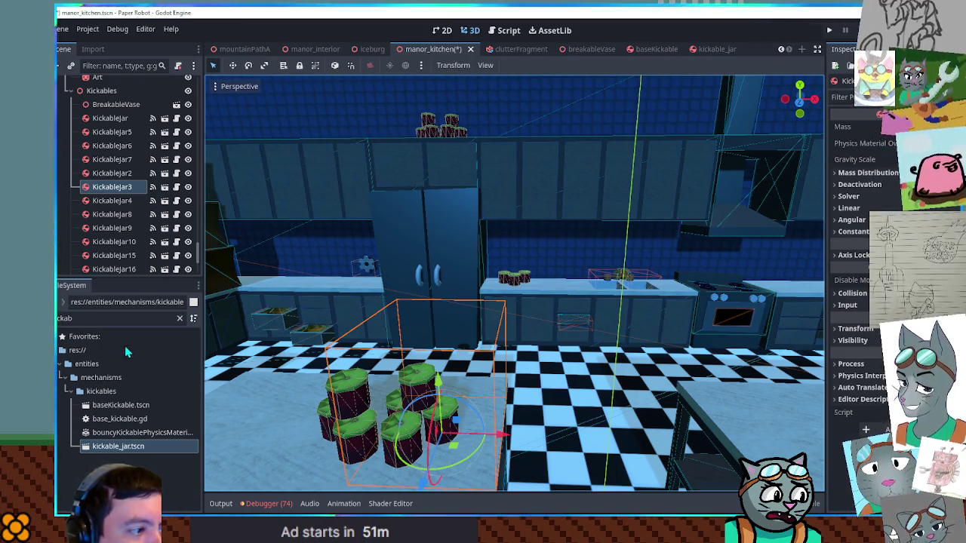
left_click(79, 320)
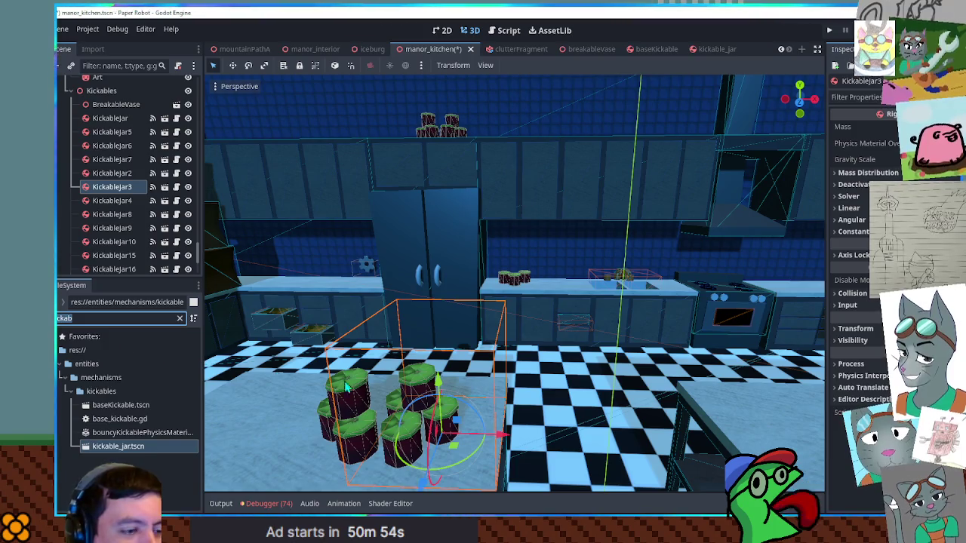
mouse_move(446, 365)
left_mouse_down()
mouse_move(470, 348)
mouse_move(479, 256)
left_mouse_up()
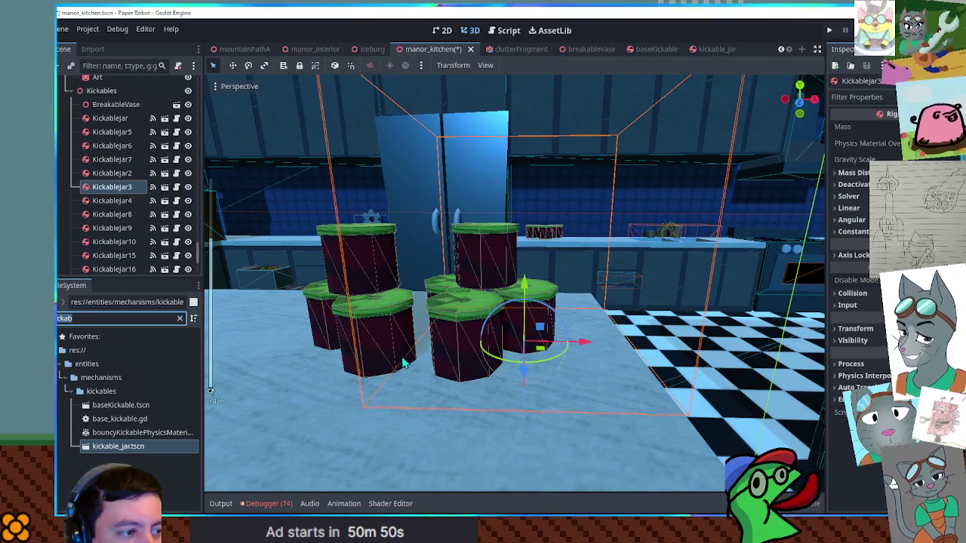
left_click_drag(339, 294, 437, 301)
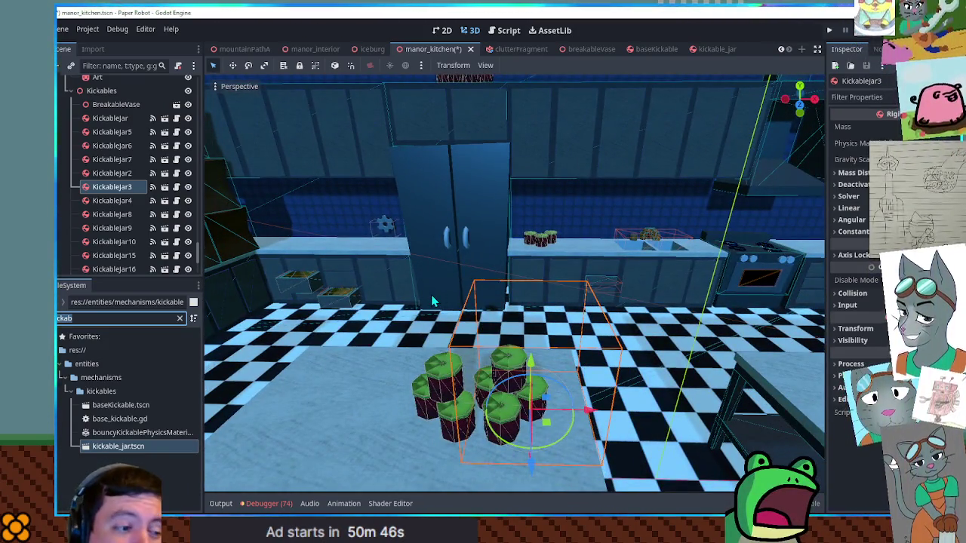
left_click(165, 129)
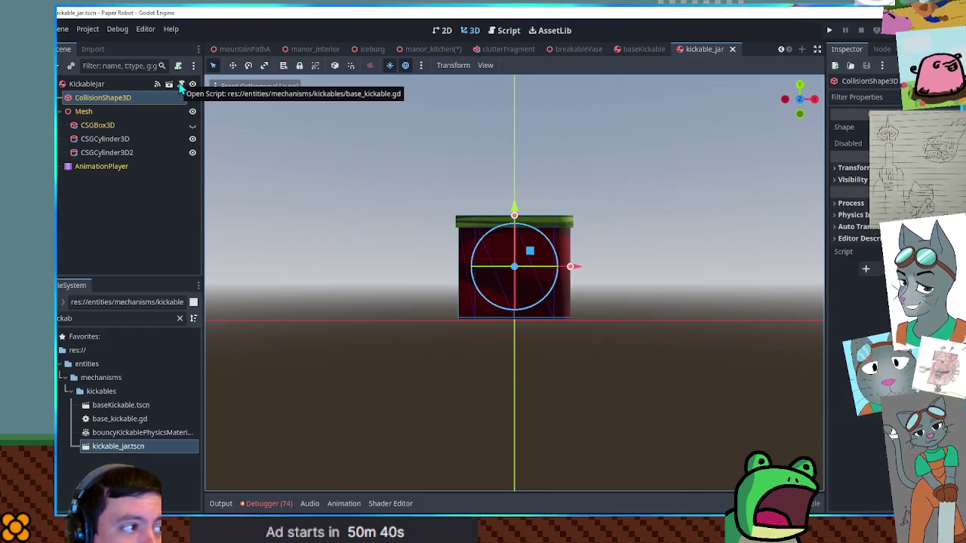
Filter the FileSystem for 'shippin', open shippingContainer.gd and highlight the altMats1 usages
left_click(125, 140)
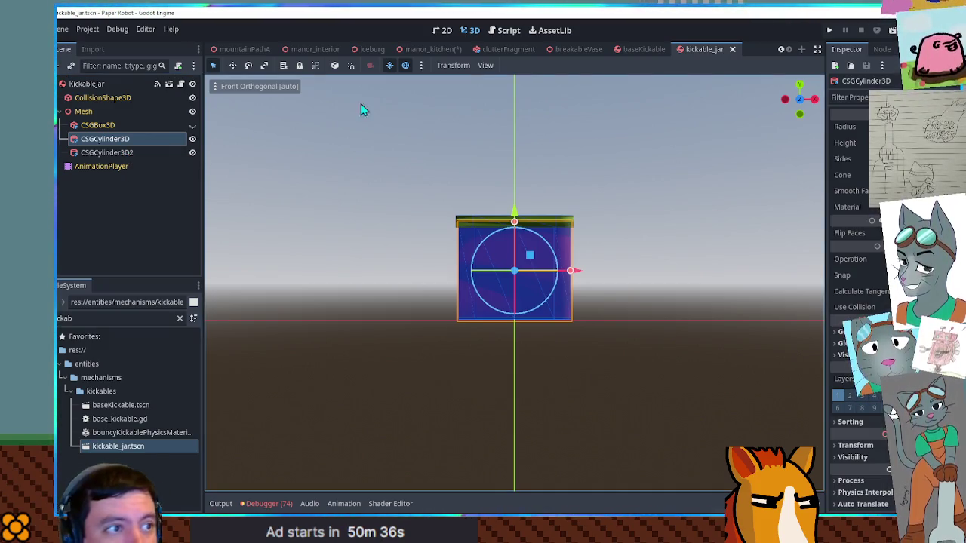
double_click(105, 315)
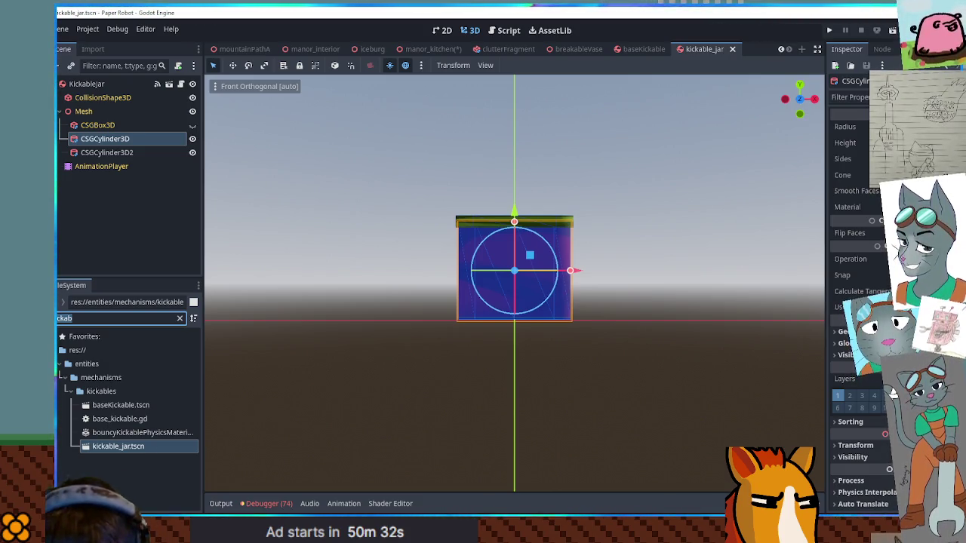
type("shippin")
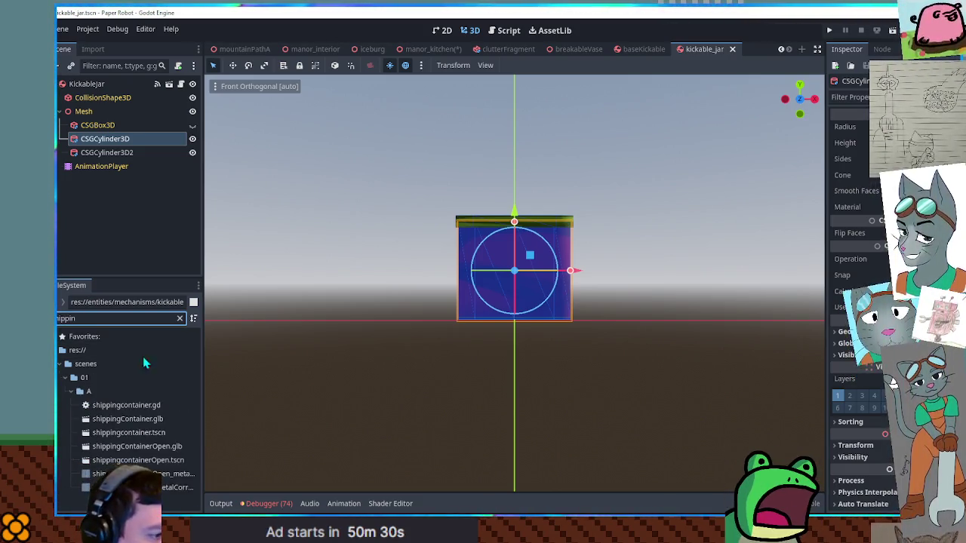
double_click(121, 408)
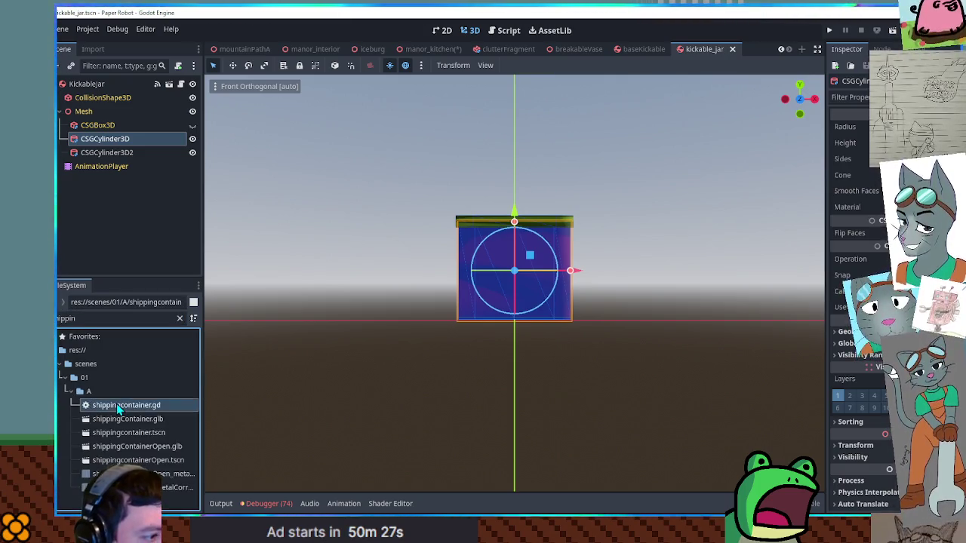
double_click(392, 142)
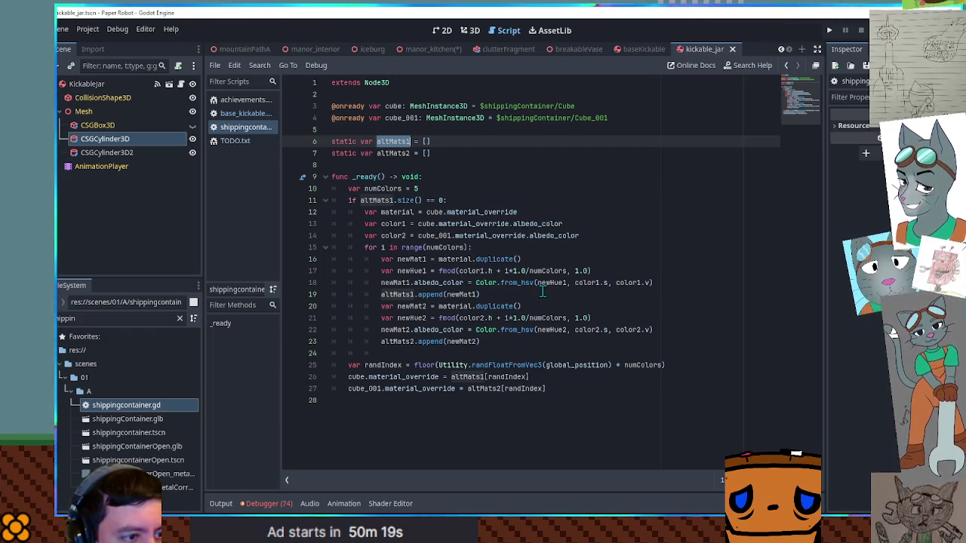
Inspect the albedo_color, newMat1 and material_override lines, then return to the jar's 3D view
double_click(451, 283)
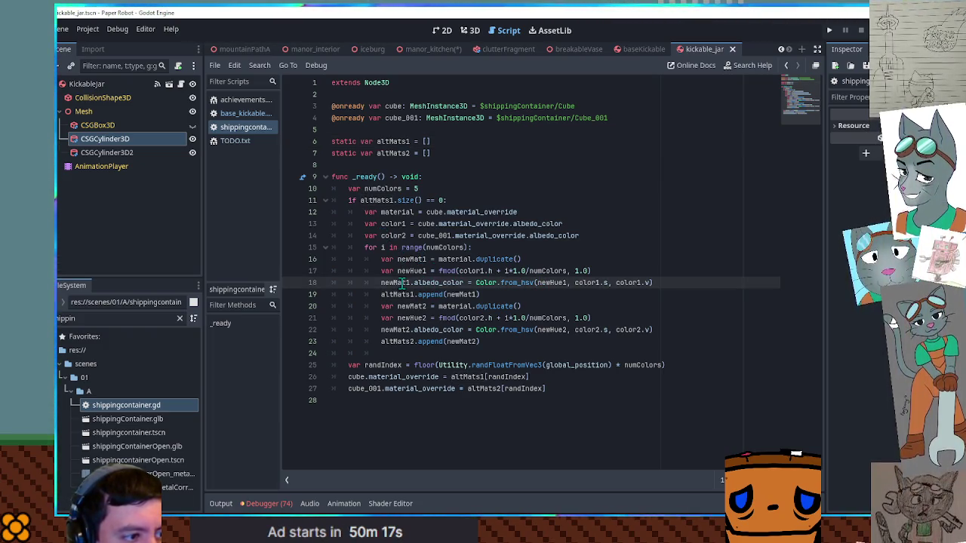
left_click(538, 292)
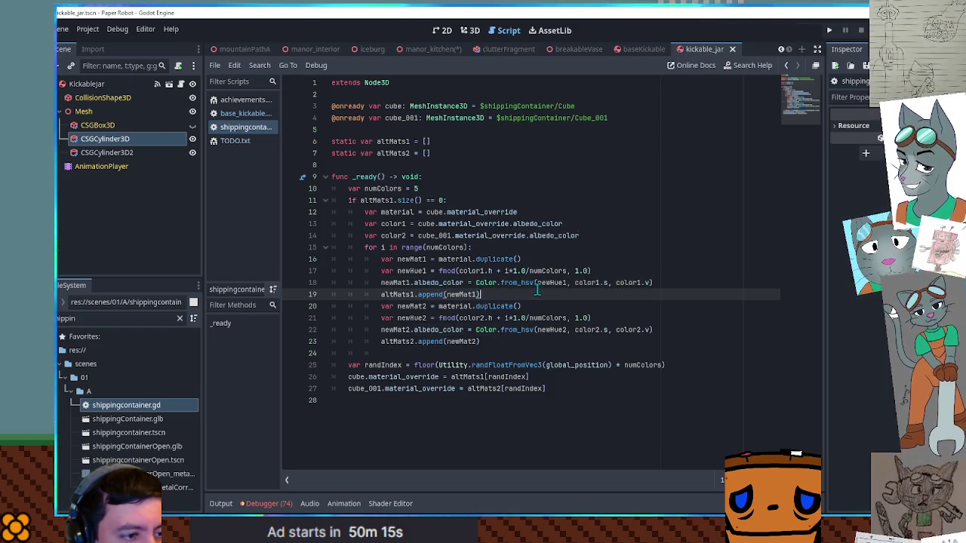
left_click(569, 283)
double_click(408, 283)
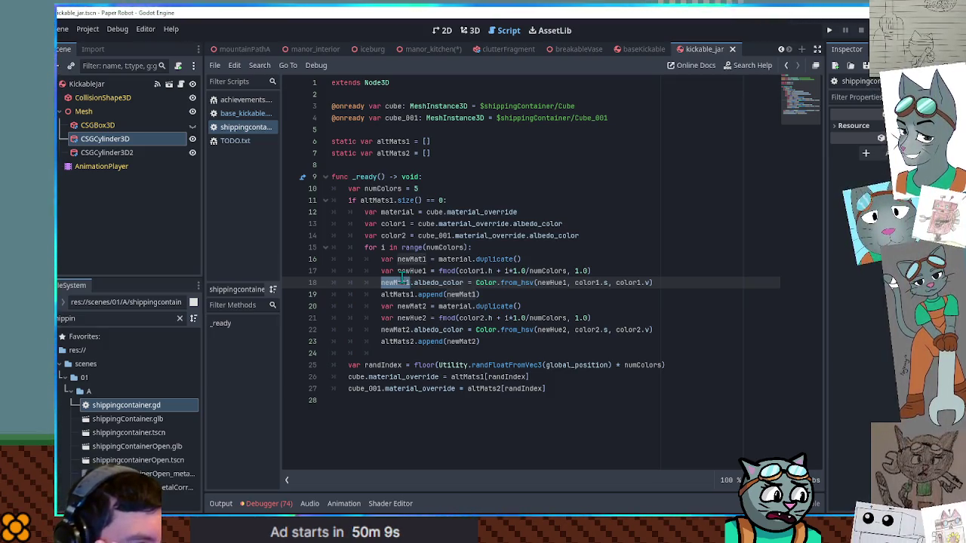
double_click(460, 210)
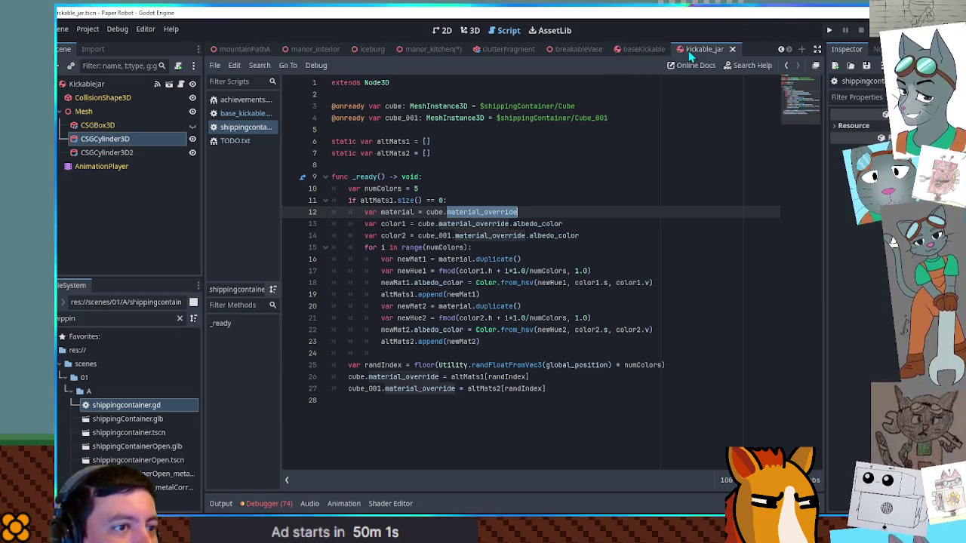
left_click(470, 31)
scroll(571, 199, "down", 2)
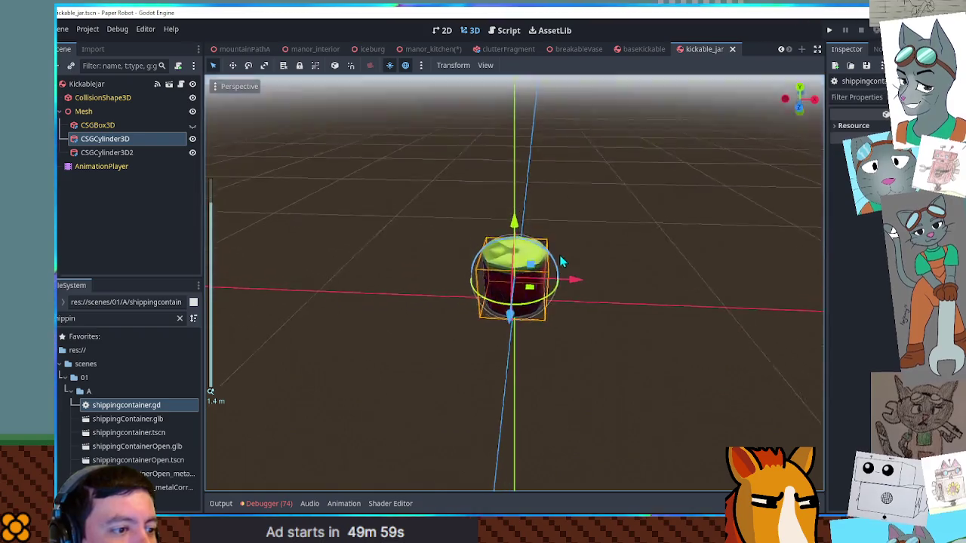
View the manor_kitchen scene around the counter and stove, then return to kickable_jar
left_click(430, 49)
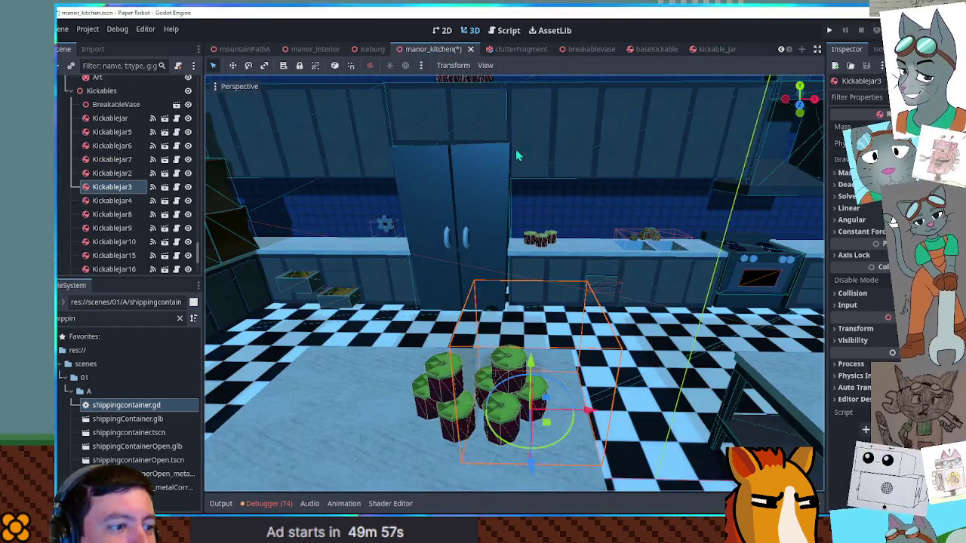
mouse_move(545, 188)
left_mouse_down()
mouse_move(502, 229)
mouse_move(431, 238)
mouse_move(534, 255)
mouse_move(502, 245)
left_mouse_up()
scroll(431, 238, "down", 3)
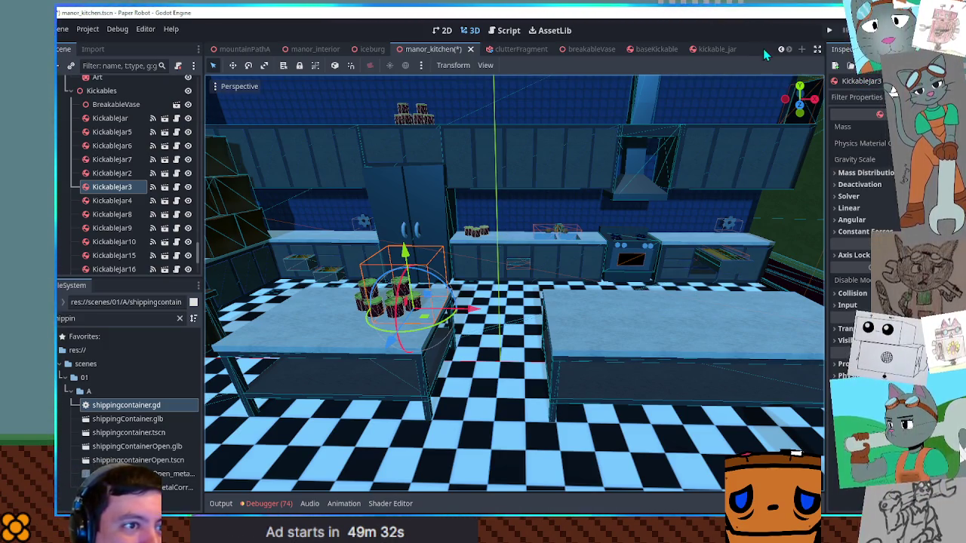
left_click(716, 50)
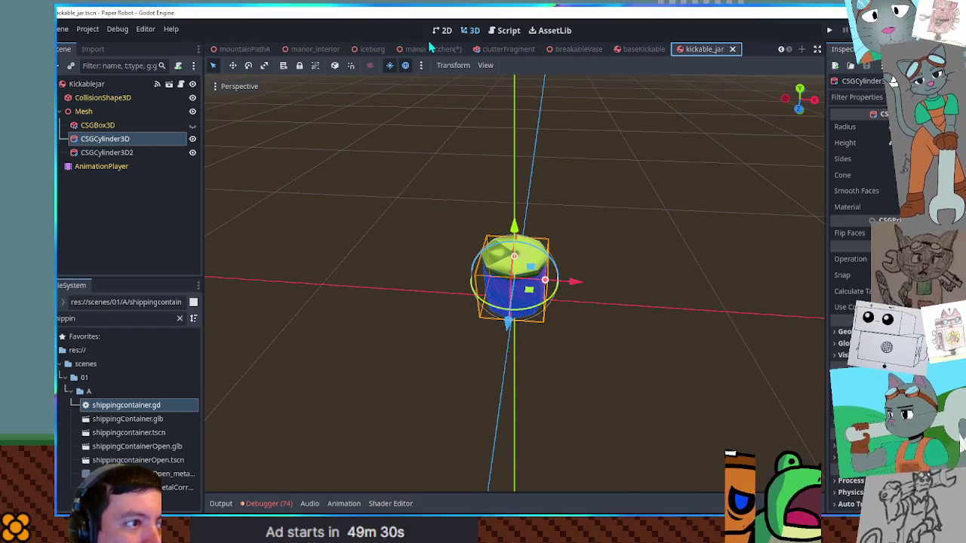
Filter the FileSystem for 'kick' and select kickable_jar.tscn
left_click(427, 49)
left_click(717, 50)
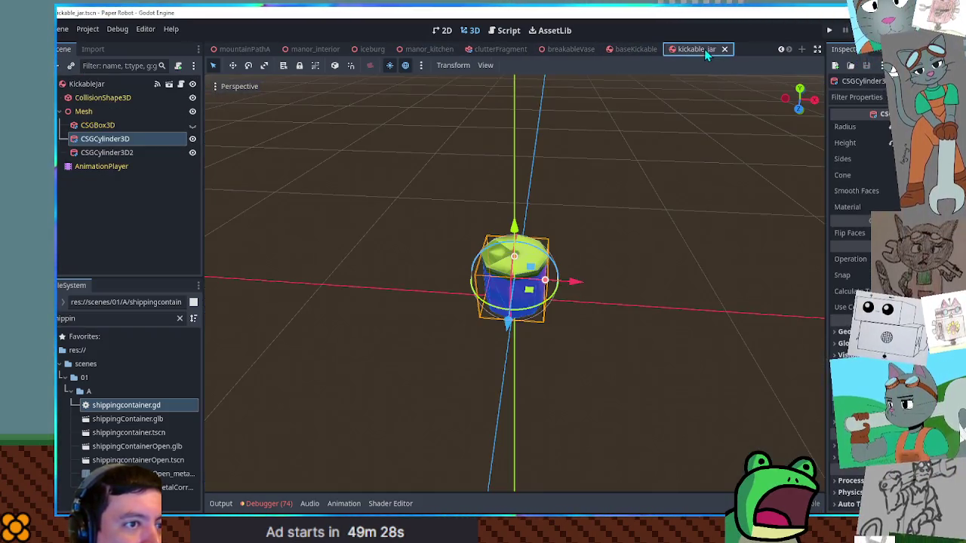
type("kick")
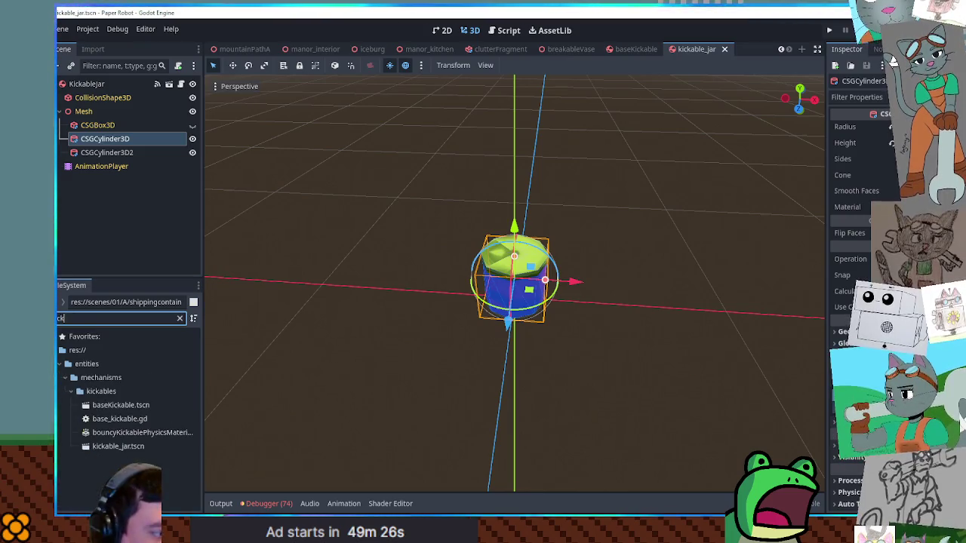
left_click(117, 446)
Duplicate kickable_jar.tscn as kickable_box.tscn and open the new scene
key("ctrl+d")
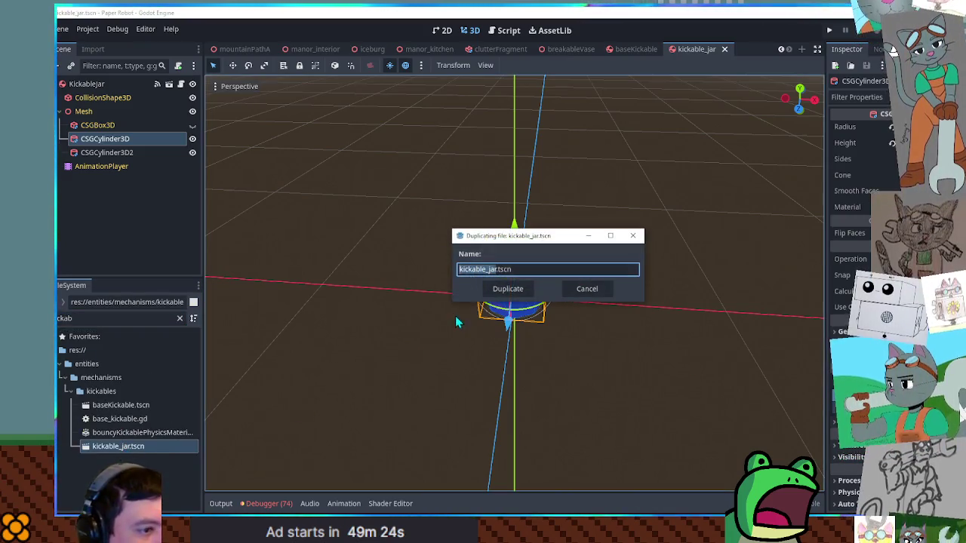
key("BackSpace")
key("BackSpace")
type("box")
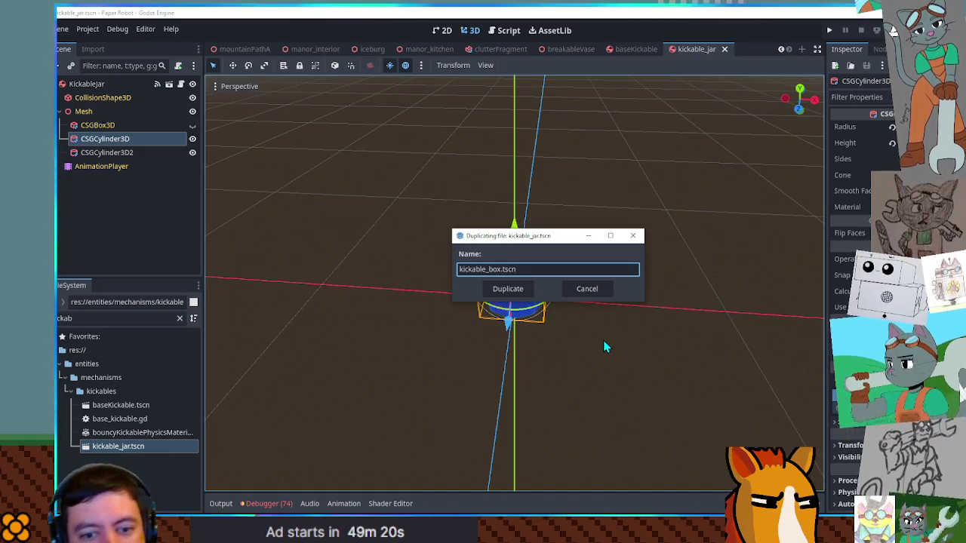
key("Return")
double_click(133, 446)
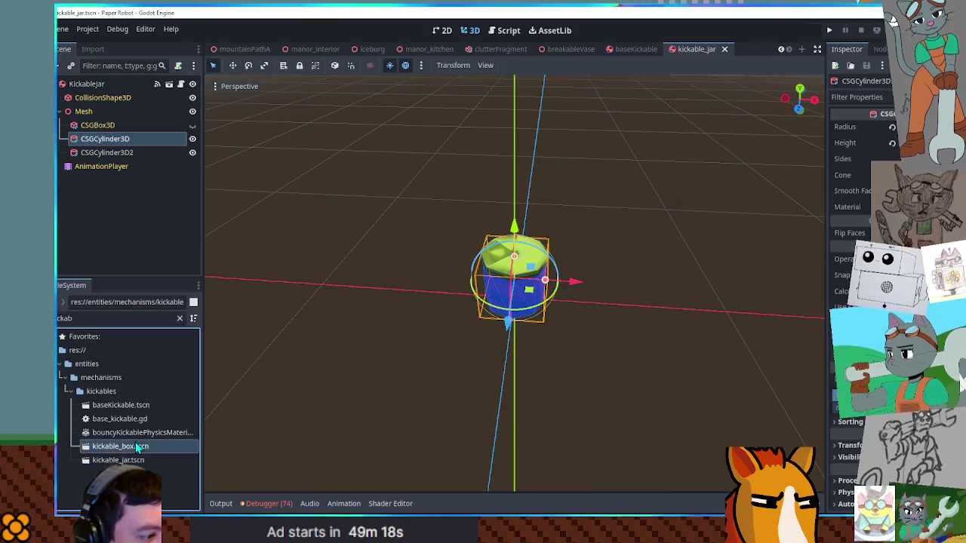
scroll(516, 249, "up", 2)
left_click(515, 257)
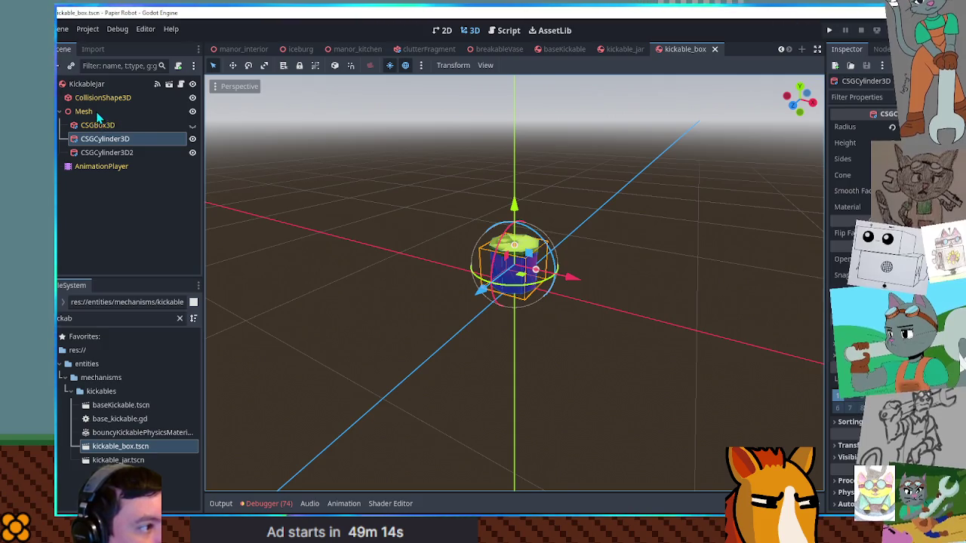
Add a CSGBox3D node as a child of the Mesh node
left_click(113, 152)
left_click(98, 112)
key("ctrl+a")
type("csgbo")
key("Return")
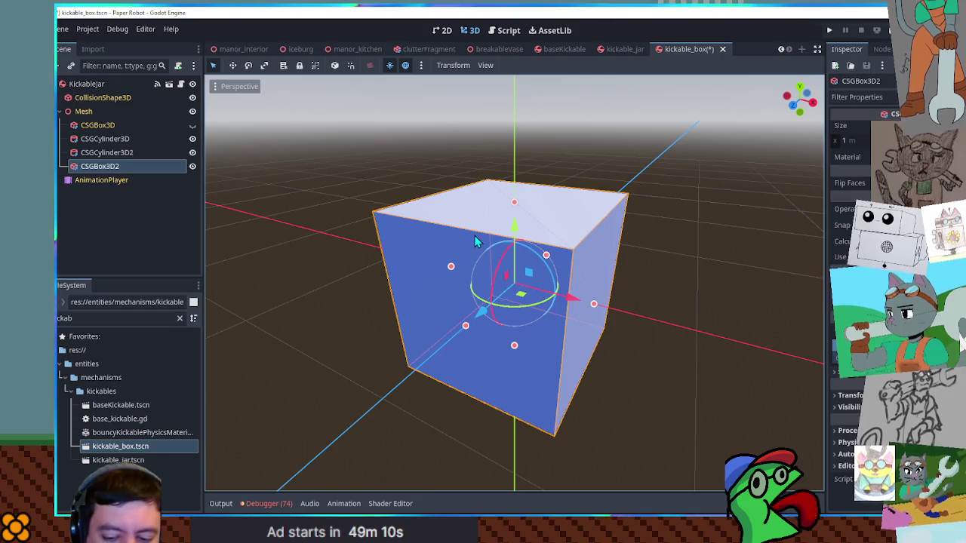
Reshape the box into a narrow, tall, thin upright slab in front view
key("KP_1")
mouse_move(432, 283)
left_mouse_down()
mouse_move(516, 285)
mouse_move(492, 284)
left_mouse_up()
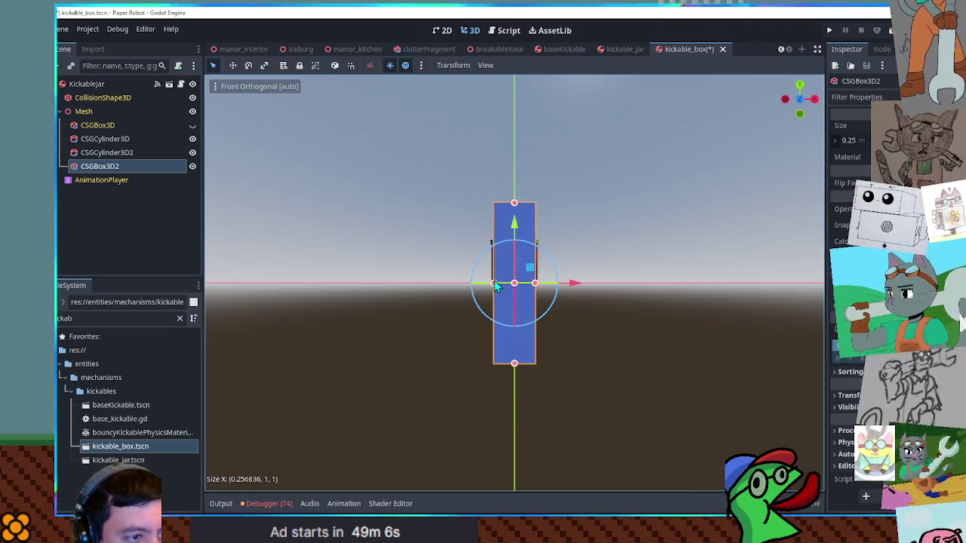
left_click_drag(514, 365, 516, 289)
left_click_drag(519, 213, 517, 175)
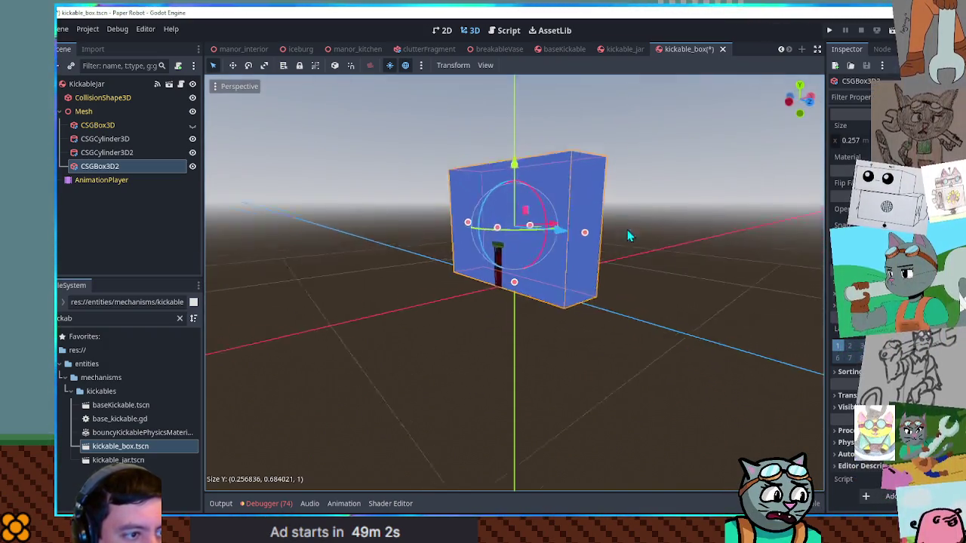
left_click_drag(619, 242, 560, 236)
left_click_drag(514, 172, 514, 190)
mouse_move(472, 245)
left_mouse_down()
mouse_move(480, 256)
mouse_move(500, 231)
mouse_move(571, 291)
mouse_move(610, 260)
left_mouse_up()
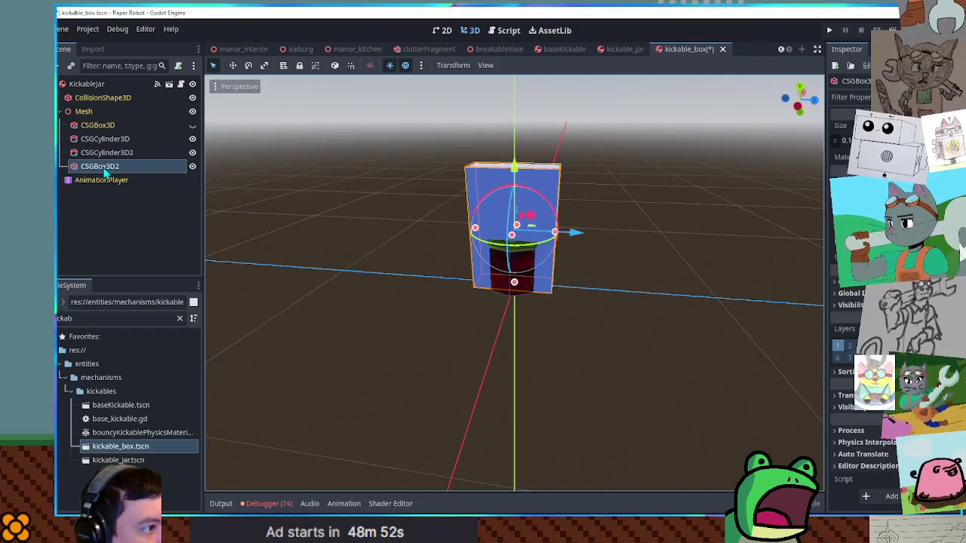
Fit the collision shape closely around the slab at 0.16 × 0.59 × 0.39
left_click(99, 98)
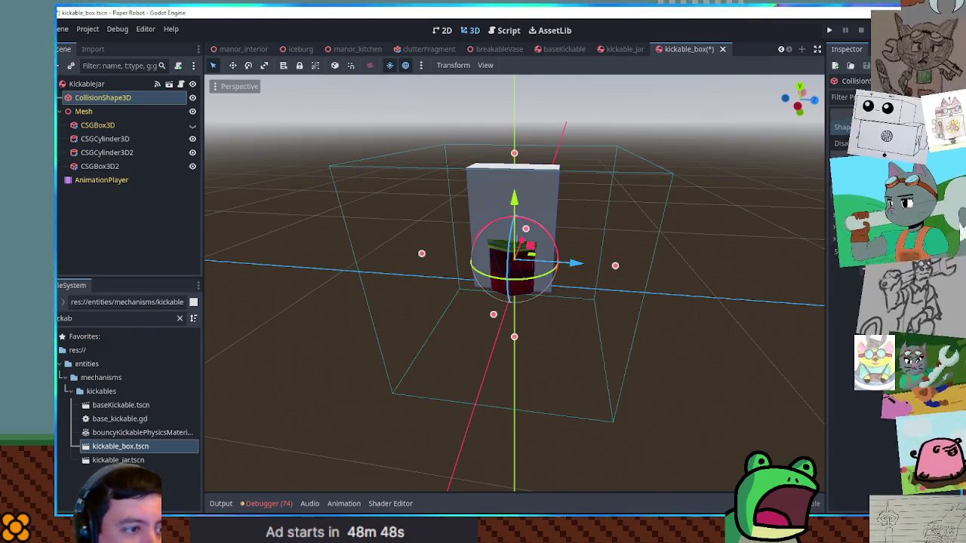
mouse_move(422, 258)
left_mouse_down()
mouse_move(483, 257)
mouse_move(524, 229)
left_mouse_up()
key("KP_1")
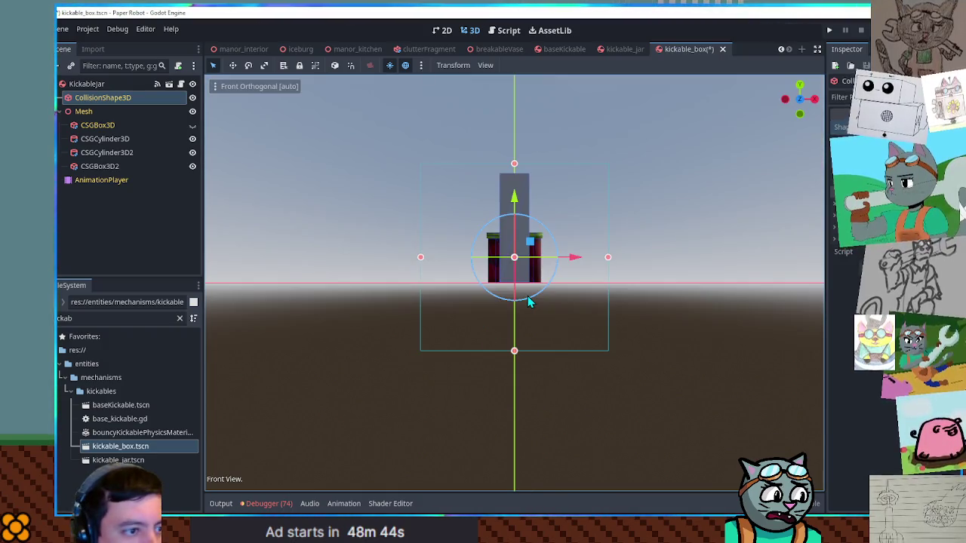
left_click_drag(516, 161, 516, 176)
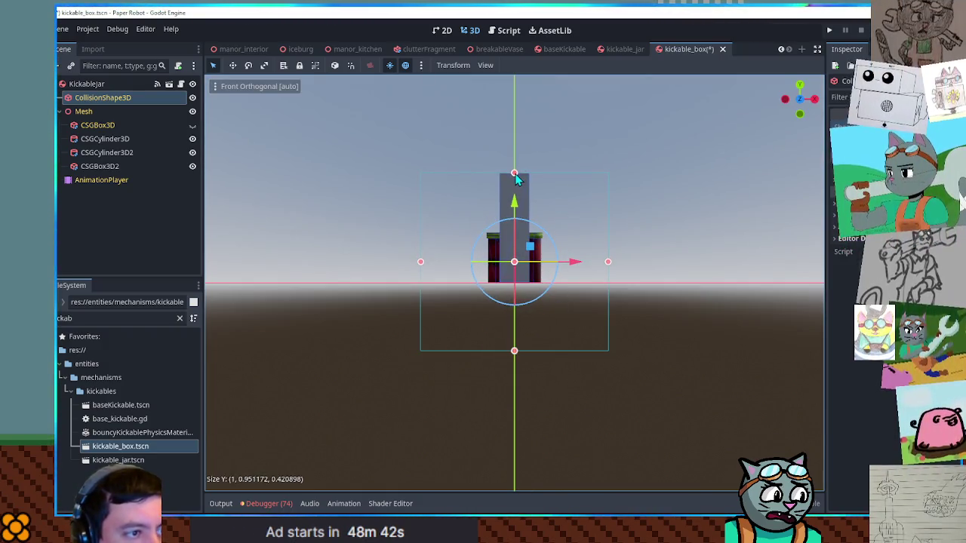
left_click_drag(516, 359, 518, 291)
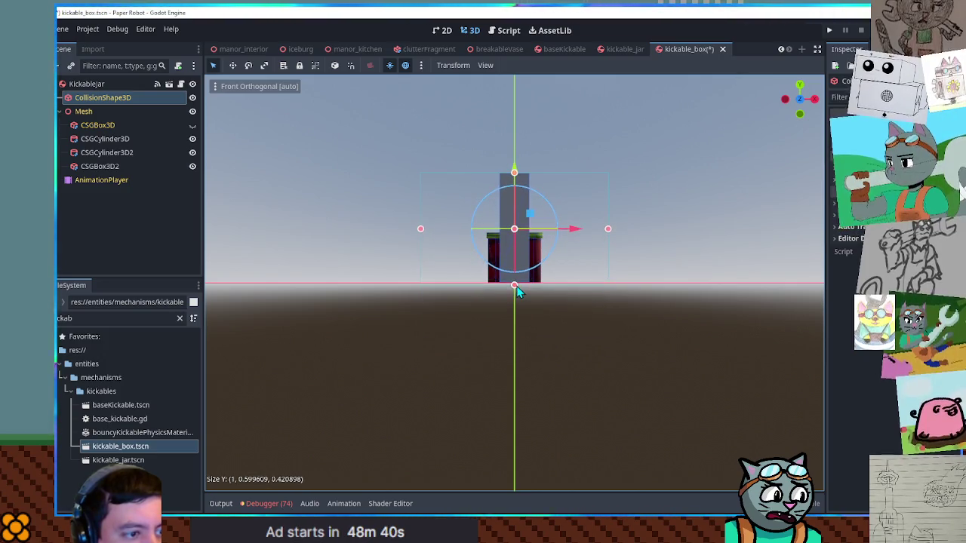
left_click_drag(422, 230, 506, 236)
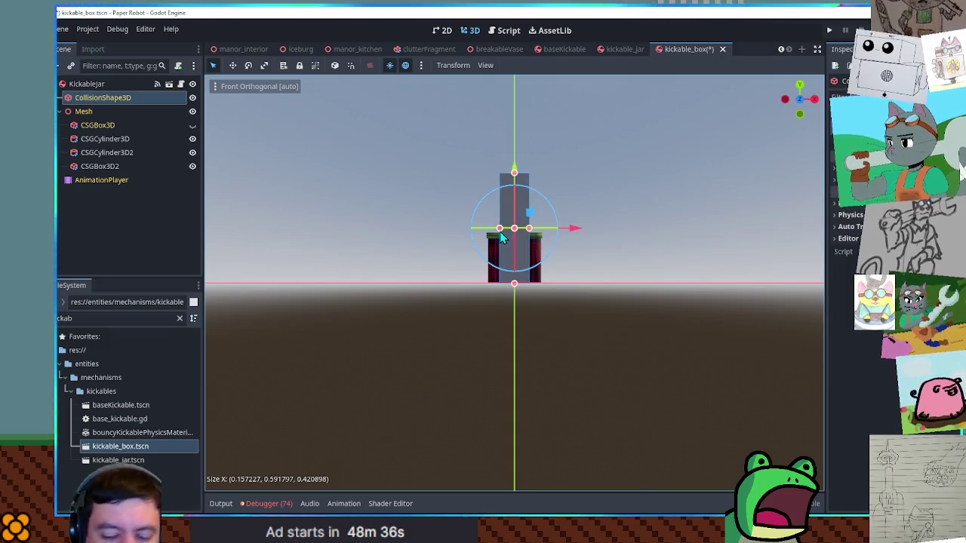
key("KP_3")
mouse_move(476, 230)
left_mouse_down()
mouse_move(480, 237)
mouse_move(621, 222)
mouse_move(482, 244)
left_mouse_up()
left_click(106, 152)
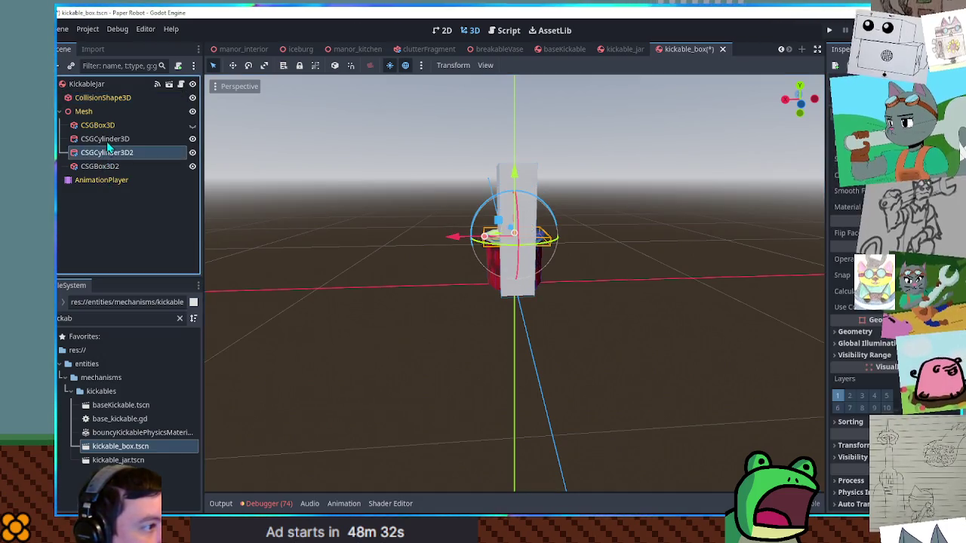
Delete both CSGCylinder3D nodes, leaving only the boxes under Mesh
left_click(107, 140, "shift")
key("Delete")
mouse_move(438, 230)
left_mouse_down()
mouse_move(491, 227)
mouse_move(496, 258)
left_mouse_up()
scroll(511, 284, "up", 2)
Open park_sign.tscn from cactusCanyon to inspect its sprite, close it, and filter for 'parksign'
double_click(120, 318)
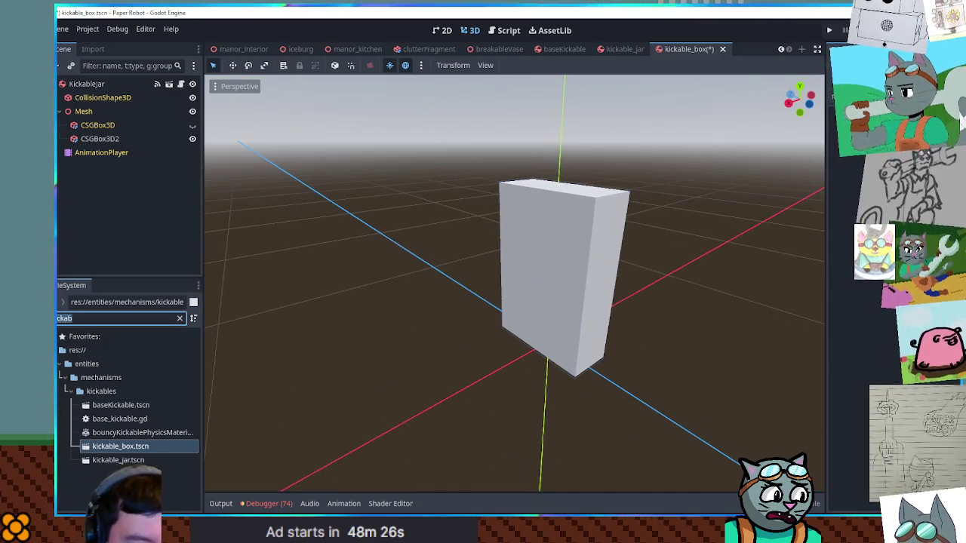
type("cact")
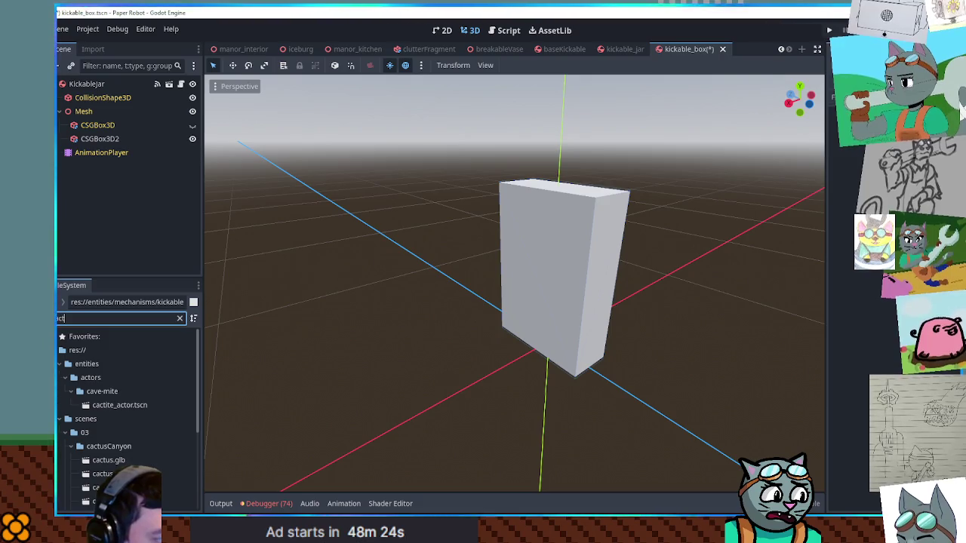
scroll(151, 404, "down", 5)
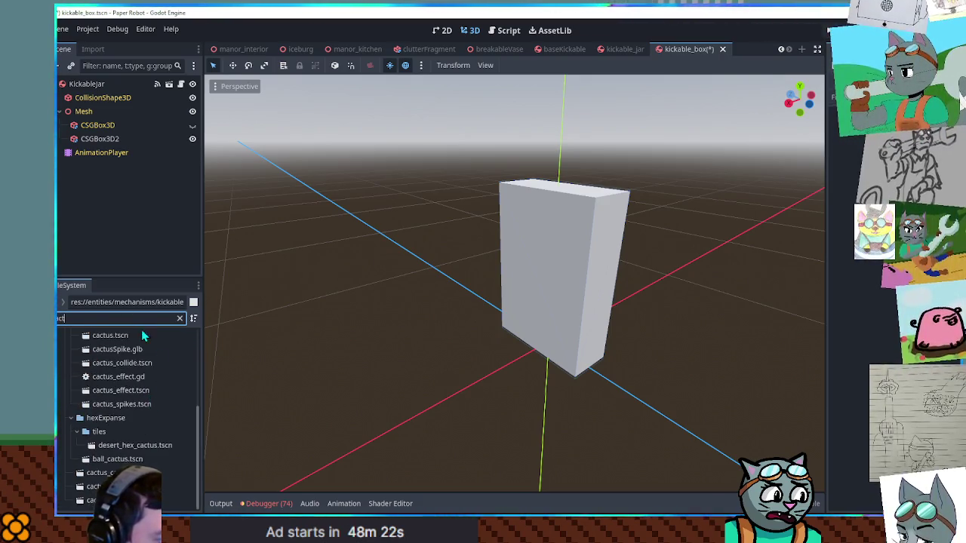
scroll(151, 377, "up", 3)
left_click(108, 376)
left_click(179, 318)
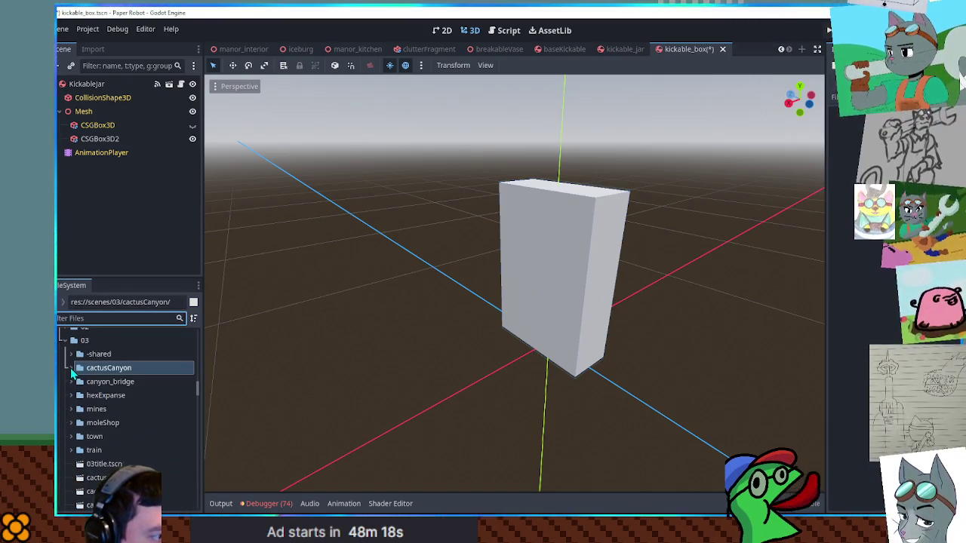
double_click(108, 368)
scroll(115, 411, "down", 3)
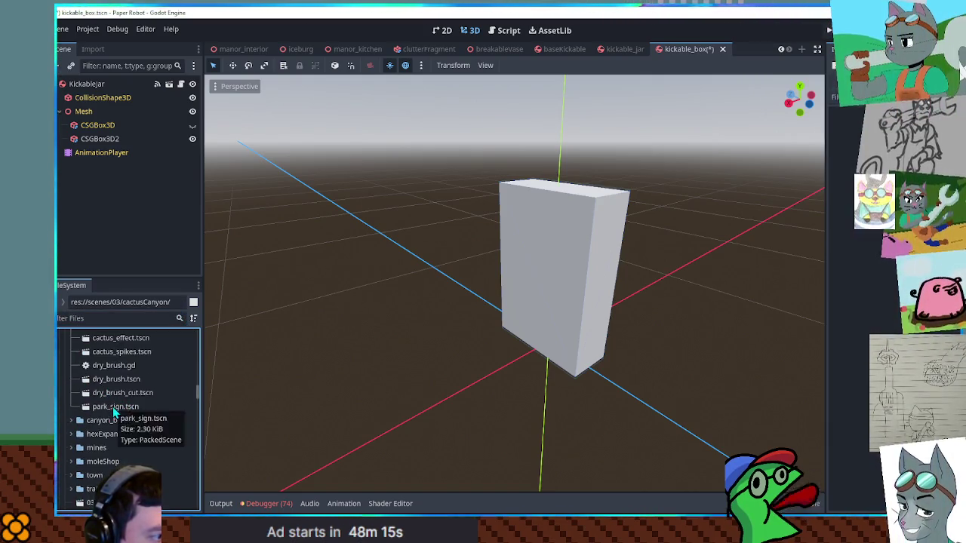
double_click(115, 408)
left_click(537, 237)
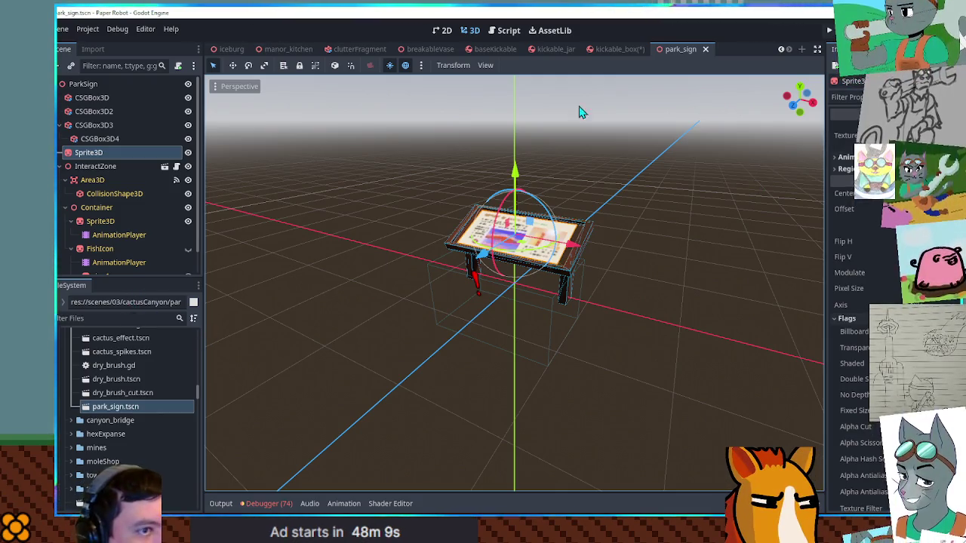
left_click(706, 50)
type("parksign")
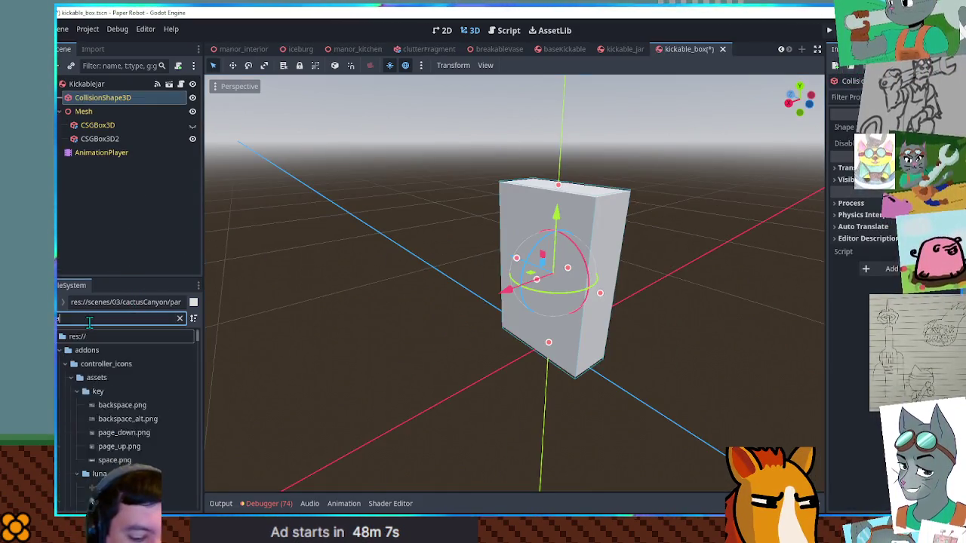
Drop parkSign.png onto the thin box to texture it and view it from the front
mouse_move(94, 394)
left_mouse_down()
mouse_move(265, 370)
mouse_move(583, 290)
left_mouse_up()
key("KP_1")
mouse_move(418, 254)
left_mouse_down()
mouse_move(423, 329)
mouse_move(475, 382)
mouse_move(652, 274)
mouse_move(748, 266)
mouse_move(658, 274)
mouse_move(408, 254)
mouse_move(411, 244)
left_mouse_up()
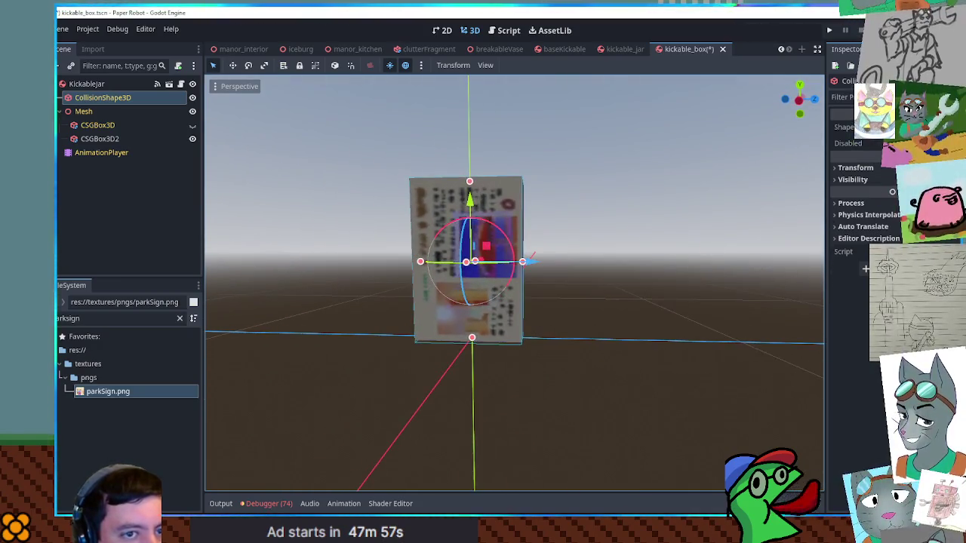
Give CSGBox3D2 a new StandardMaterial3D and tint its albedo colour blue
left_click(98, 139)
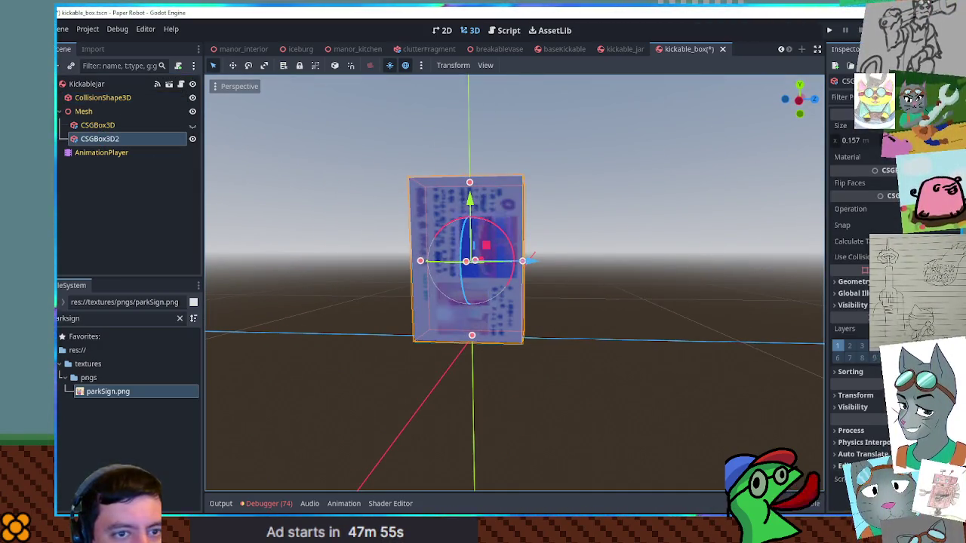
left_click(868, 157)
left_click(891, 172)
scroll(853, 301, "down", 5)
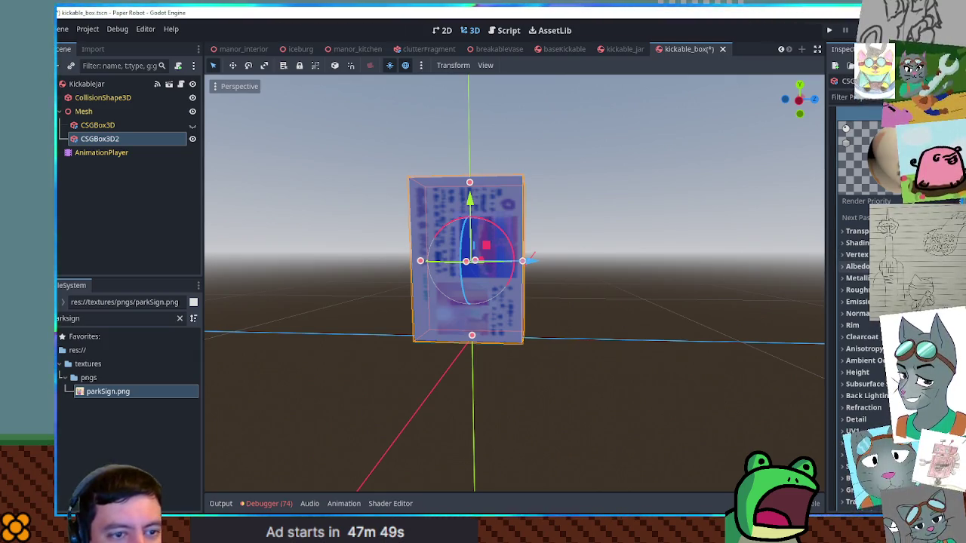
left_click(857, 266)
left_click(860, 279)
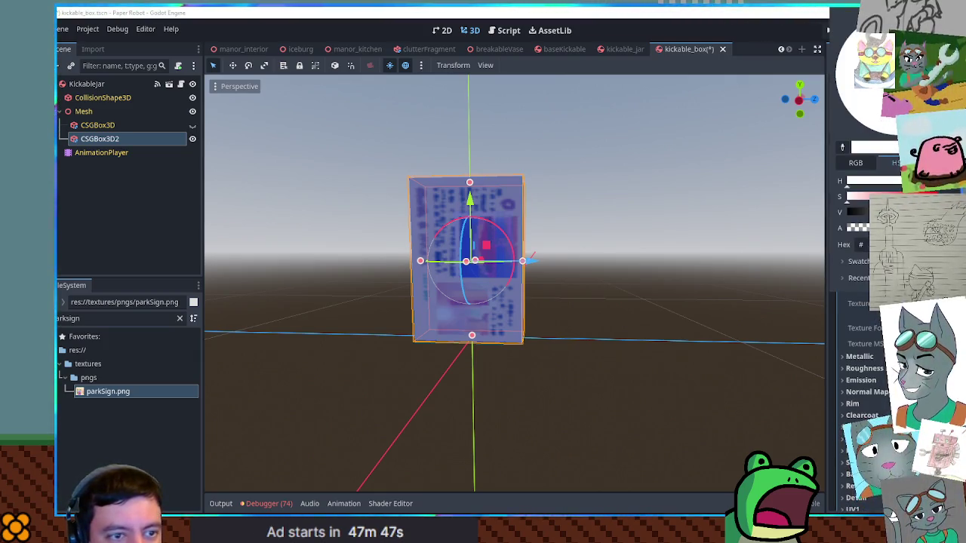
left_click(876, 196)
left_click(875, 181)
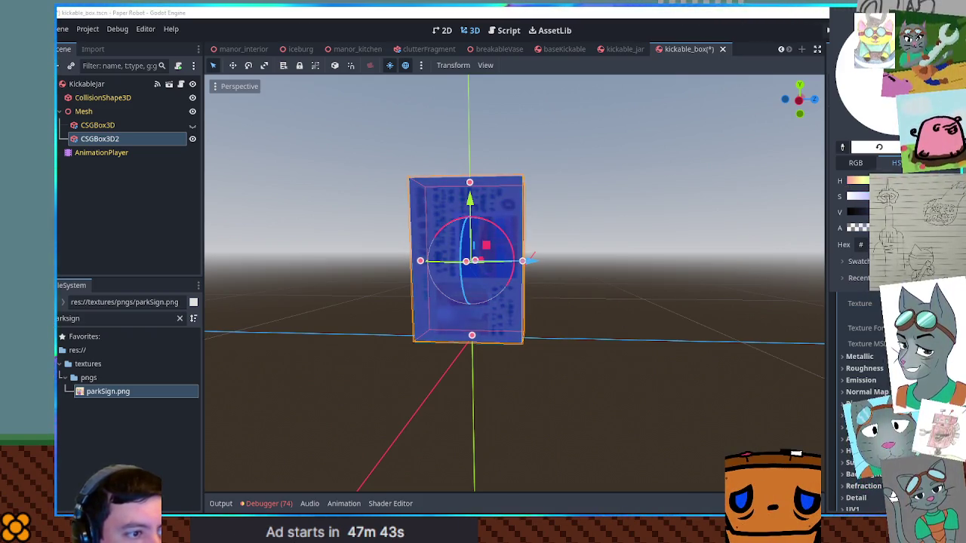
left_click(643, 209)
mouse_move(643, 209)
left_mouse_down()
mouse_move(690, 248)
mouse_move(802, 264)
mouse_move(283, 254)
mouse_move(476, 248)
left_mouse_up()
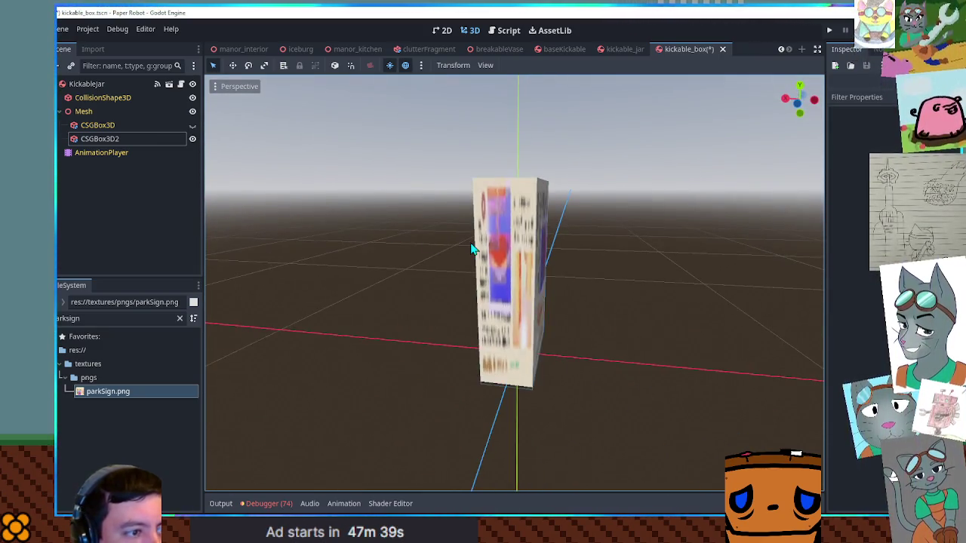
Enable UV1 triplanar mapping and raise the Scale x so the sign texture tiles
left_click(516, 254)
scroll(861, 302, "down", 5)
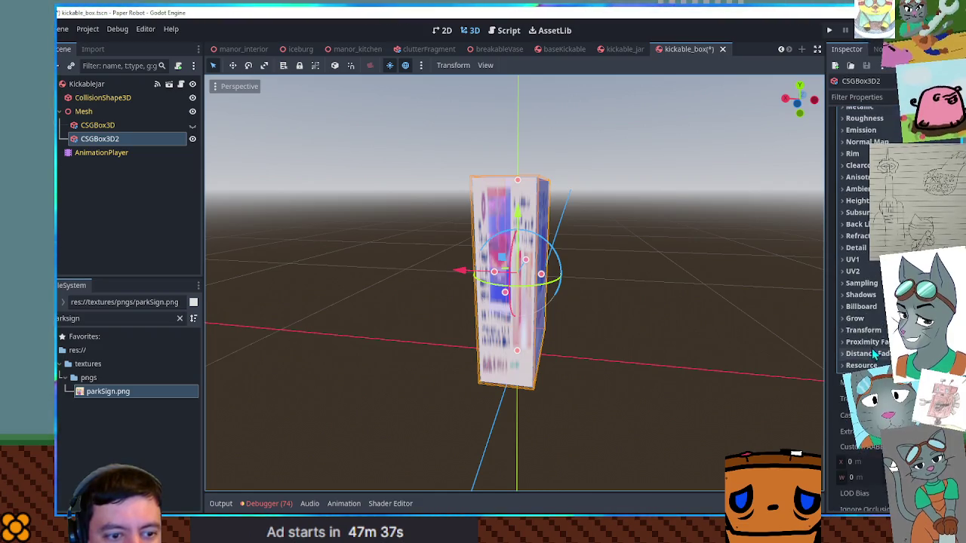
left_click(878, 332)
mouse_move(578, 291)
left_mouse_down()
mouse_move(739, 295)
mouse_move(878, 341)
left_mouse_up()
mouse_move(861, 286)
left_mouse_down()
mouse_move(914, 286)
mouse_move(868, 286)
mouse_move(880, 286)
mouse_move(864, 294)
mouse_move(868, 315)
mouse_move(880, 316)
left_mouse_up()
left_click(860, 315)
mouse_move(785, 294)
left_mouse_down()
mouse_move(556, 287)
mouse_move(573, 271)
mouse_move(658, 287)
mouse_move(427, 353)
mouse_move(321, 251)
mouse_move(631, 277)
mouse_move(525, 259)
mouse_move(611, 304)
mouse_move(549, 306)
mouse_move(574, 349)
mouse_move(621, 305)
mouse_move(546, 296)
mouse_move(708, 281)
mouse_move(430, 261)
mouse_move(515, 310)
left_mouse_up()
scroll(546, 296, "down", 3)
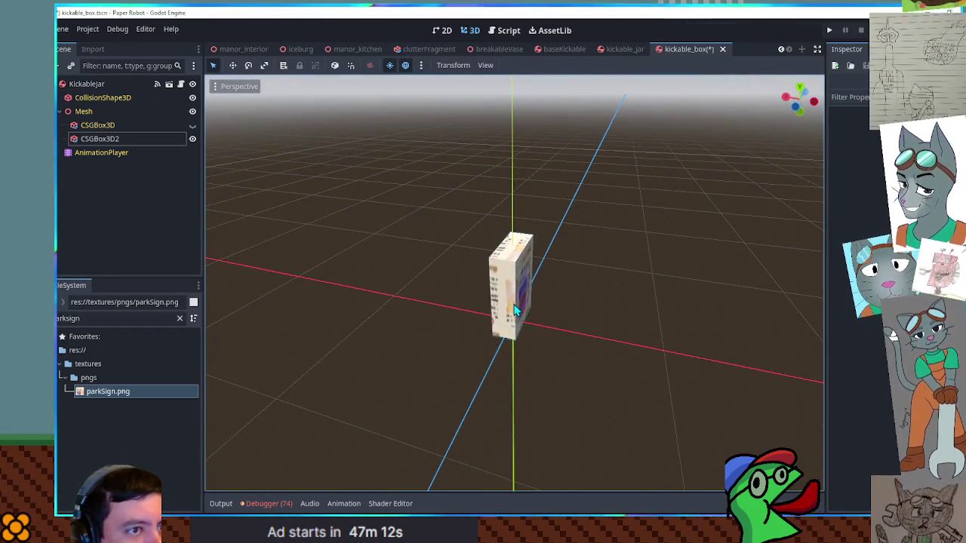
Clear the FileSystem filter and start saving the box's material as a resource file
left_click(112, 140)
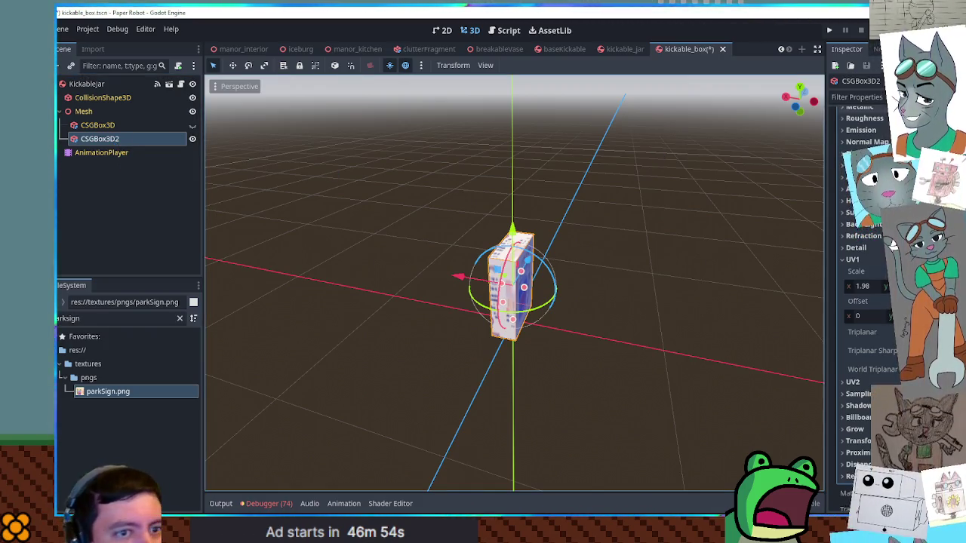
scroll(860, 302, "up", 10)
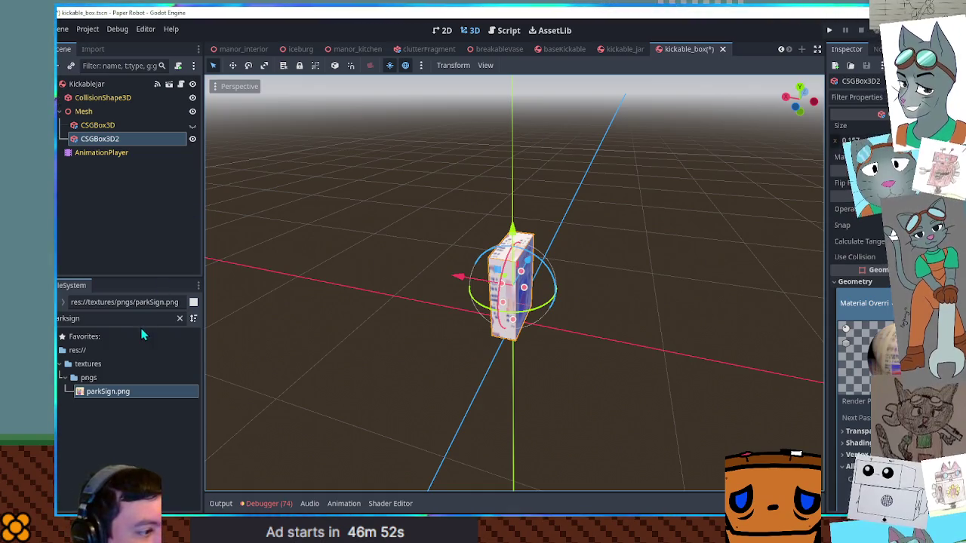
left_click(180, 318)
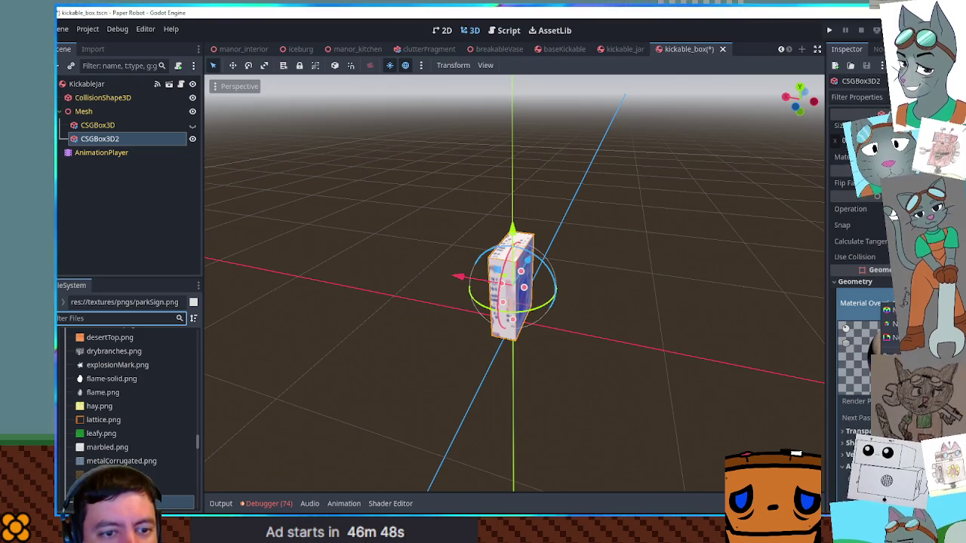
left_click(906, 452)
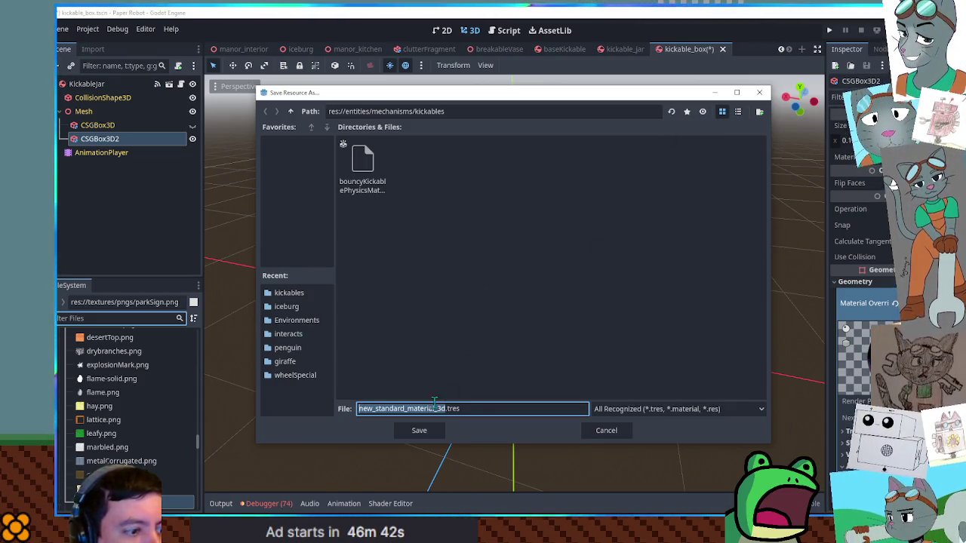
Name the material file box_tex.tres in kickables and save it
type("box_tex")
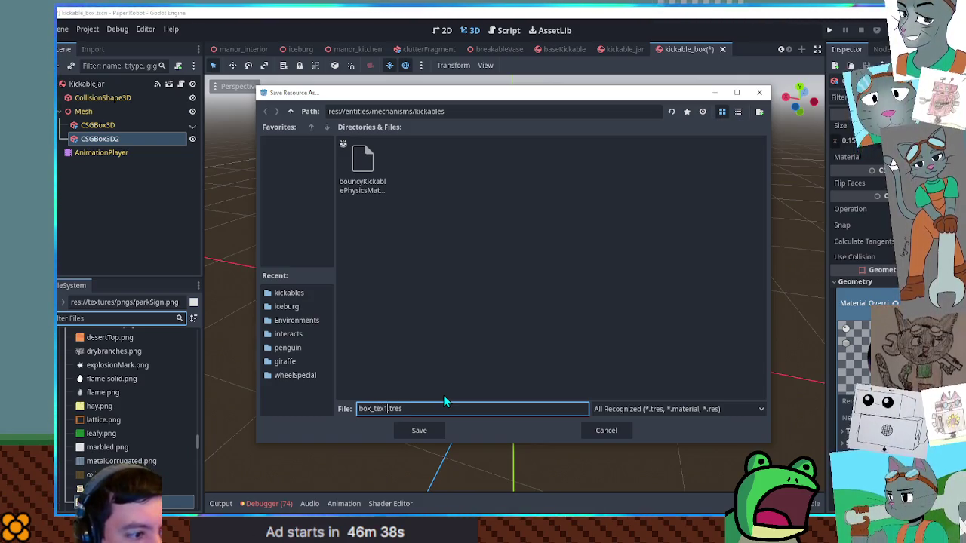
key("Return")
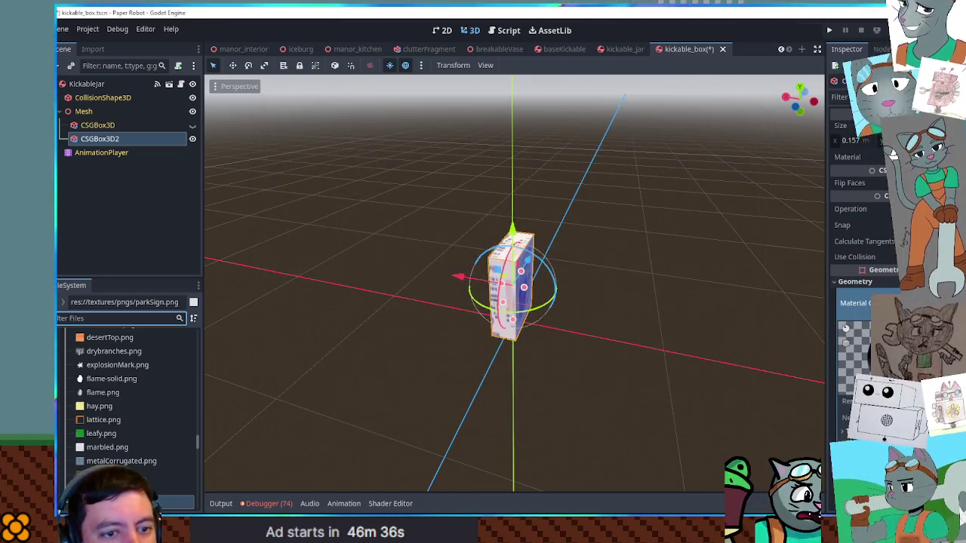
Clear the box's material override and begin attaching a new script to CSGBox3D2
left_click(857, 303)
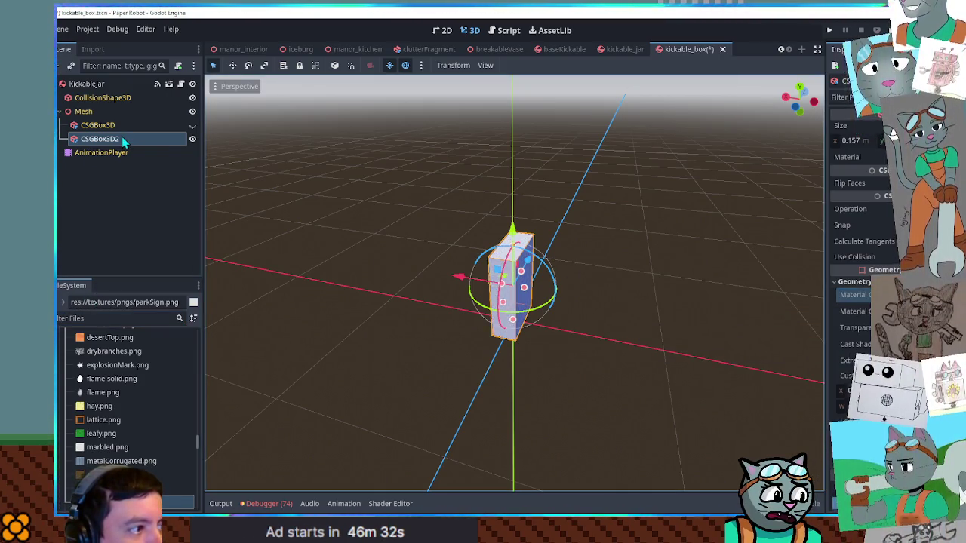
left_click(179, 66)
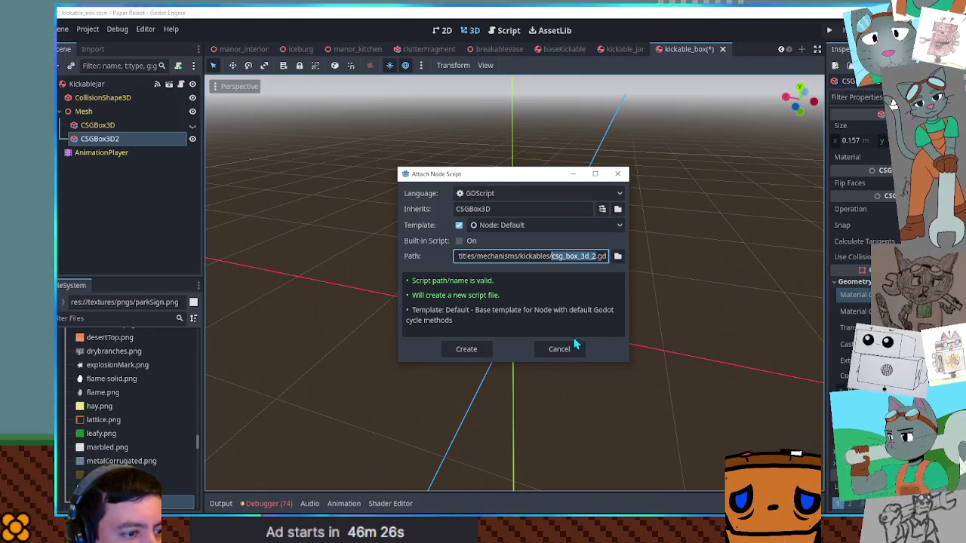
Create res://entities/mechanisms/textureRandomizer.gd as CSGBox3D2's new script
left_click_drag(520, 257, 597, 256)
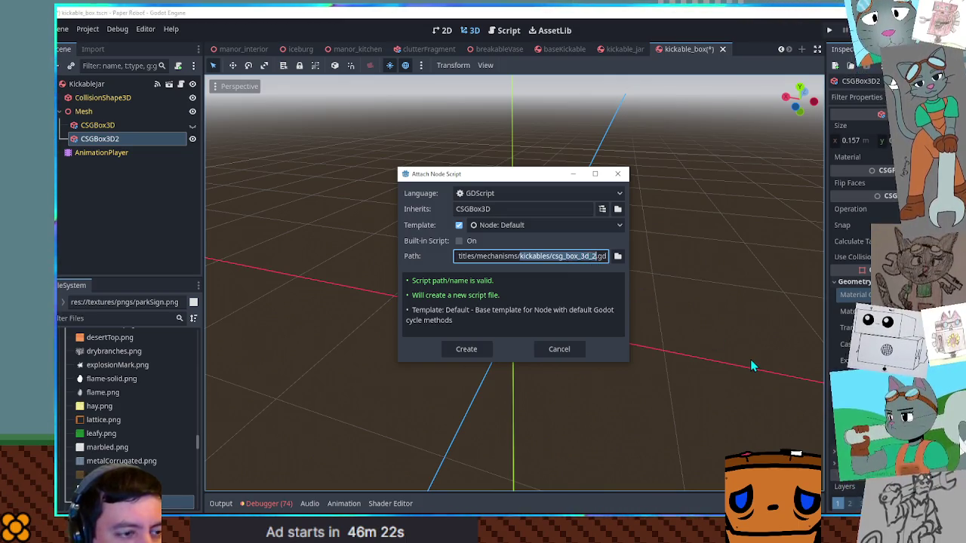
type("t")
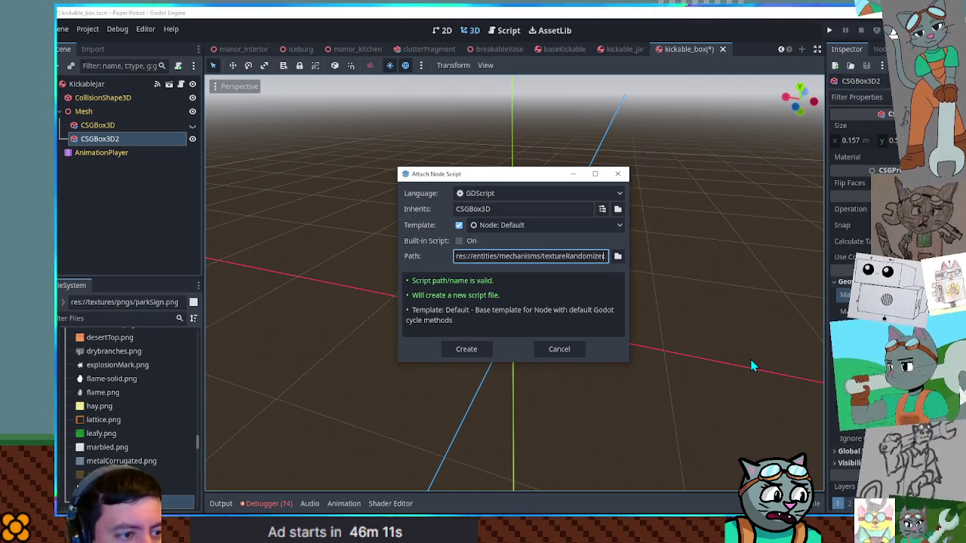
key("Return")
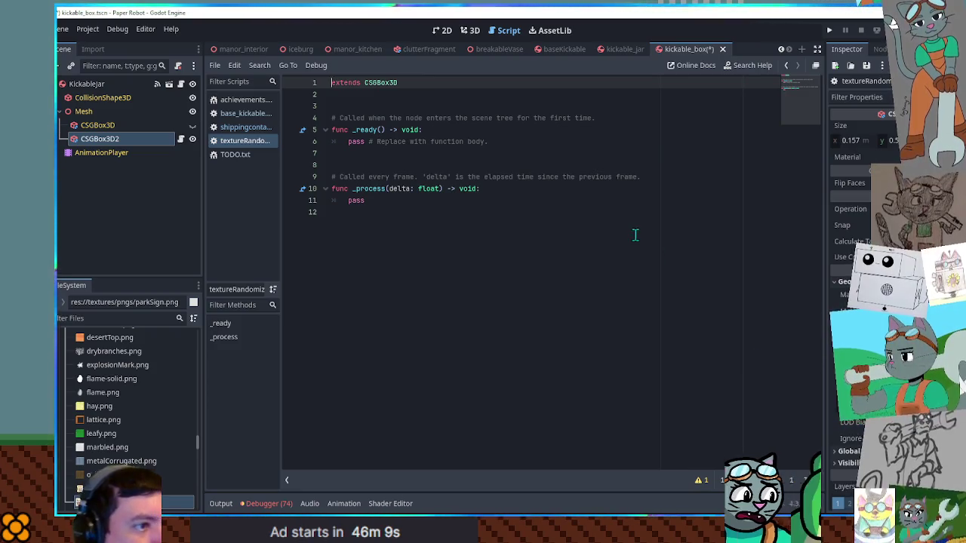
Change the script's base class from CSGBox3D to Node
left_click(380, 83)
double_click(381, 83)
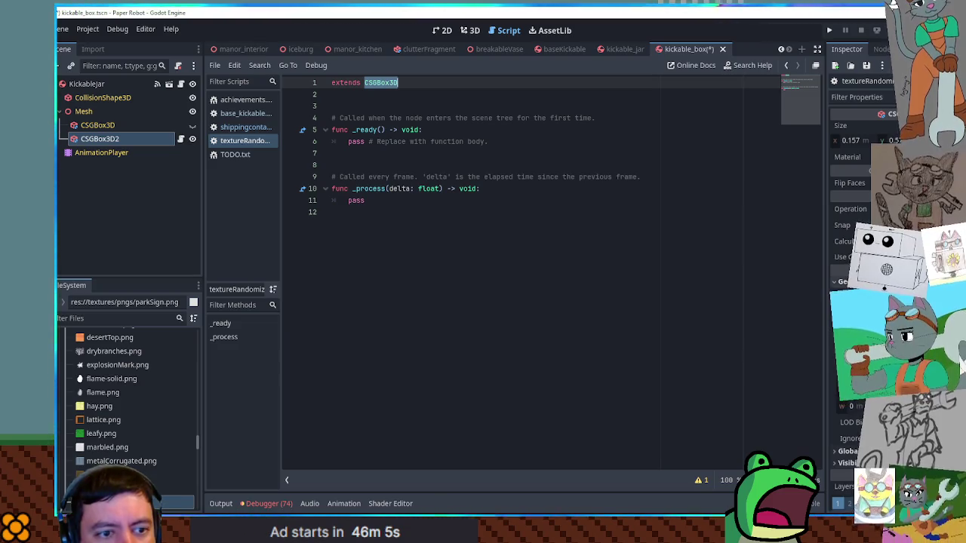
type("GeometryIns")
key("Return")
key("Return")
key("Return")
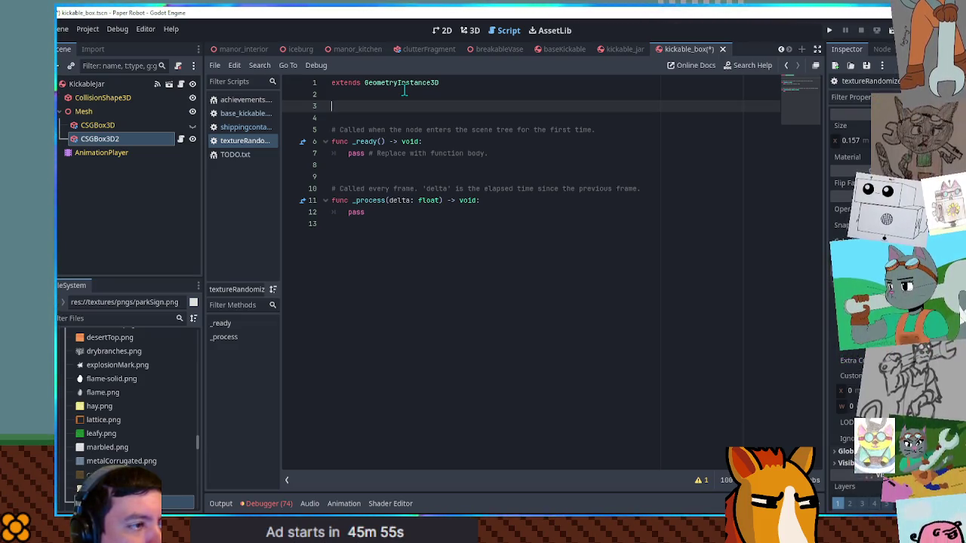
key("Up")
key("Up")
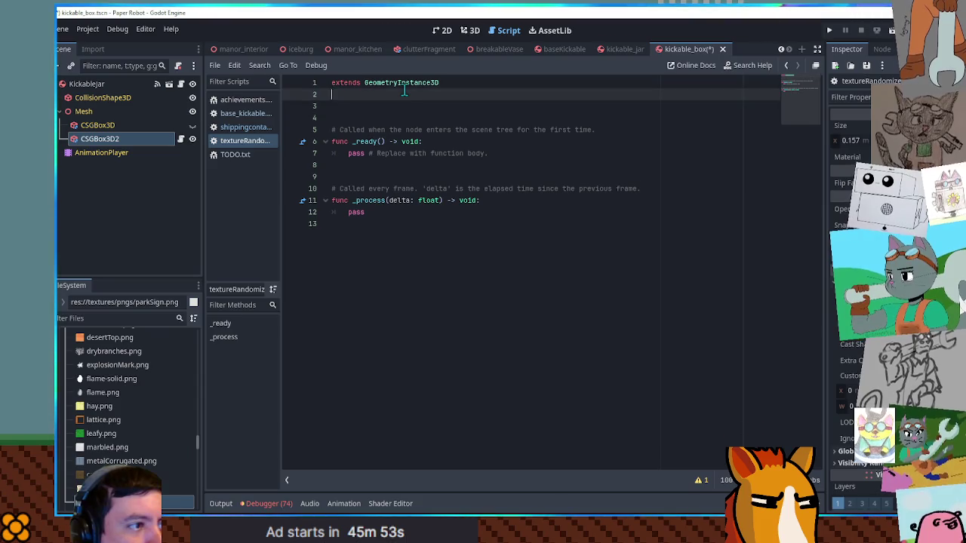
key("ctrl+BackSpace")
type("Node")
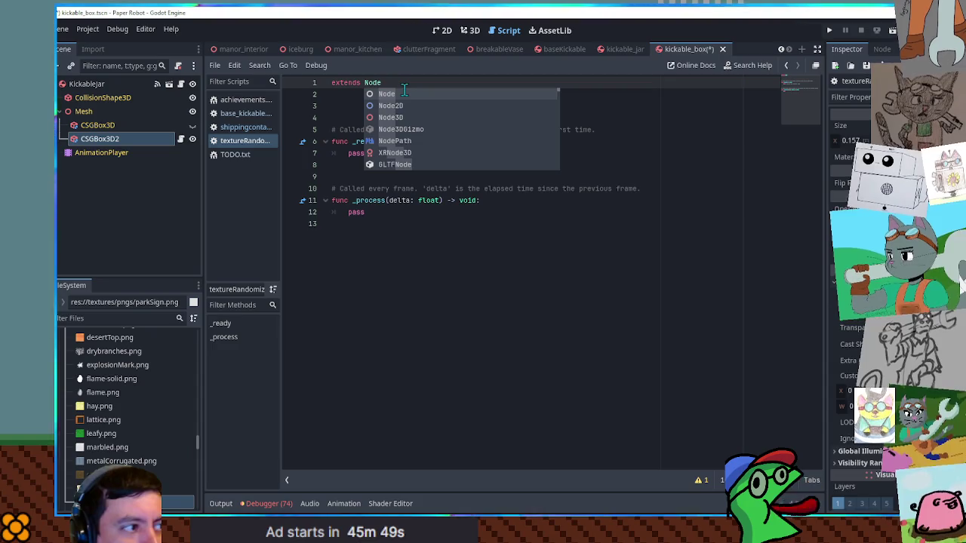
Add exports geometries: Array[GeometryInstance3D] and materials: Array[StandardMaterial3D]
key("Return")
key("Return")
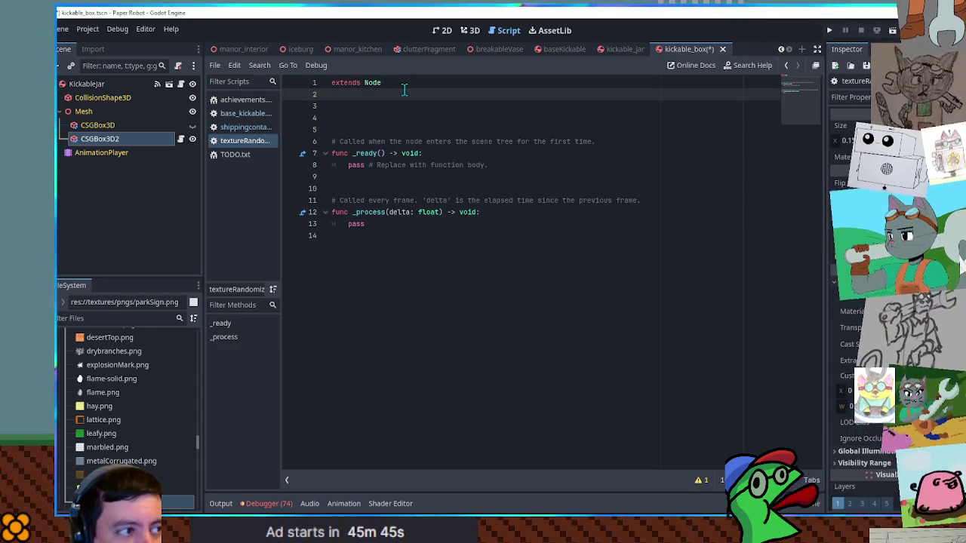
key("Return")
type("expor")
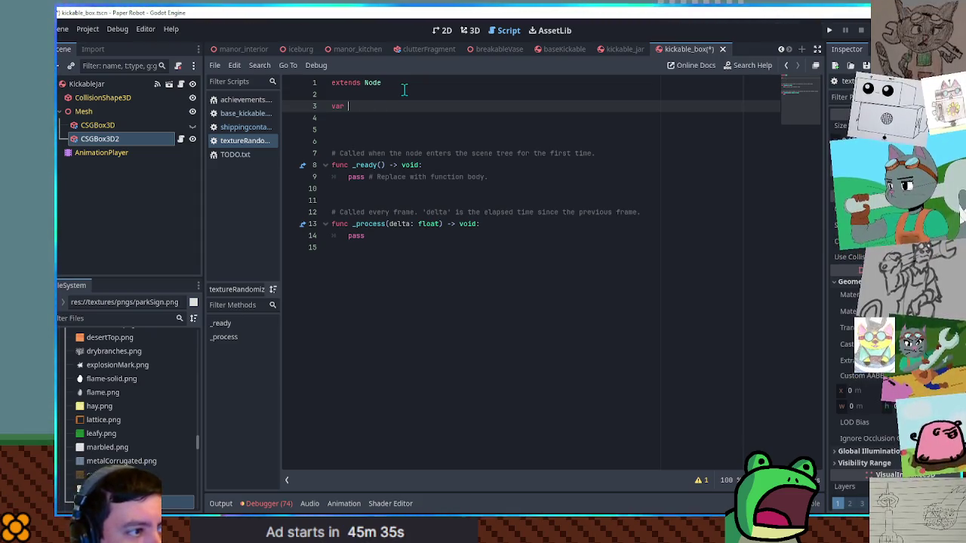
type("@export")
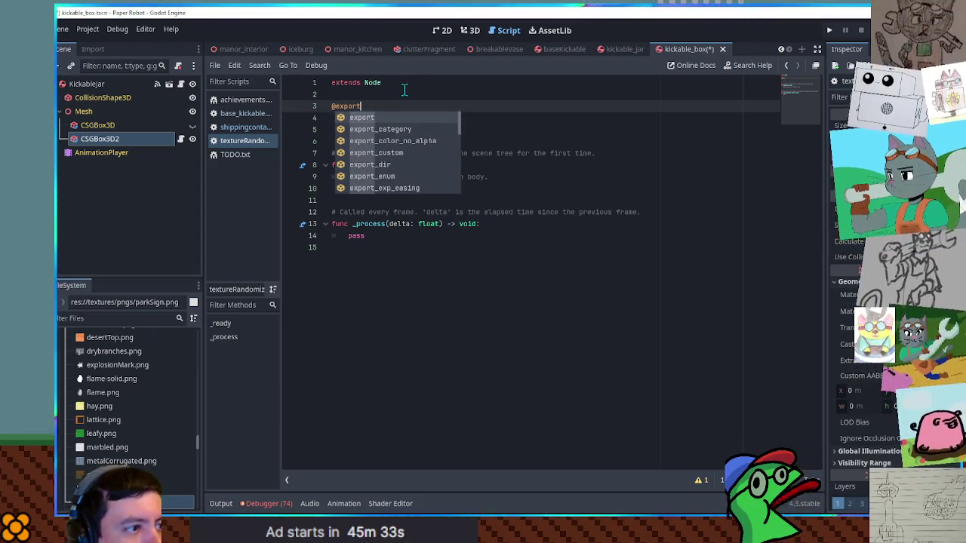
type(" var geomet")
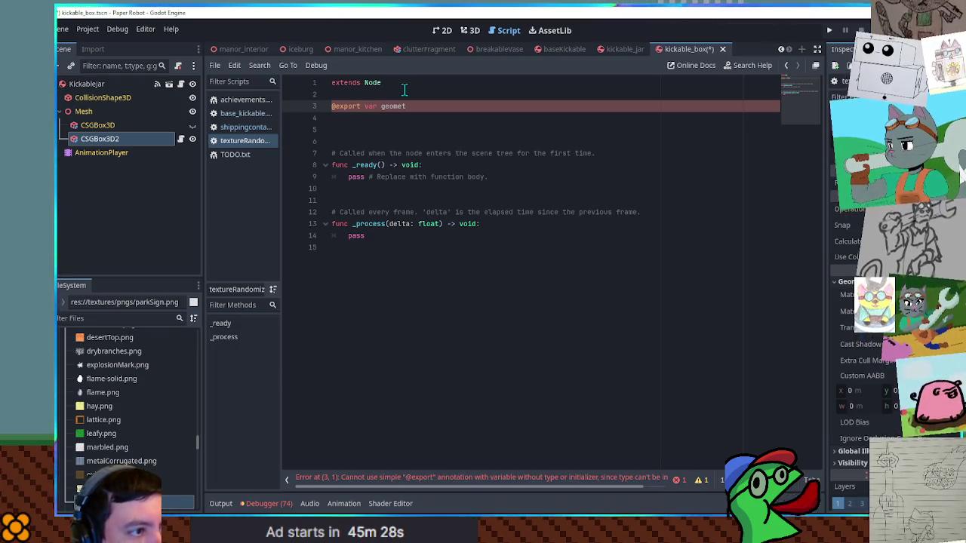
type("ries: Array[")
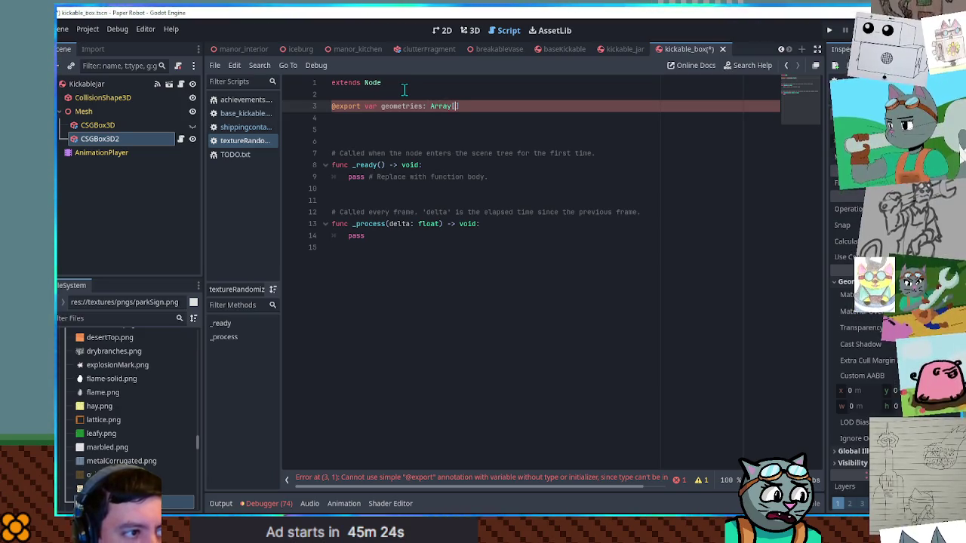
type("om")
key("Return")
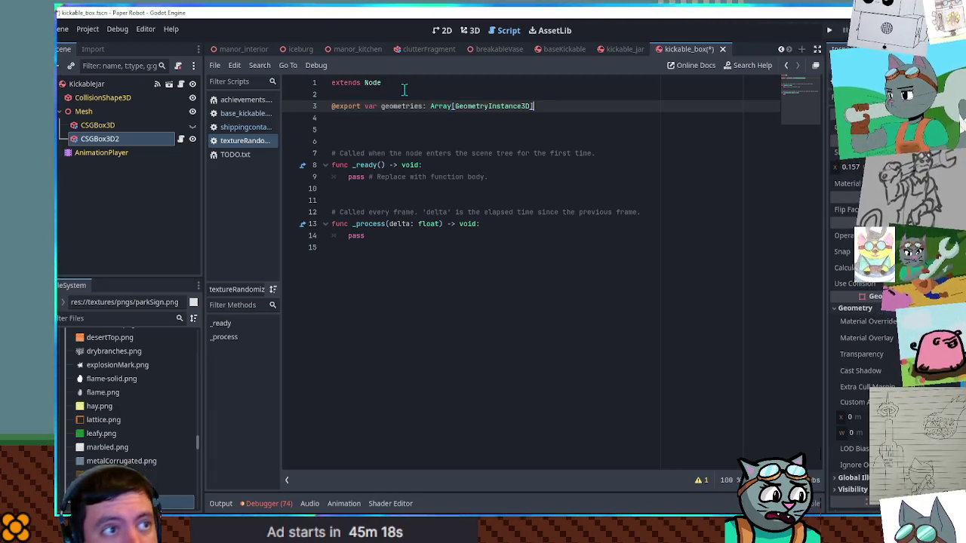
key("Return")
type("@export var materials: Array")
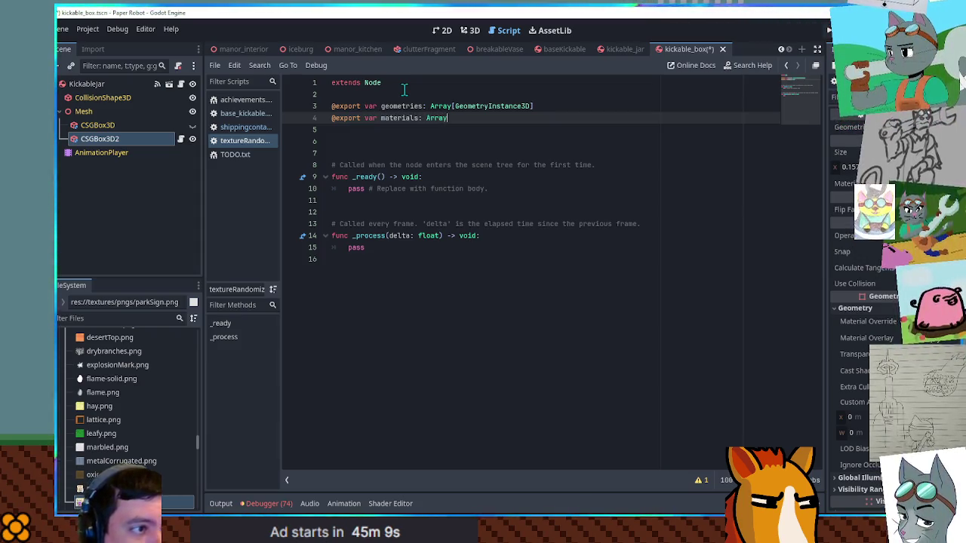
type("[S")
type("an")
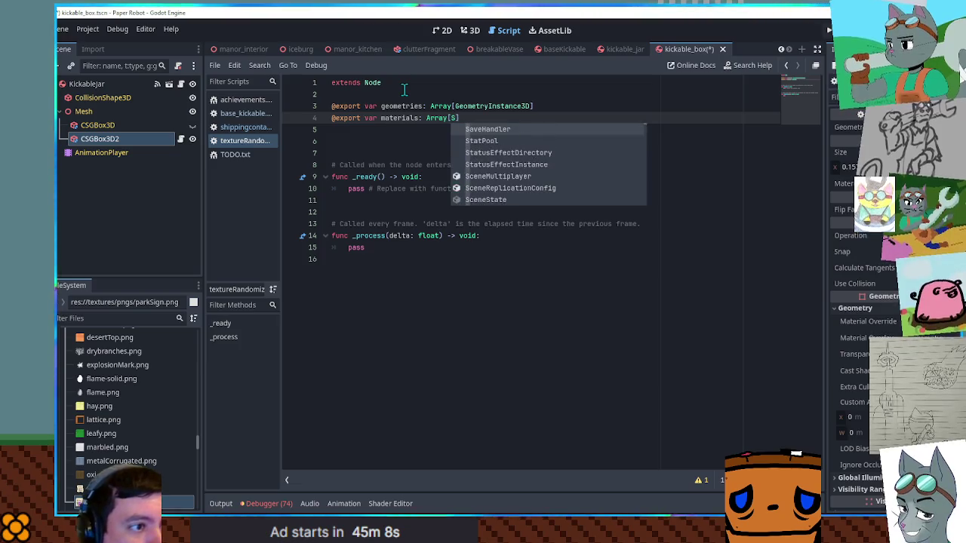
key("Return")
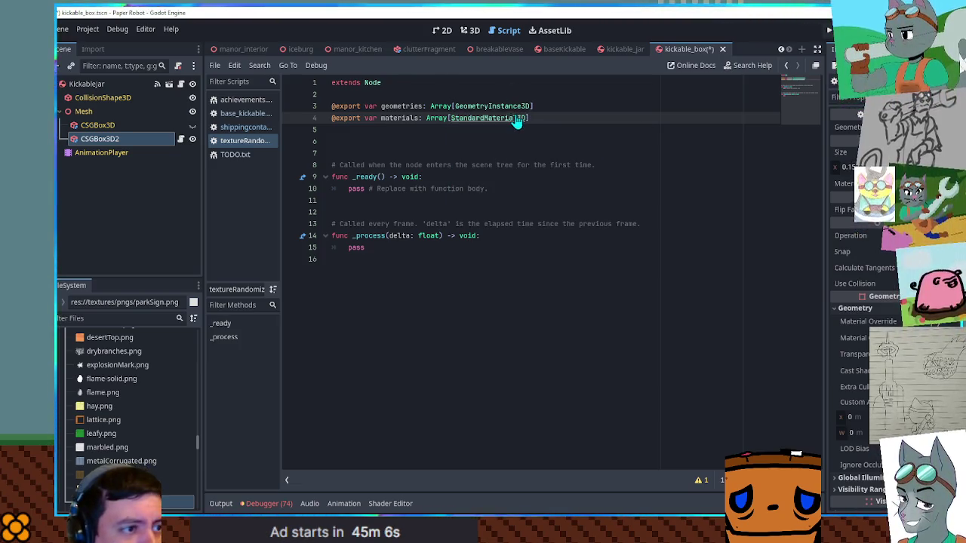
left_click(517, 118, "ctrl")
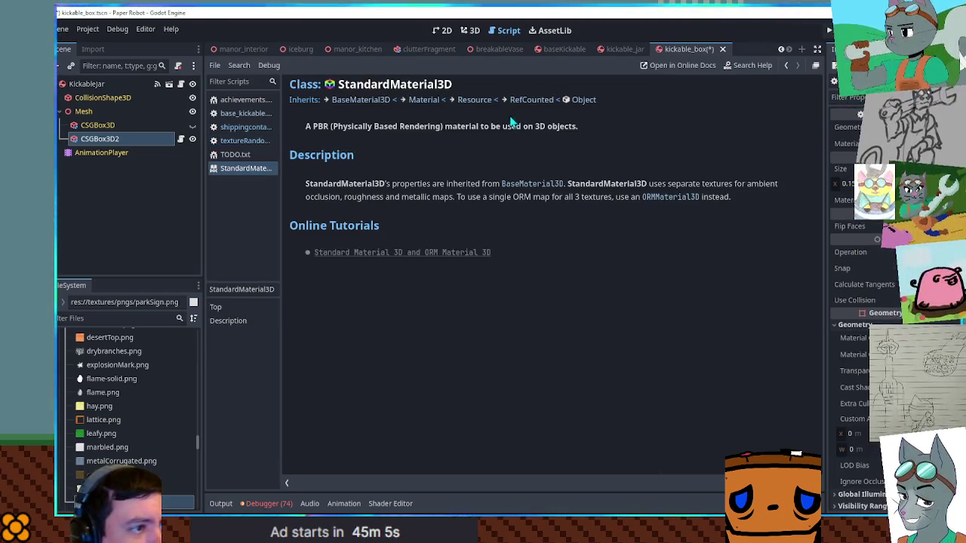
left_click(361, 100)
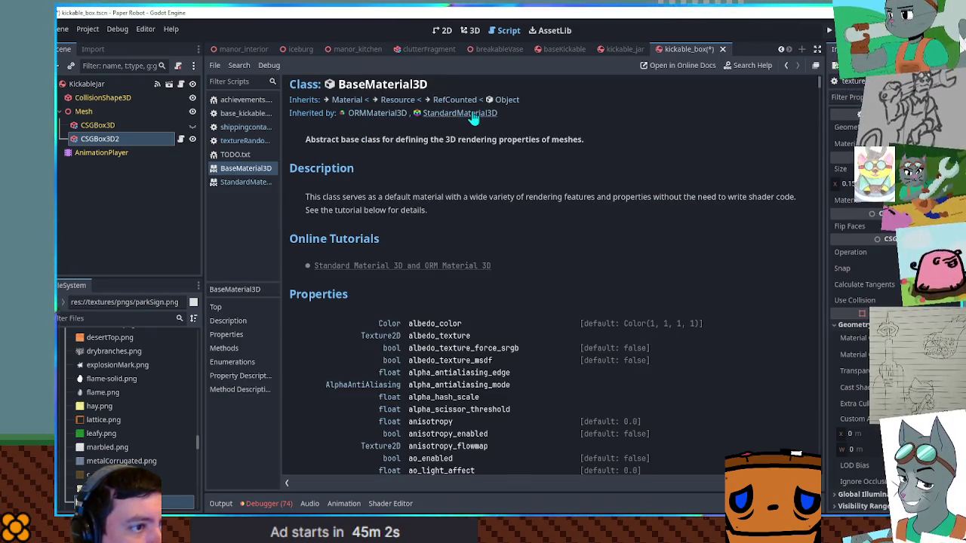
left_click(351, 99)
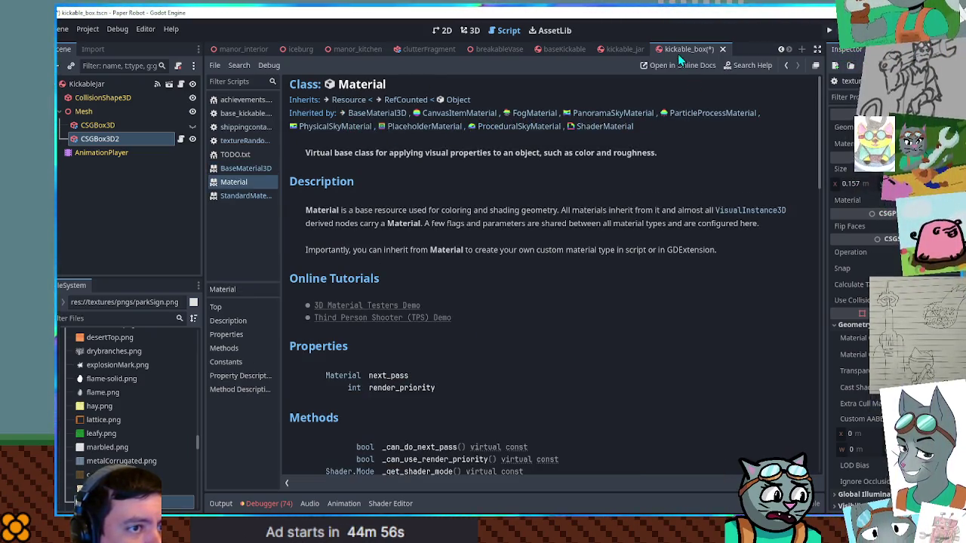
middle_click(240, 183)
middle_click(240, 169)
middle_click(242, 170)
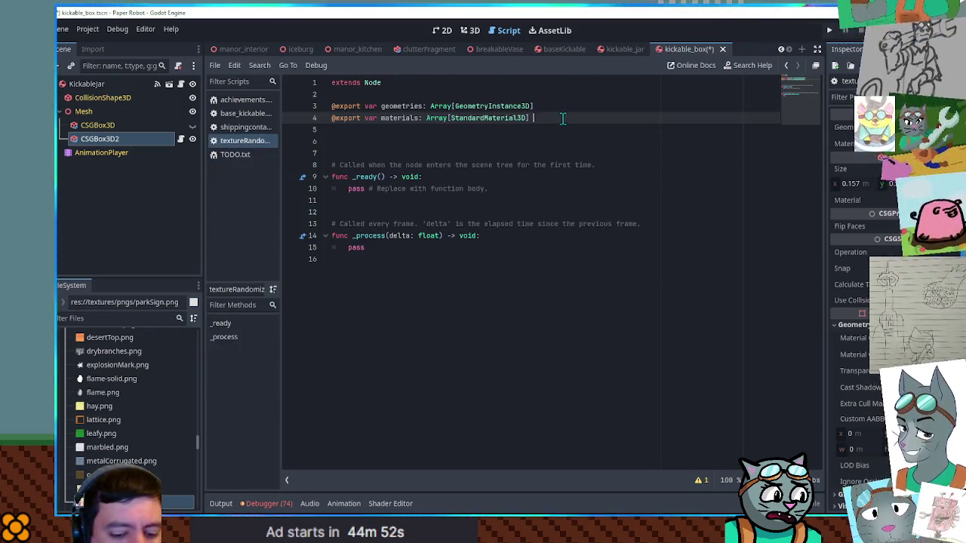
Give both arrays '= []' defaults and delete the template comments and _process function
type("= [")
key("Up")
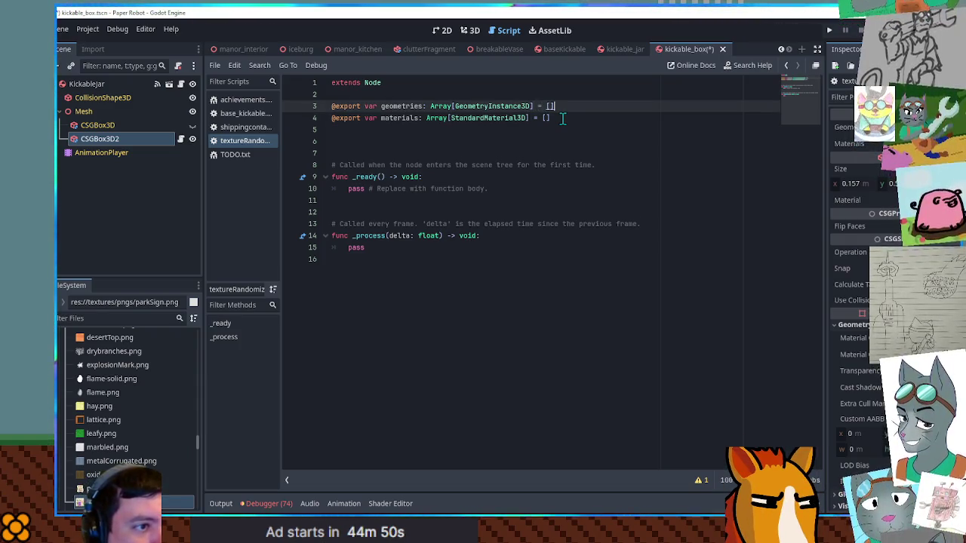
left_click(381, 165)
key("ctrl+shift+k")
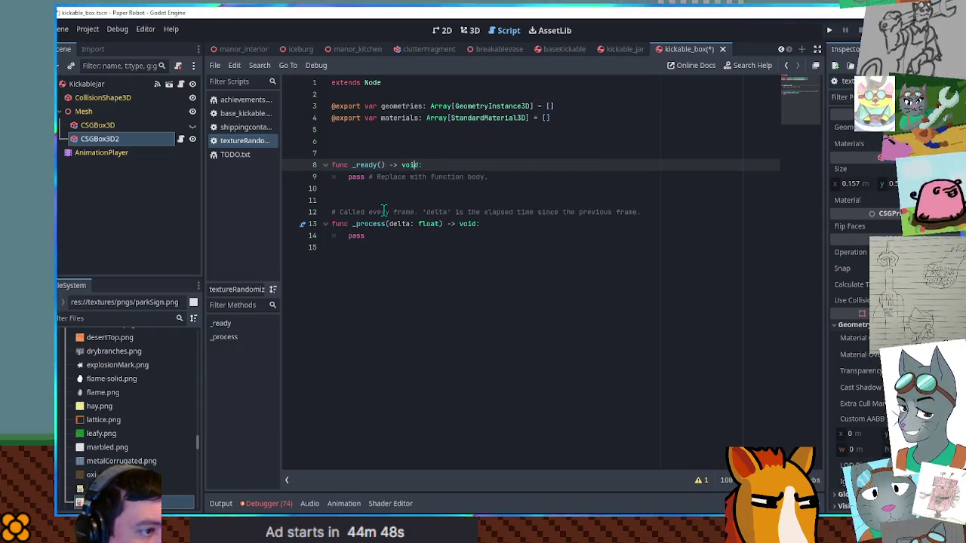
left_click(382, 213)
key("ctrl+shift+k")
key("ctrl+shift+k")
key("ctrl+shift+k")
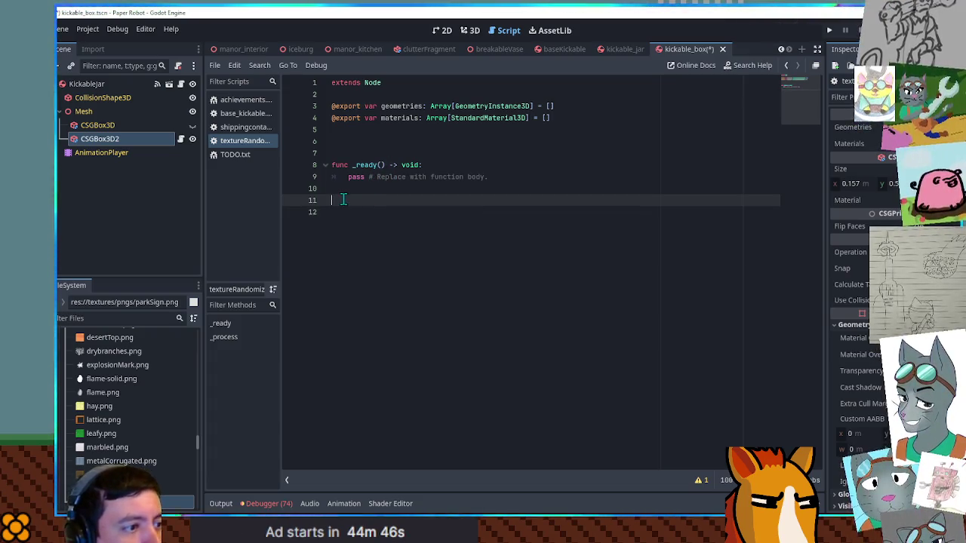
left_click(345, 190)
key("ctrl+shift+k")
key("ctrl+shift+k")
left_click(356, 143)
key("ctrl+shift+k")
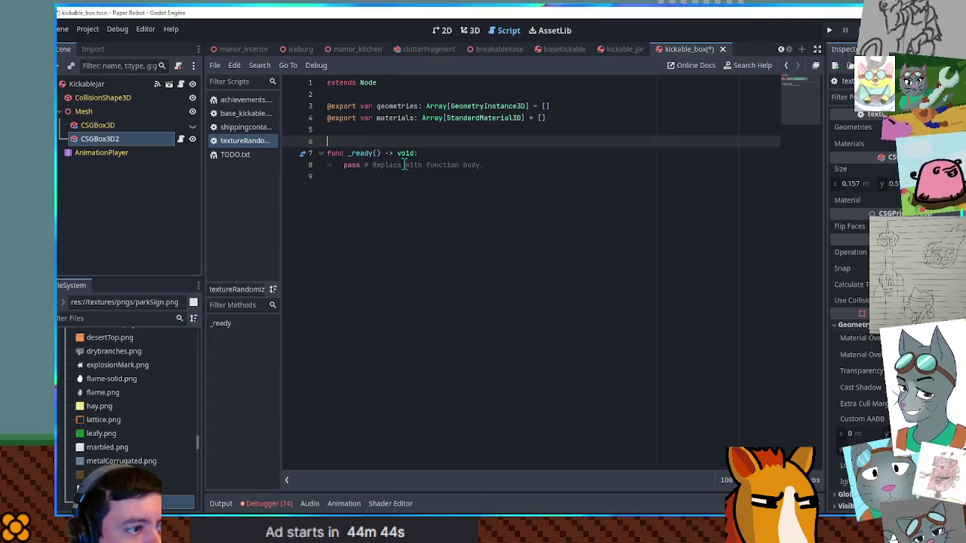
Replace pass in _ready with 'for geometry in geometries:' and filter files for 'utility'
left_click_drag(347, 166, 586, 164)
type("f")
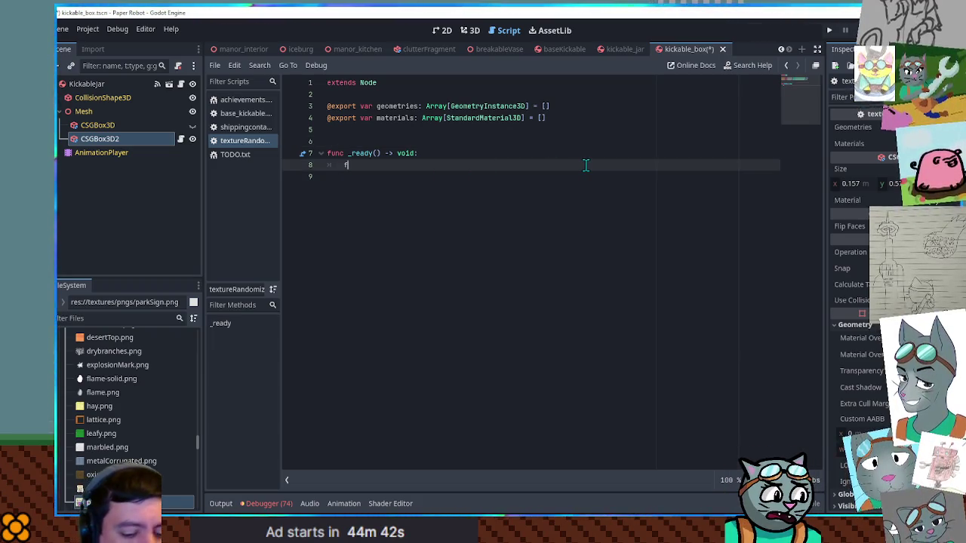
type("or geom")
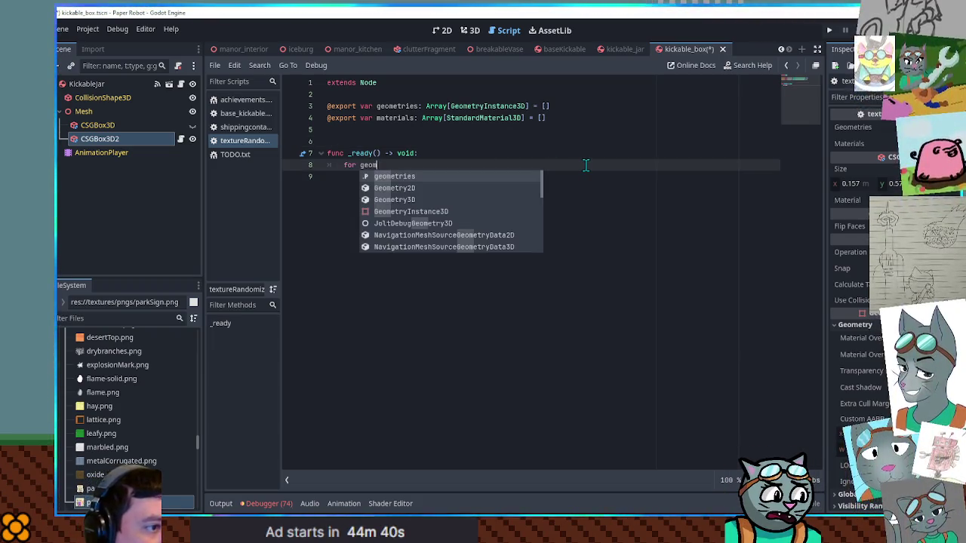
type("etriy in ge")
key("Return")
type(":")
key("Return")
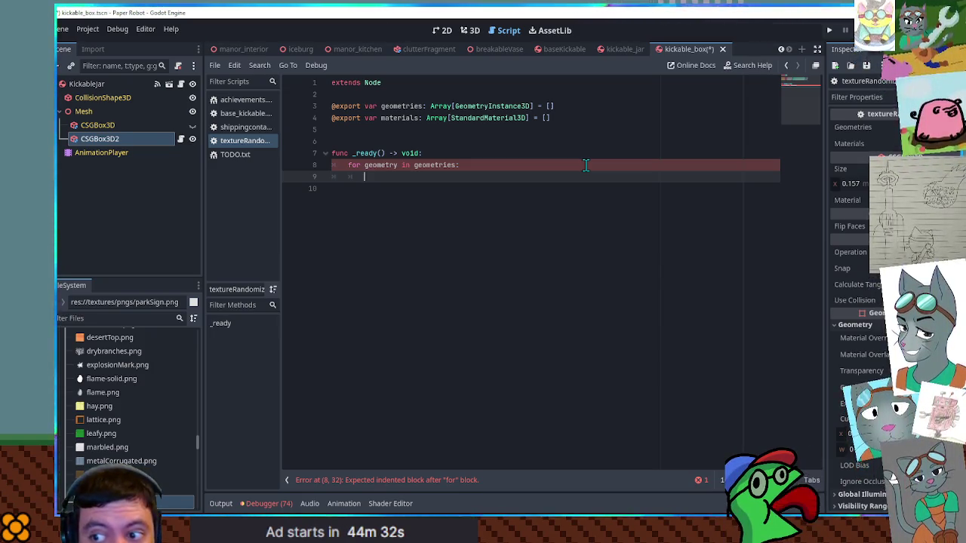
left_click(116, 317)
type("utilit")
type("y")
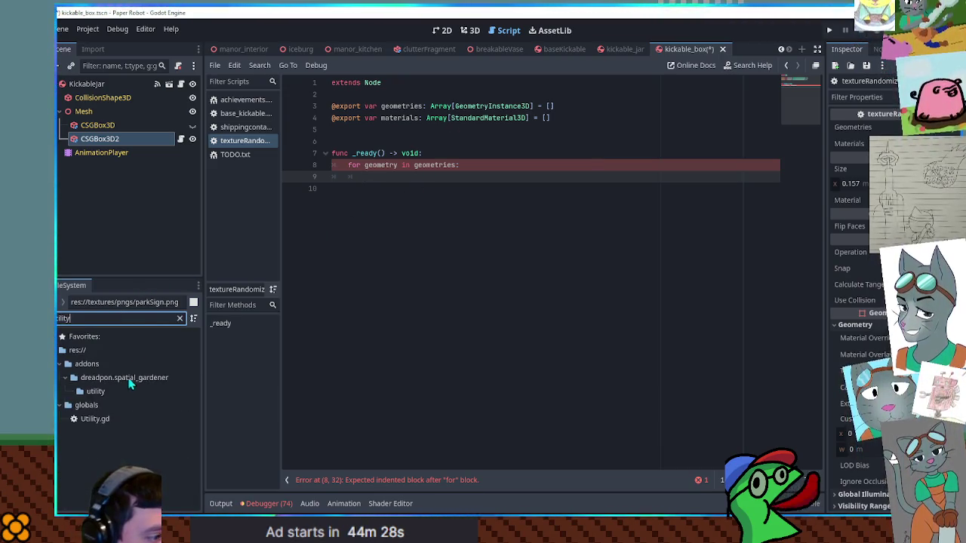
Open Utility.gd, fold all functions, and locate randFloatFromVec3 before returning to textureRandomizer
left_click(95, 420)
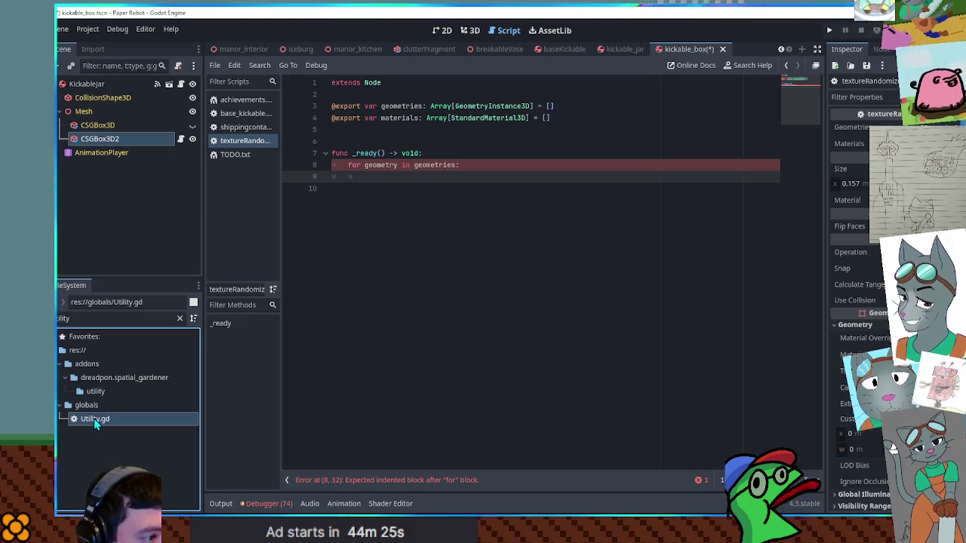
double_click(94, 421)
scroll(594, 219, "down", 4)
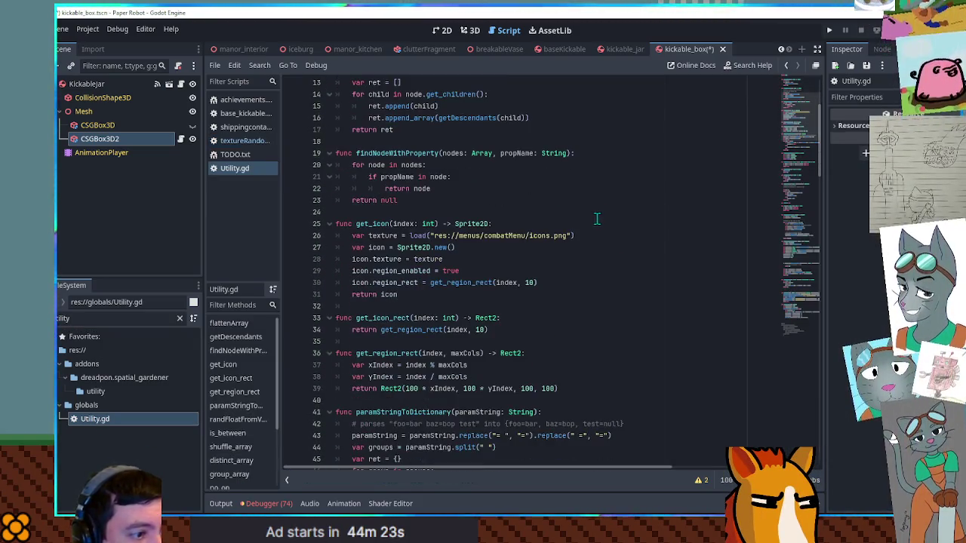
scroll(595, 216, "down", 2)
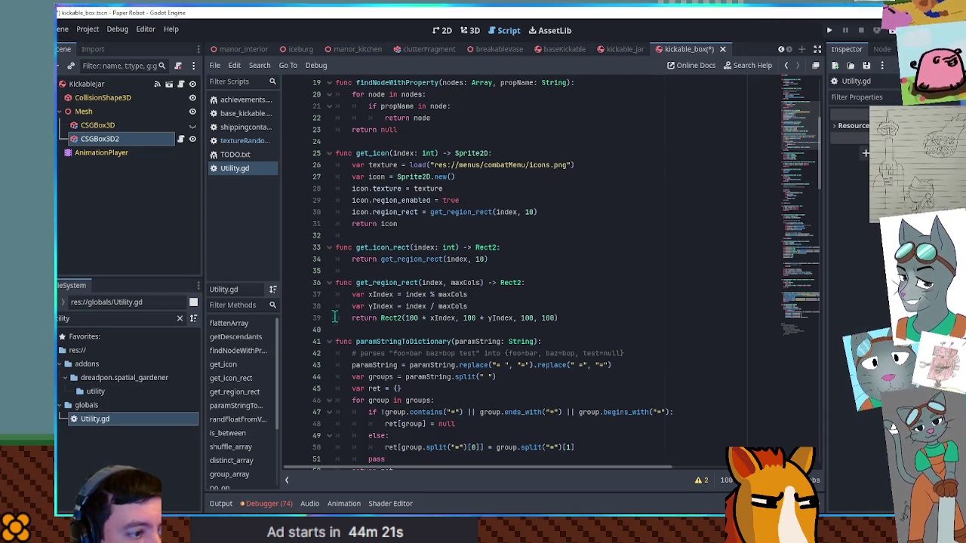
key("ctrl+alt+f")
scroll(363, 313, "down", 1)
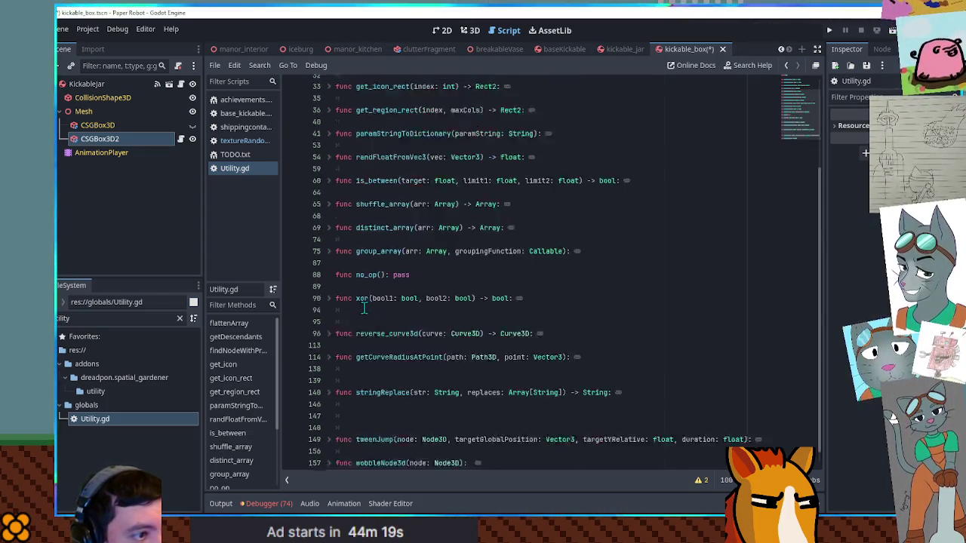
scroll(364, 308, "up", 2)
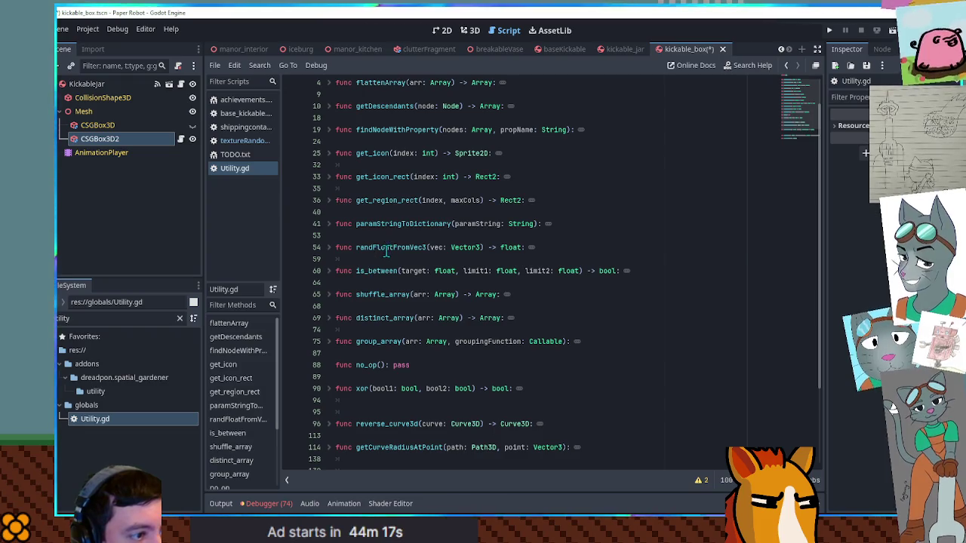
double_click(385, 249)
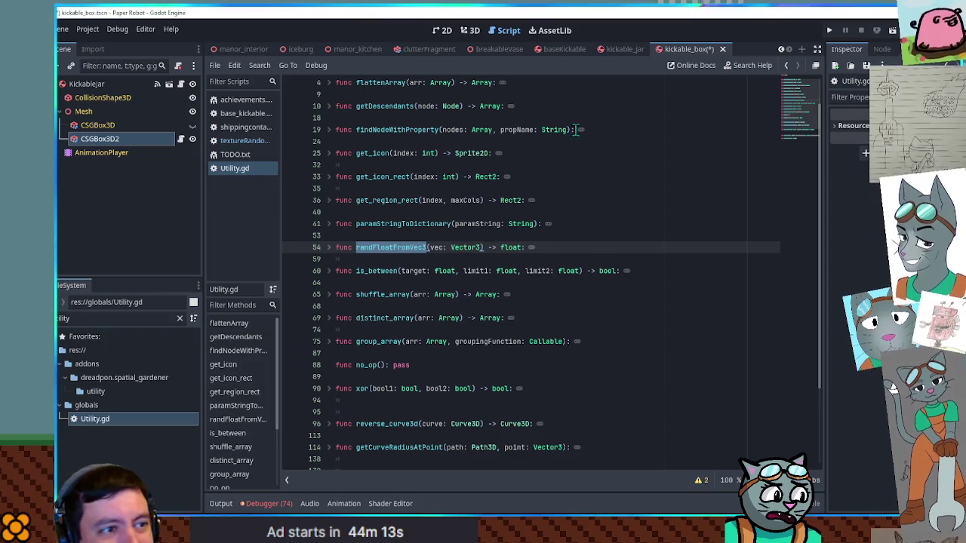
left_click(240, 140)
type("var fl")
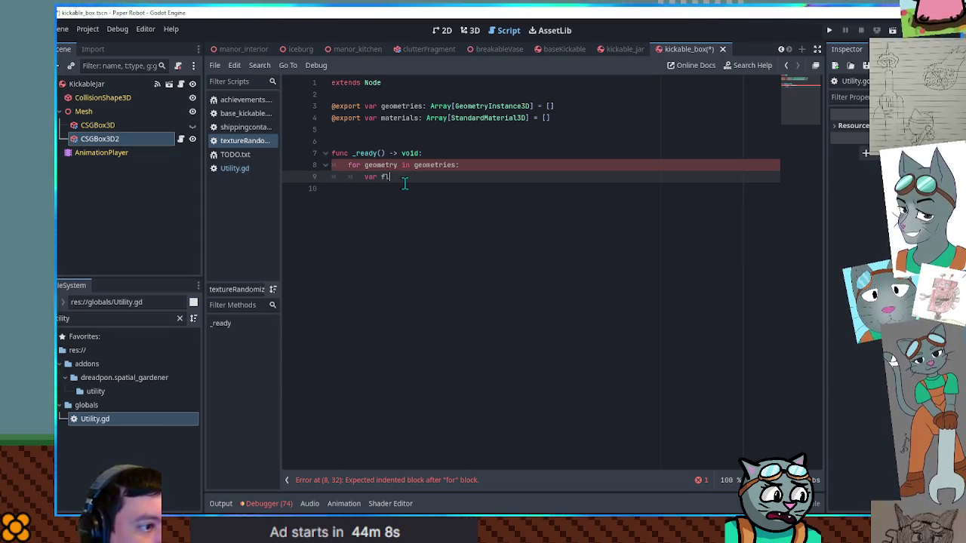
Add 'var fl = Utility.randFloatFromVec3(geometry.global_position)' inside the loop
type("= ")
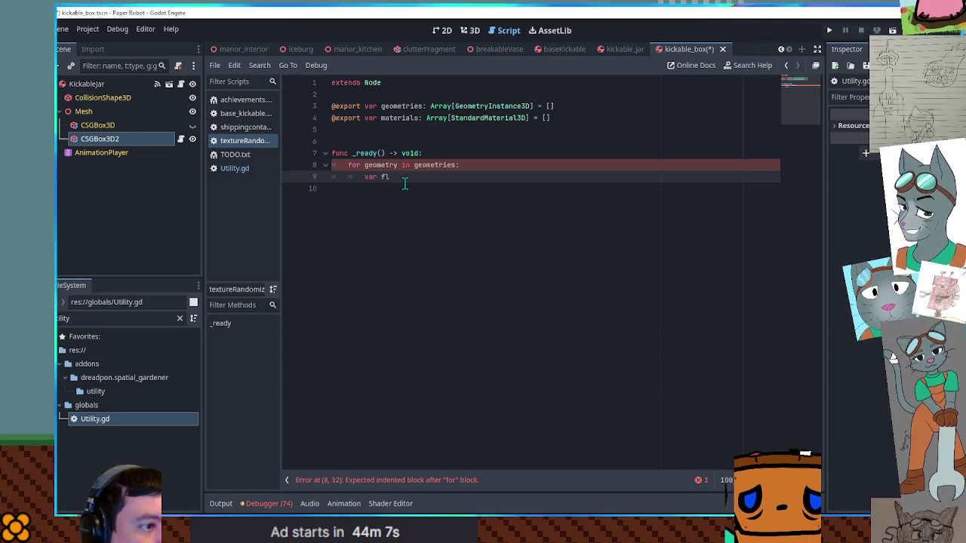
type("Utility.randFloatFromVec3(ge")
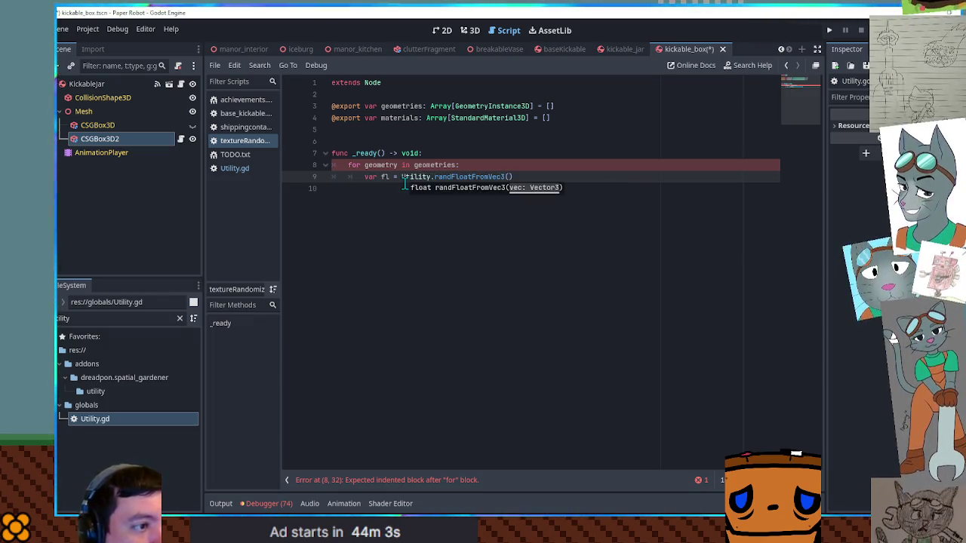
type("om")
key("Return")
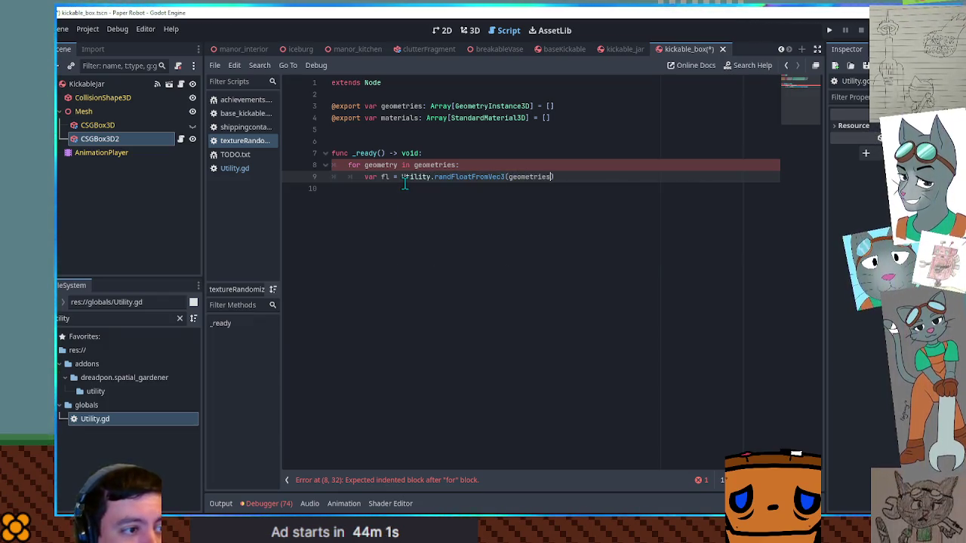
type("y.global_")
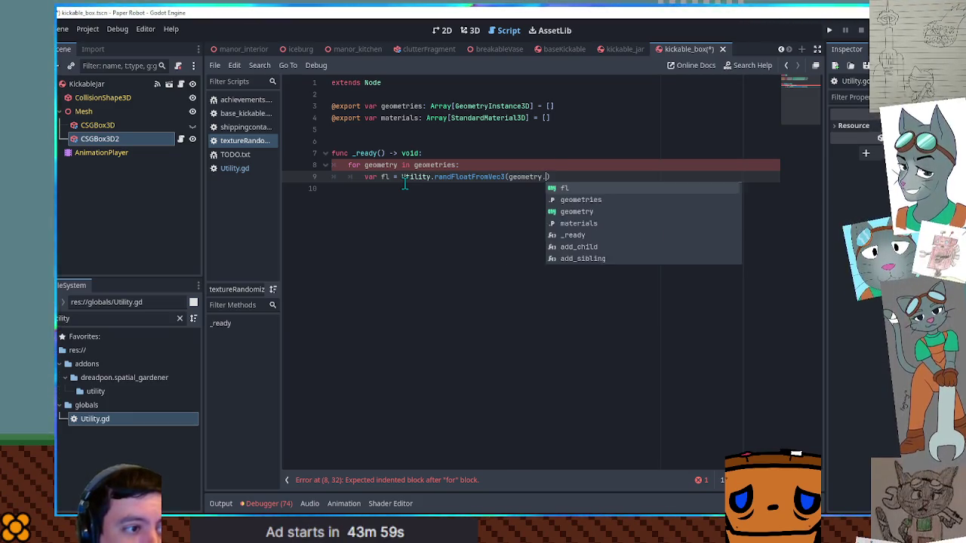
type("pos")
key("Return")
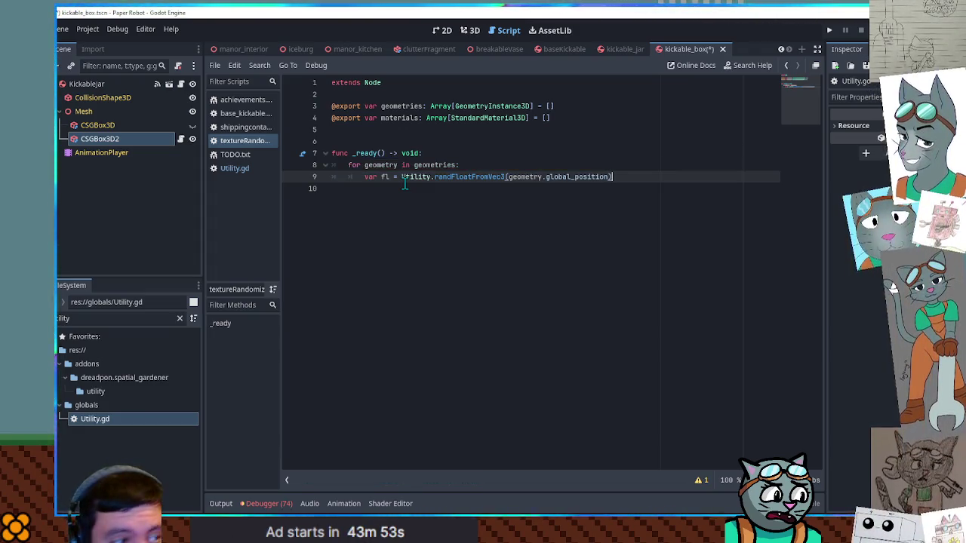
key("Return")
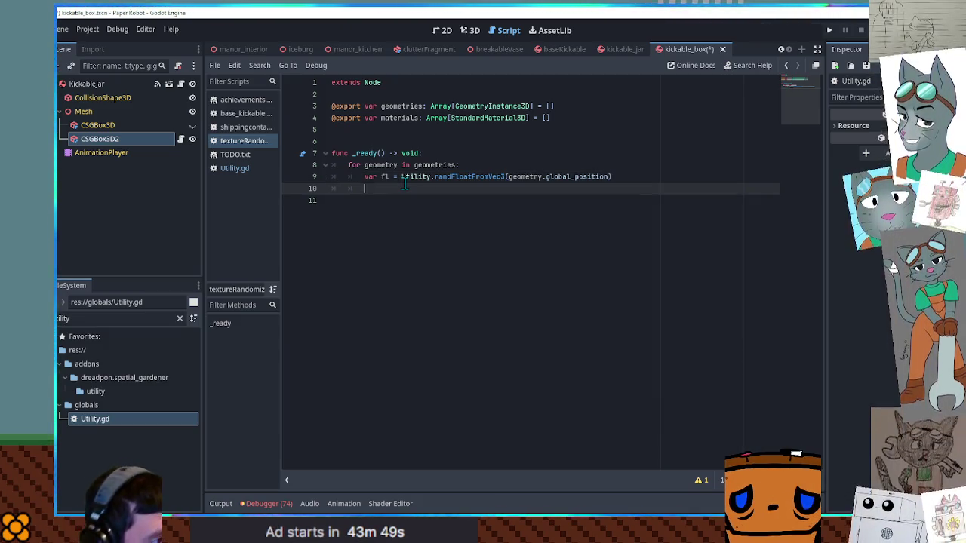
Check how the shippingContainer script uses randFloatFromVec3 and numColors for reference
left_click(249, 128)
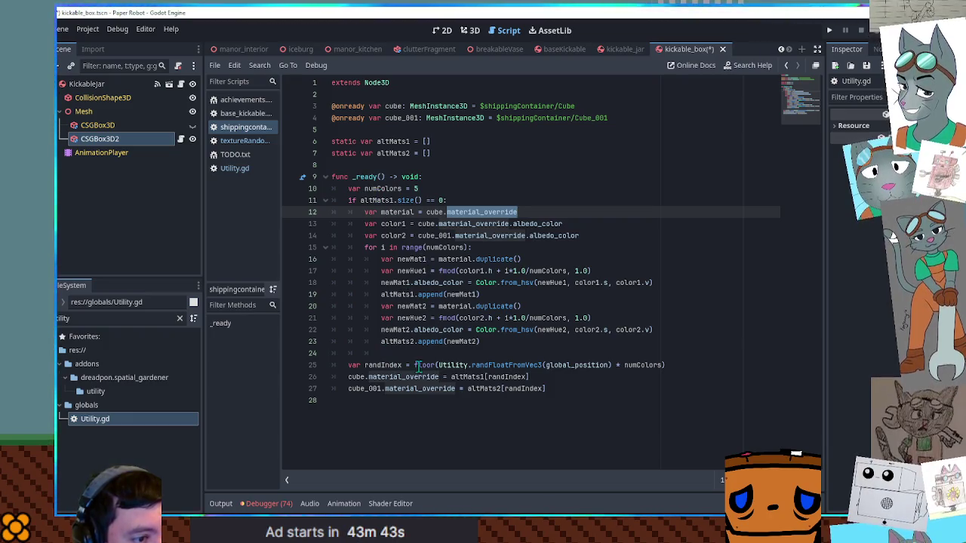
mouse_move(438, 365)
left_mouse_down()
mouse_move(664, 365)
mouse_move(604, 366)
left_mouse_up()
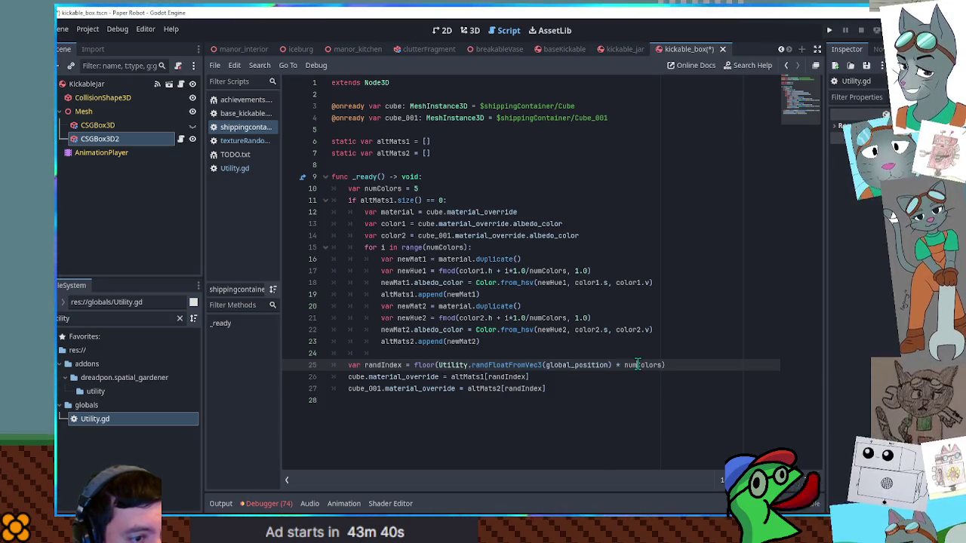
double_click(639, 366)
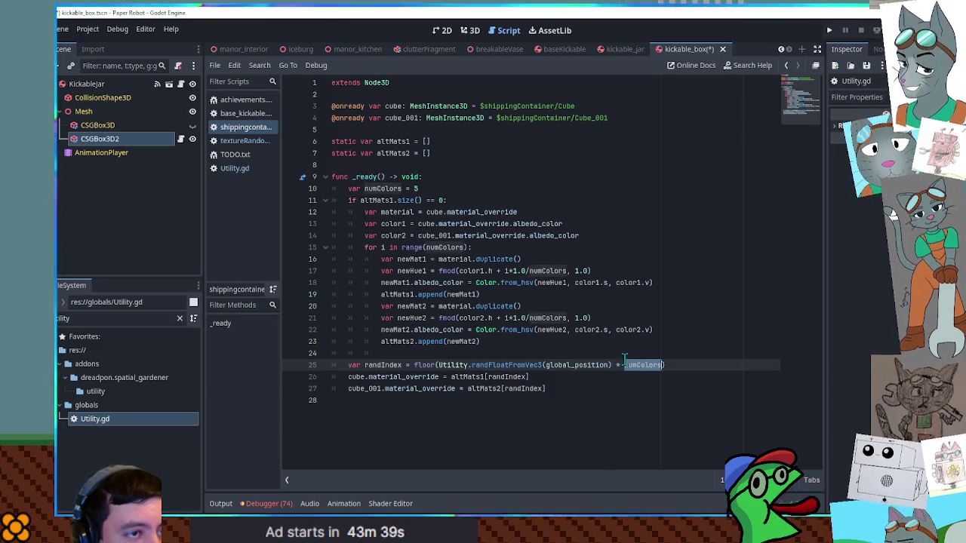
left_click(246, 114)
left_click(251, 141)
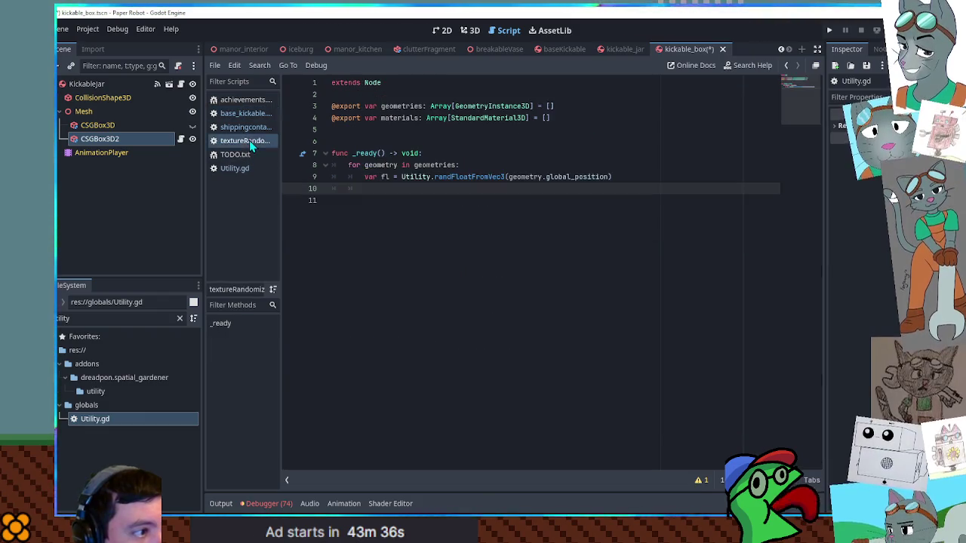
Add 'var mat' picking an entry from materials using floor of fl times its size
double_click(399, 117)
left_click(391, 189)
type("var ")
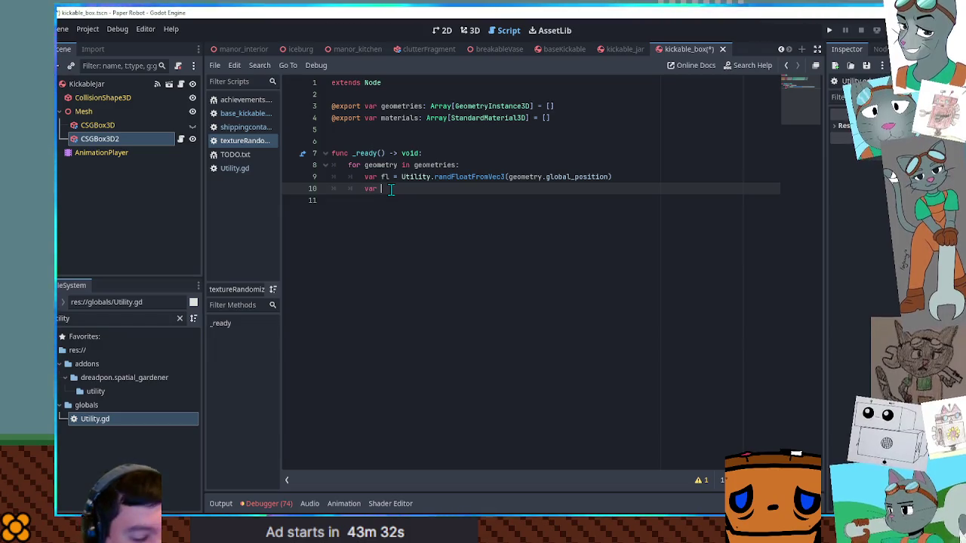
type("mat = mater")
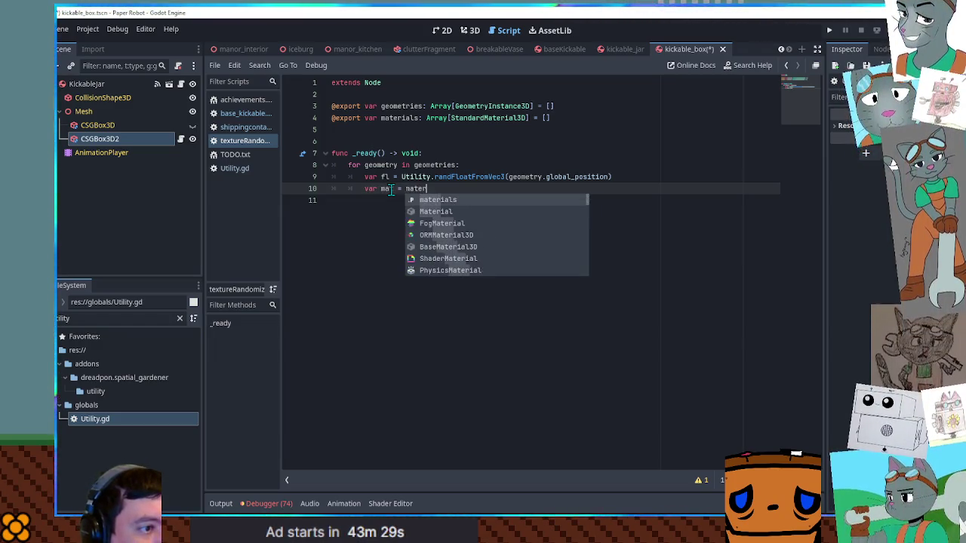
key("Return")
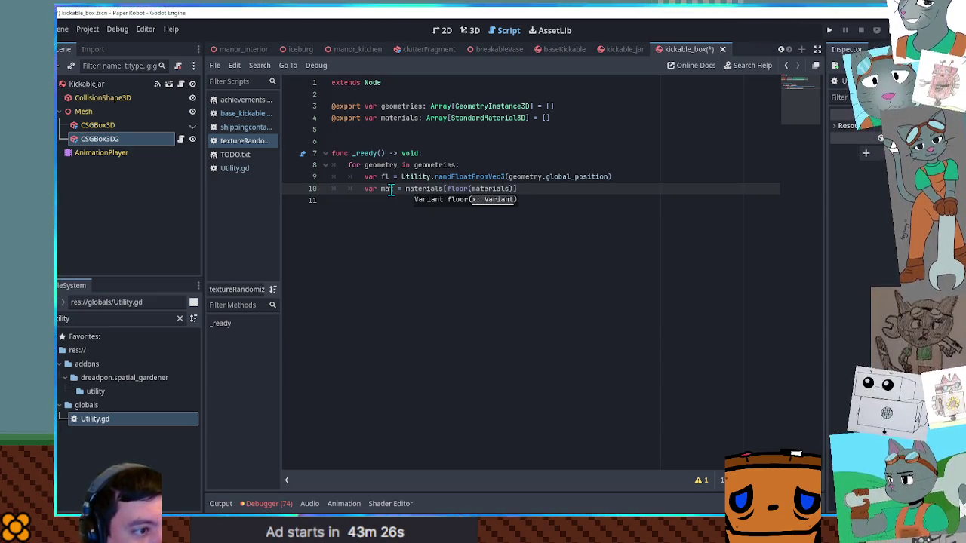
type("e() *")
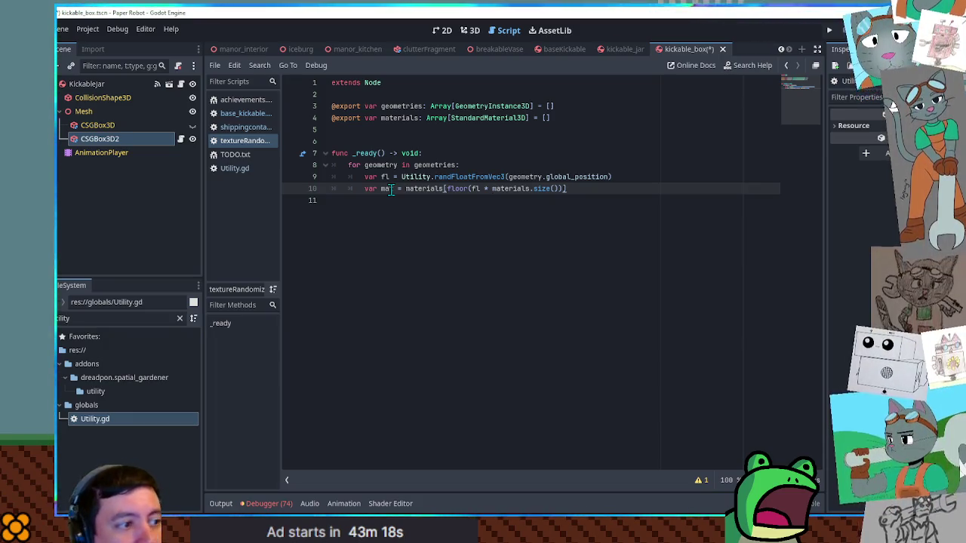
key("Return")
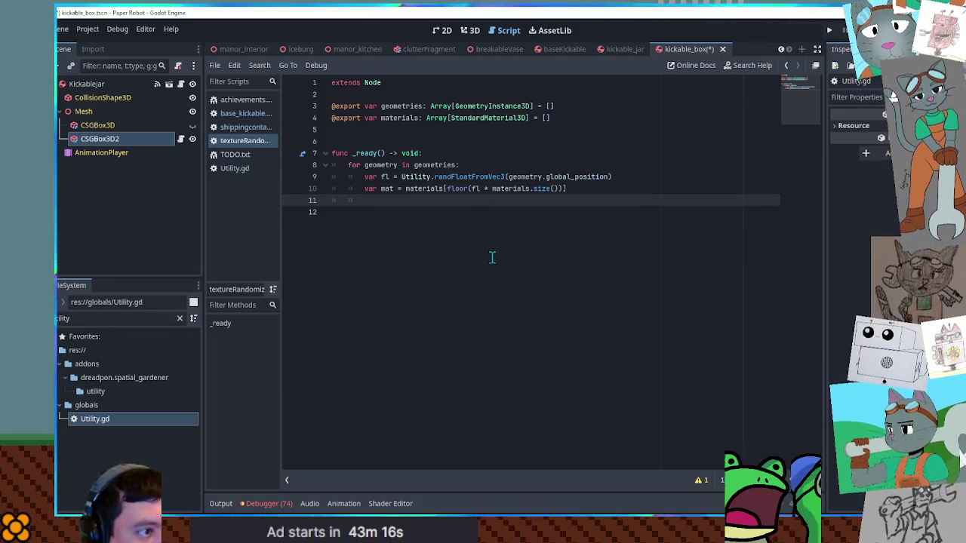
type("geom")
Assign 'geometry.material_override = mat' and save the script
key("Return")
type("geometry.mat")
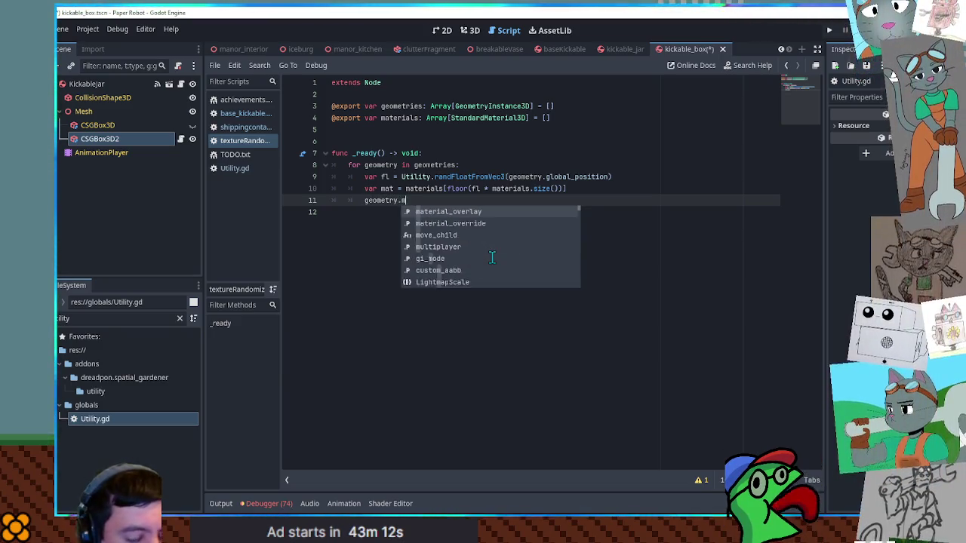
key("Down")
key("Return")
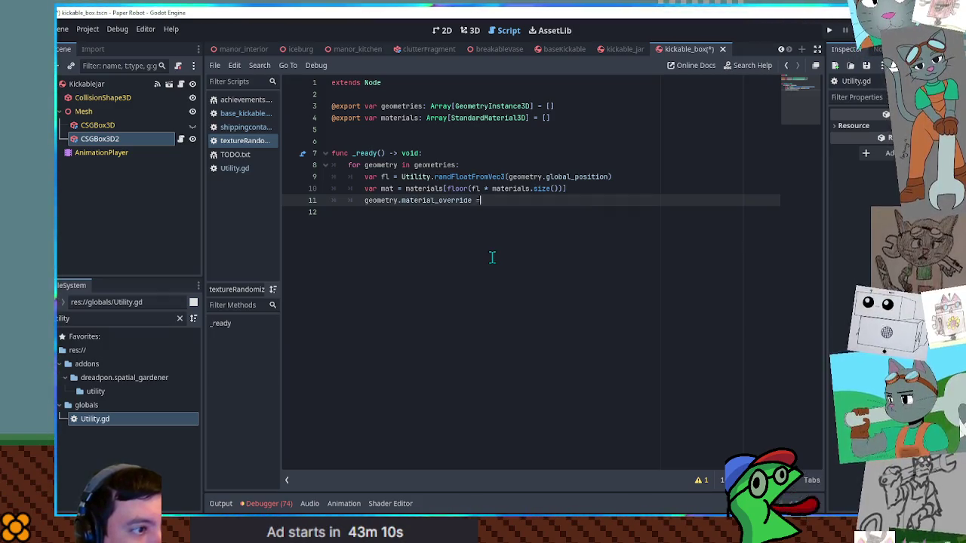
type(" mat")
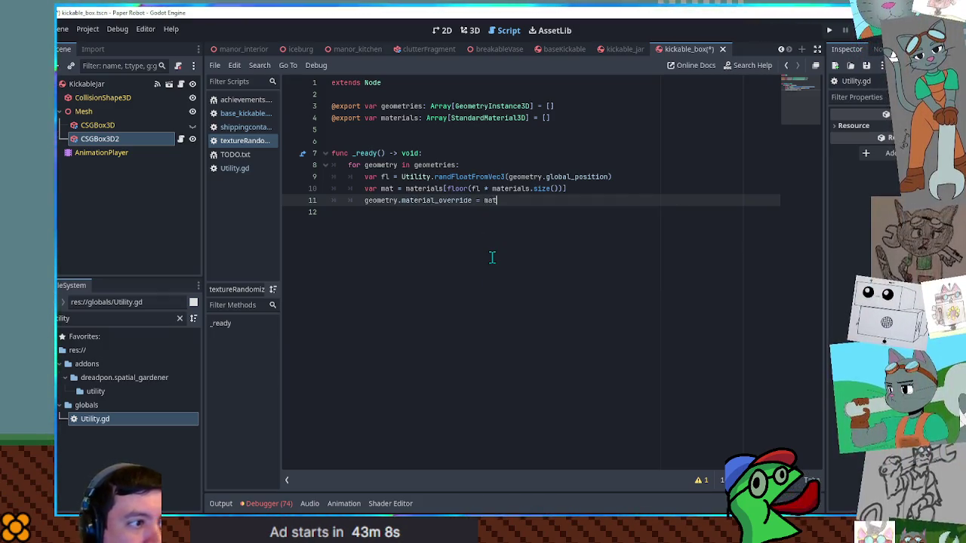
left_click(561, 127)
key("ctrl+s")
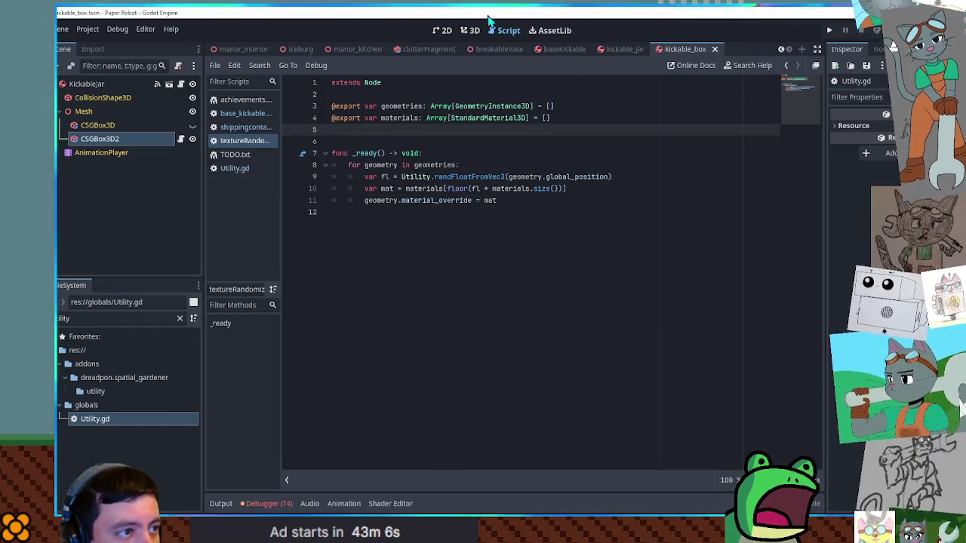
Add a plain Node named TextureRandomizer as a child of Mesh
left_click(471, 30)
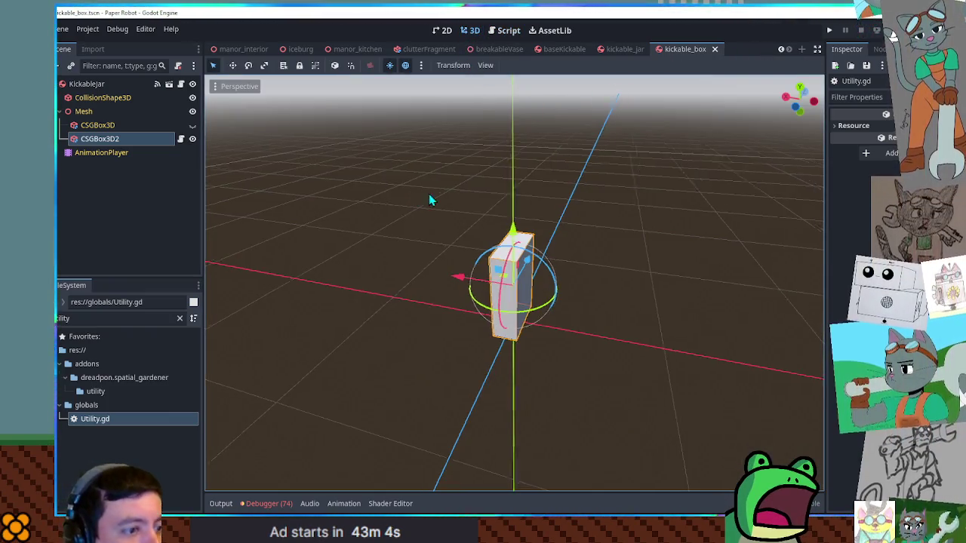
scroll(541, 166, "up", 4)
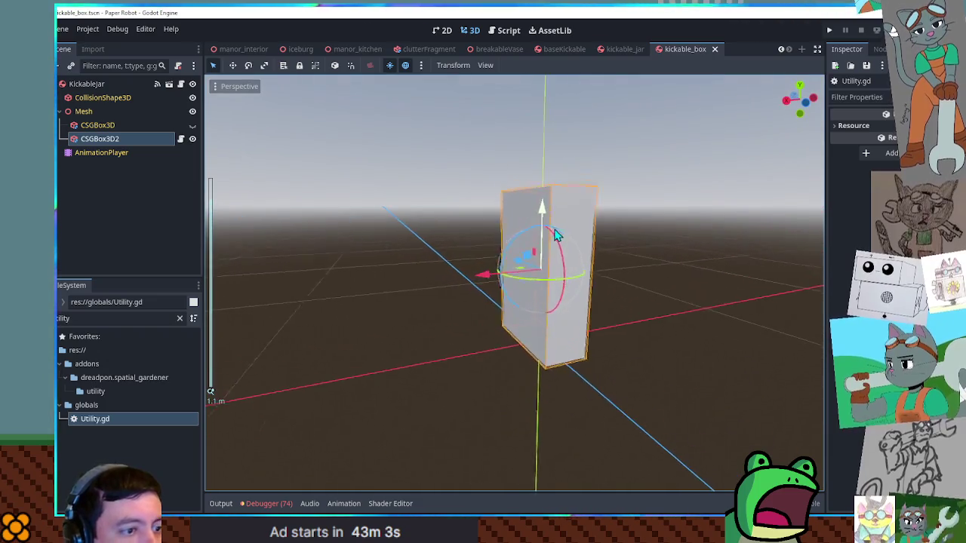
left_click(89, 112)
key("ctrl+a")
type("node")
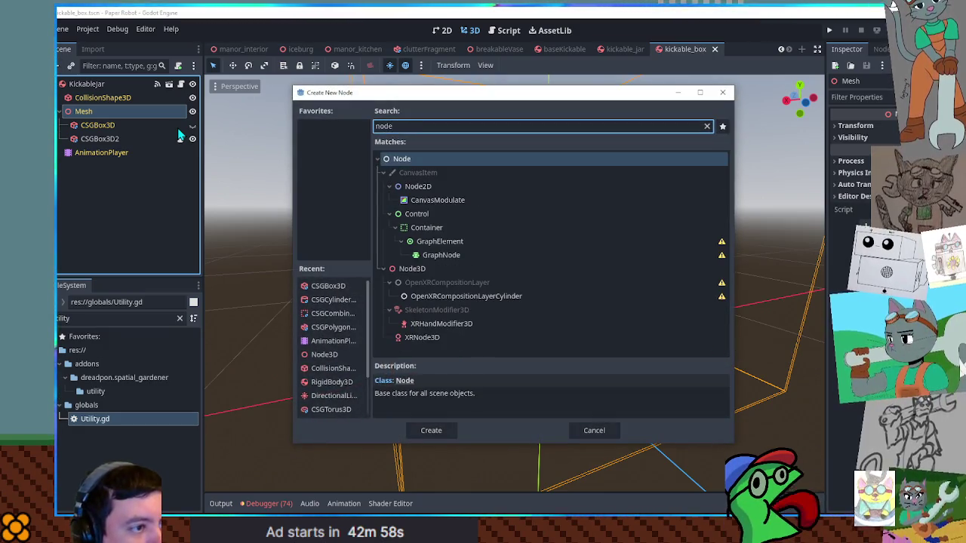
key("Return")
type("TextureRandom")
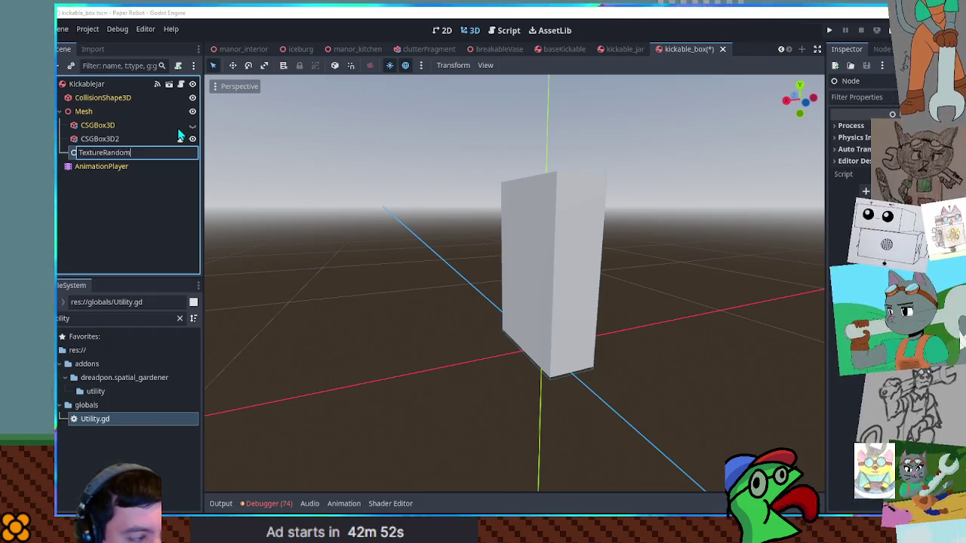
type("izer")
key("Return")
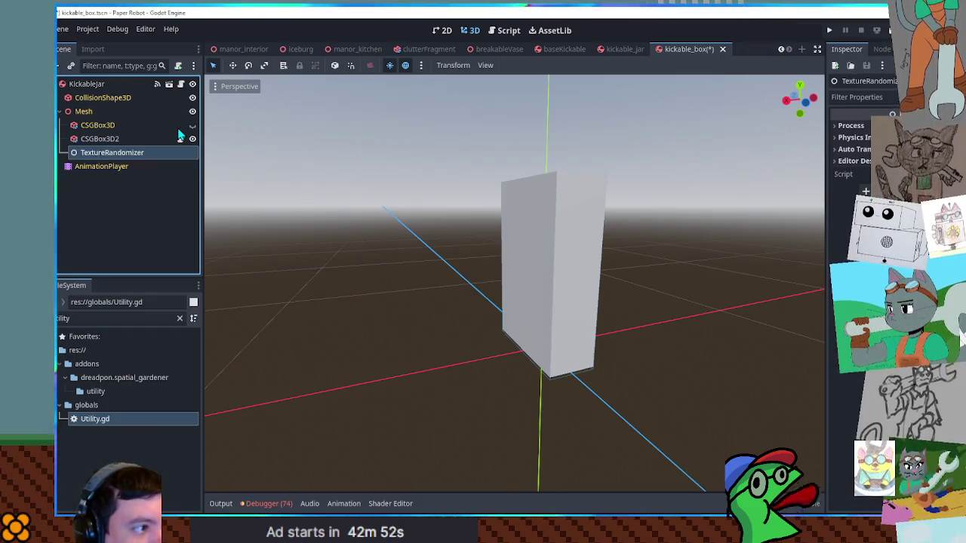
Attach textureRandomizer.gd to the TextureRandomizer node from the FileSystem dock
triple_click(113, 319)
type("texture ra")
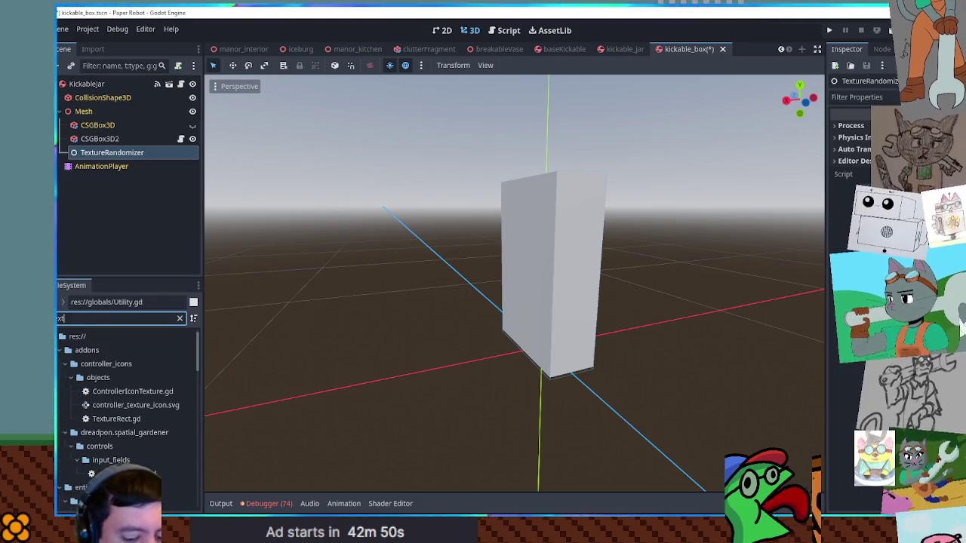
left_click_drag(143, 379, 112, 155)
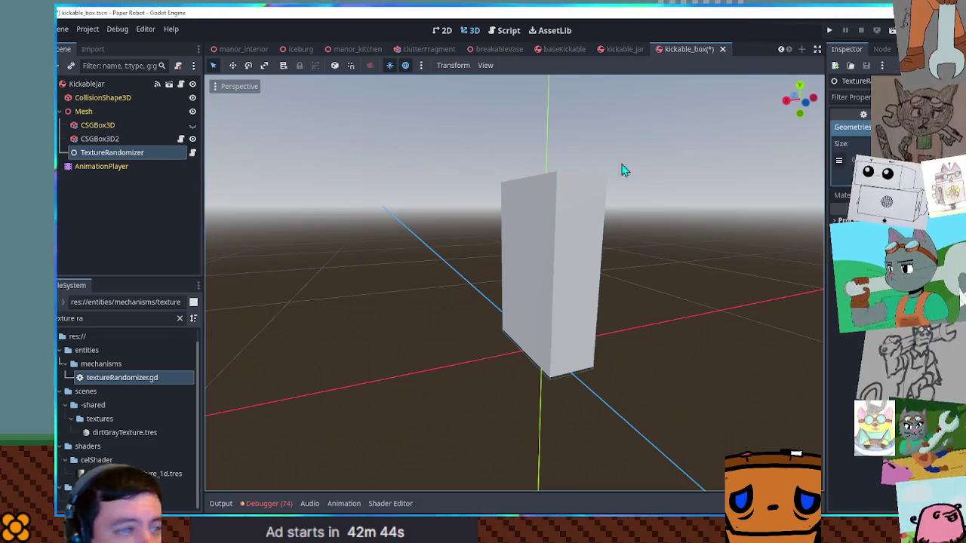
left_click(98, 142)
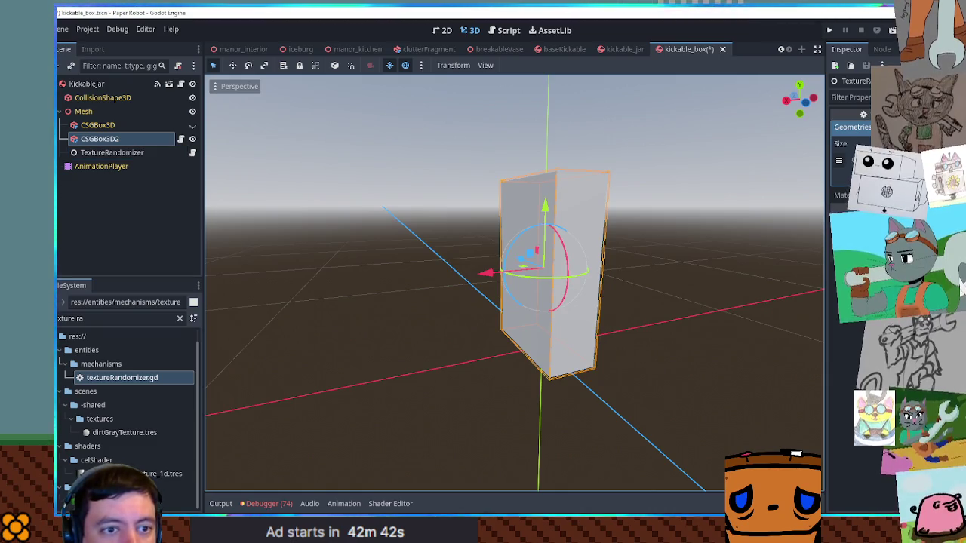
Filter the FileSystem for 'box tres' and select box_tex1.tres
double_click(75, 318)
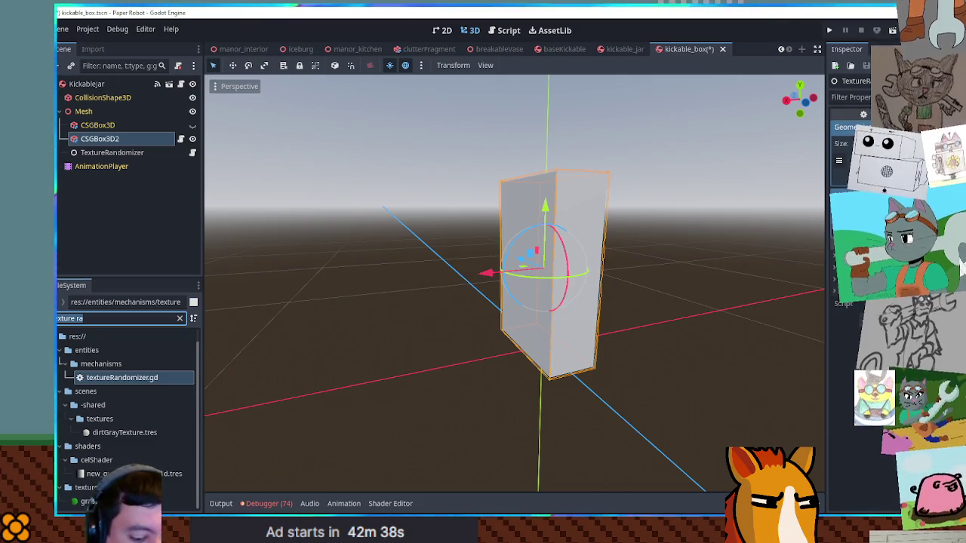
type("box1")
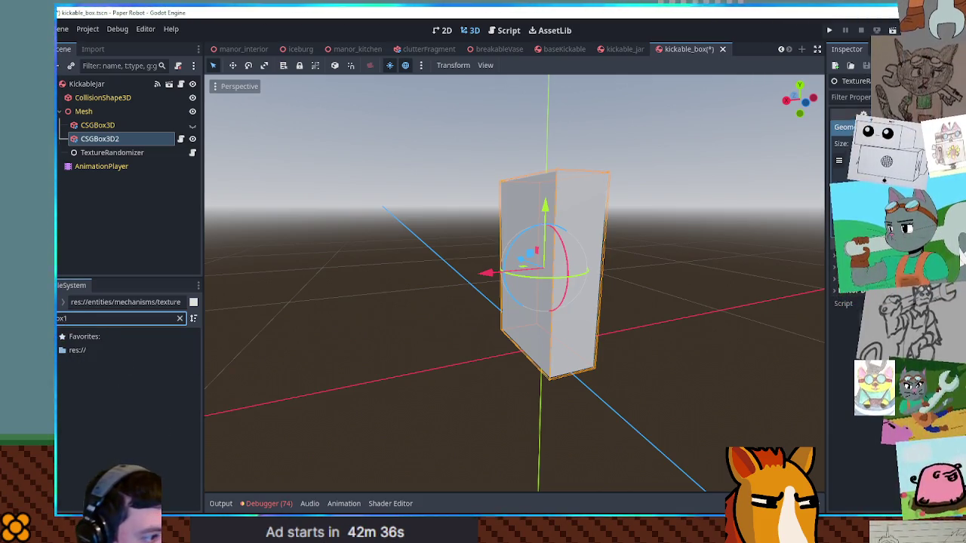
key("BackSpace")
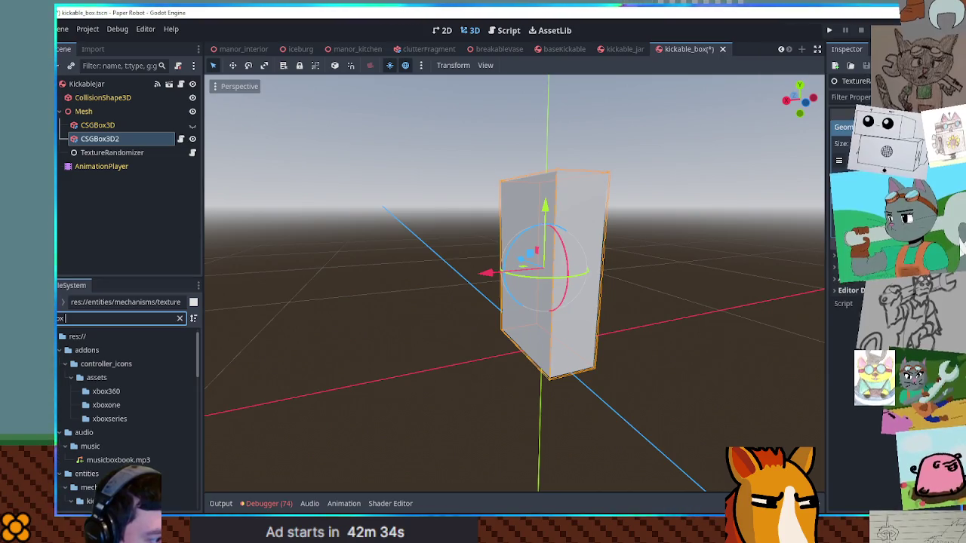
type("tres")
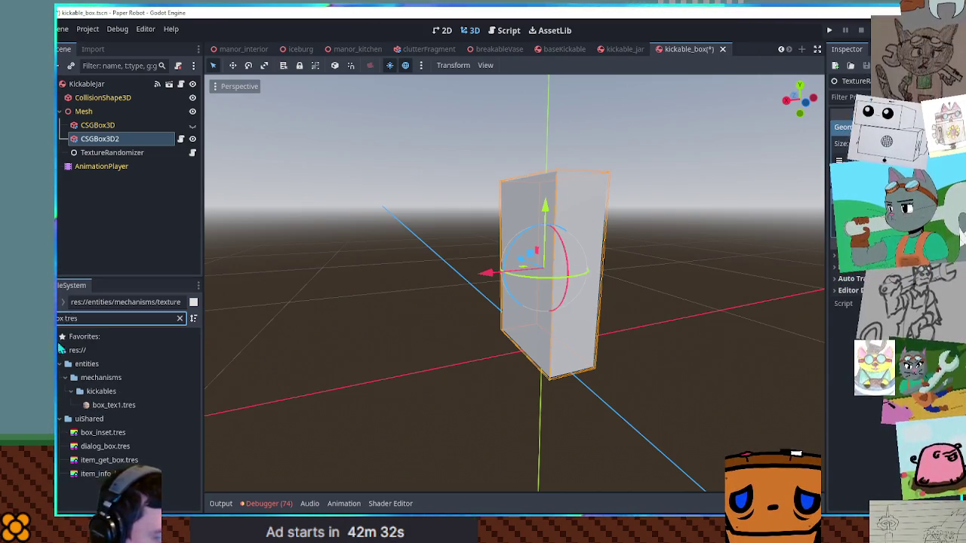
left_click(107, 405)
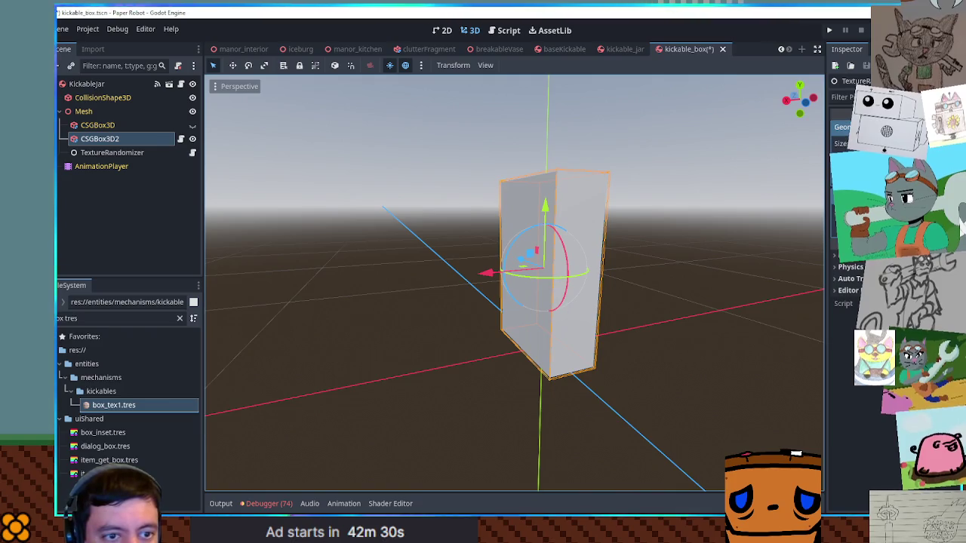
Duplicate box_tex1.tres as box_tex2.tres and open the new material
mouse_move(107, 405)
left_mouse_down()
mouse_move(464, 302)
mouse_move(121, 408)
left_mouse_up()
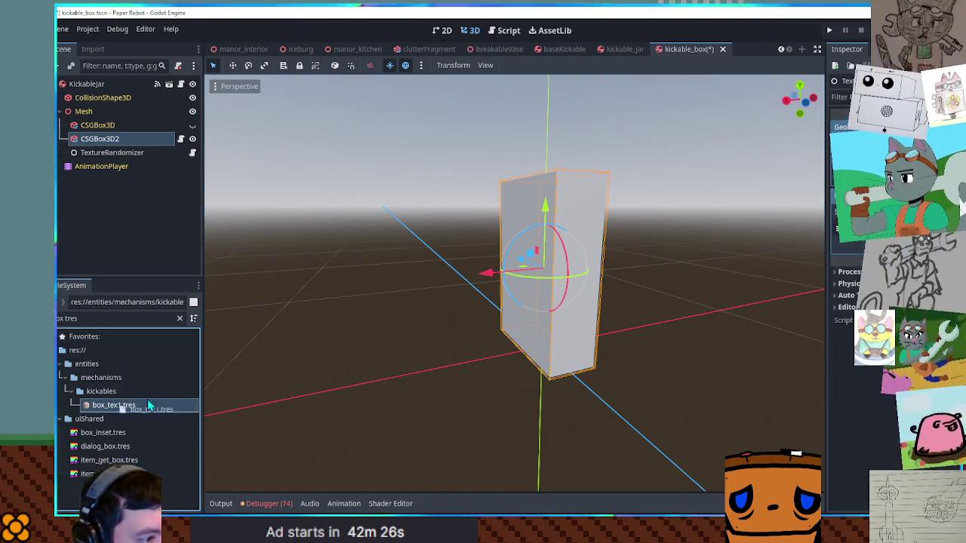
left_click(125, 405)
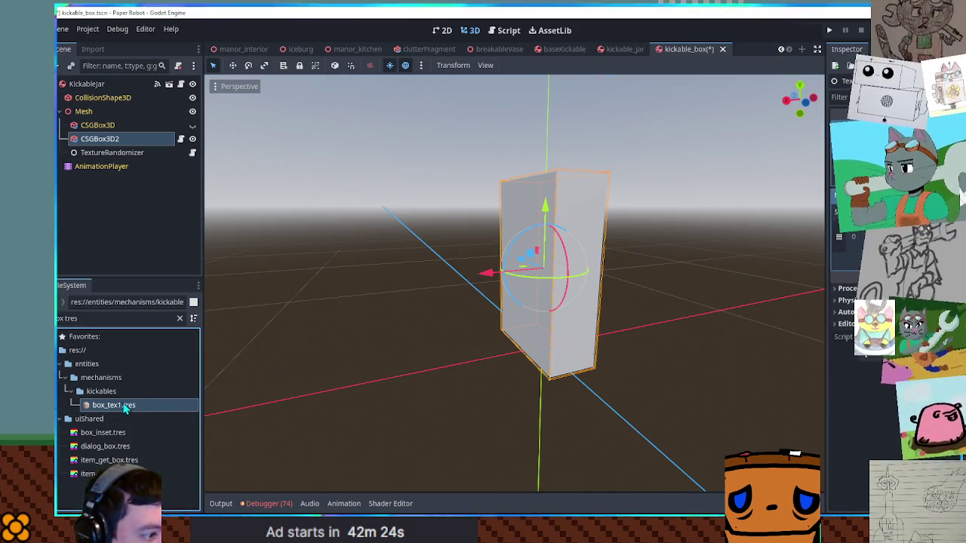
key("ctrl+d")
key("Right")
key("BackSpace")
type("2")
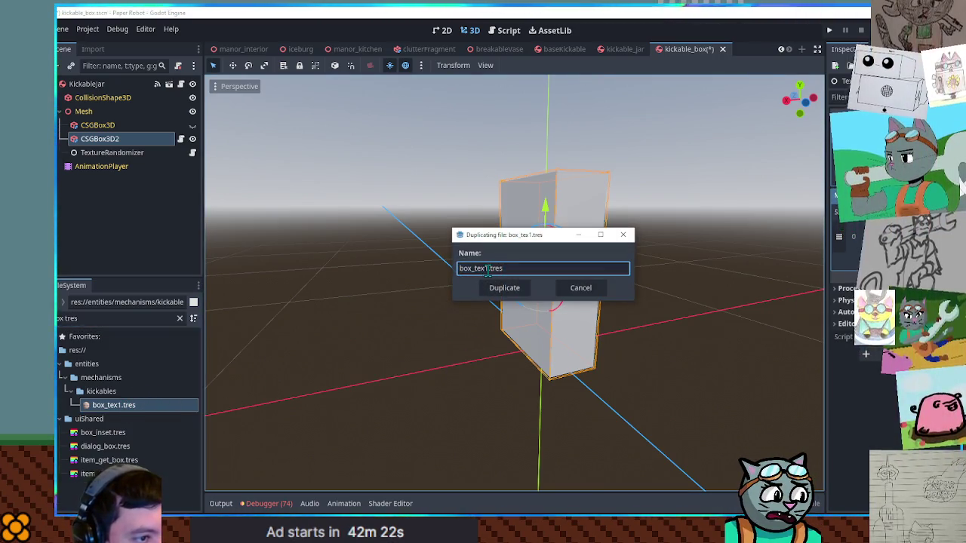
left_click(504, 289)
left_click(115, 420)
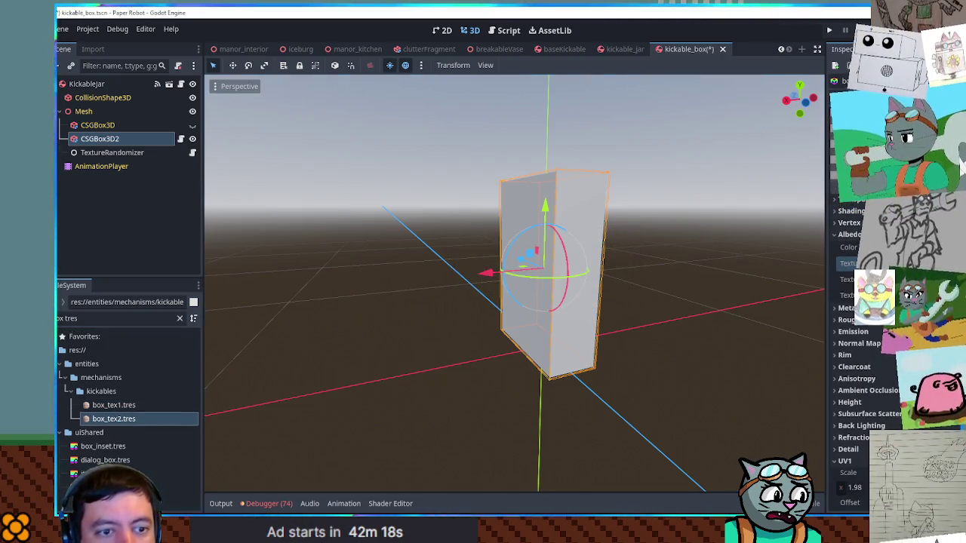
left_click(121, 318)
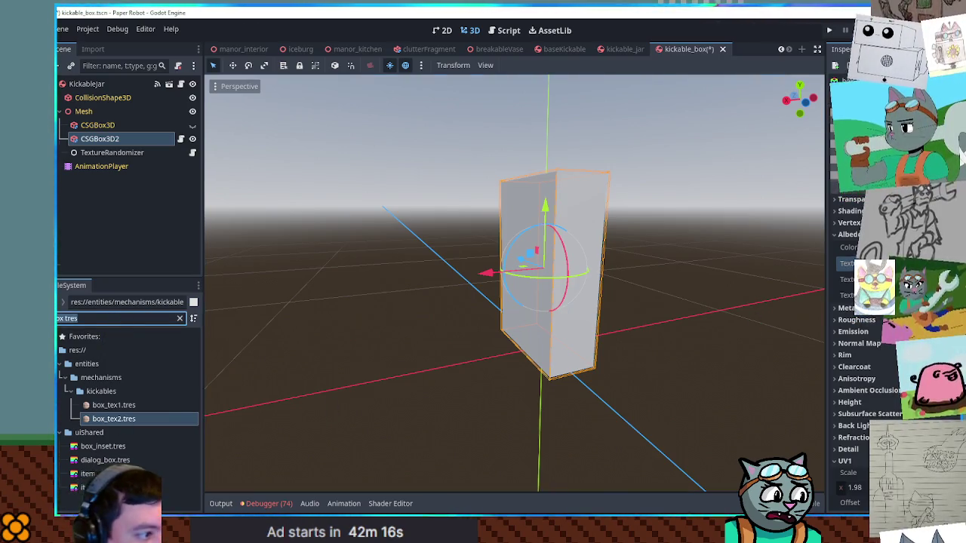
Set hay.png as box_tex2's albedo texture and save
key("ctrl+a")
key("BackSpace")
type("png")
left_click_drag(195, 332, 195, 508)
scroll(151, 429, "up", 3)
scroll(115, 446, "down", 5)
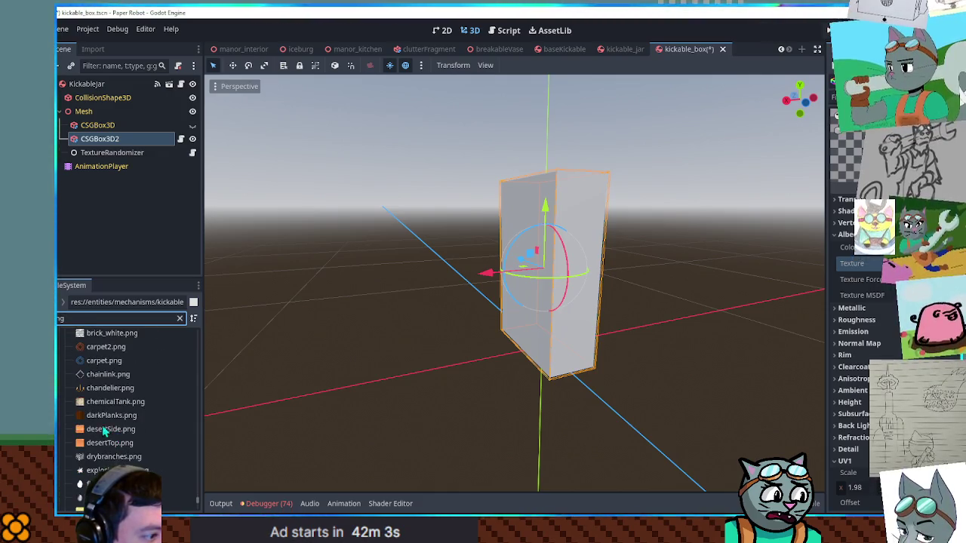
scroll(94, 405, "down", 3)
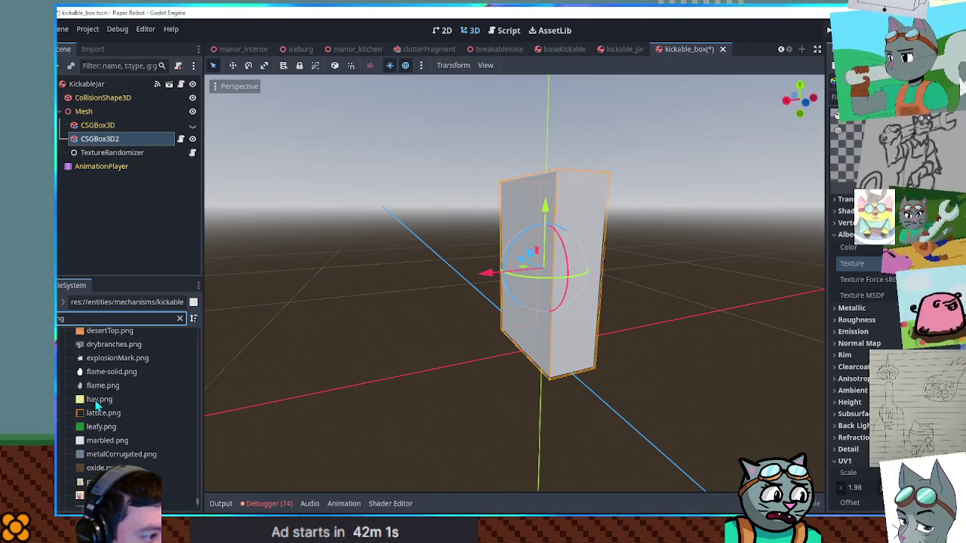
left_click(99, 400)
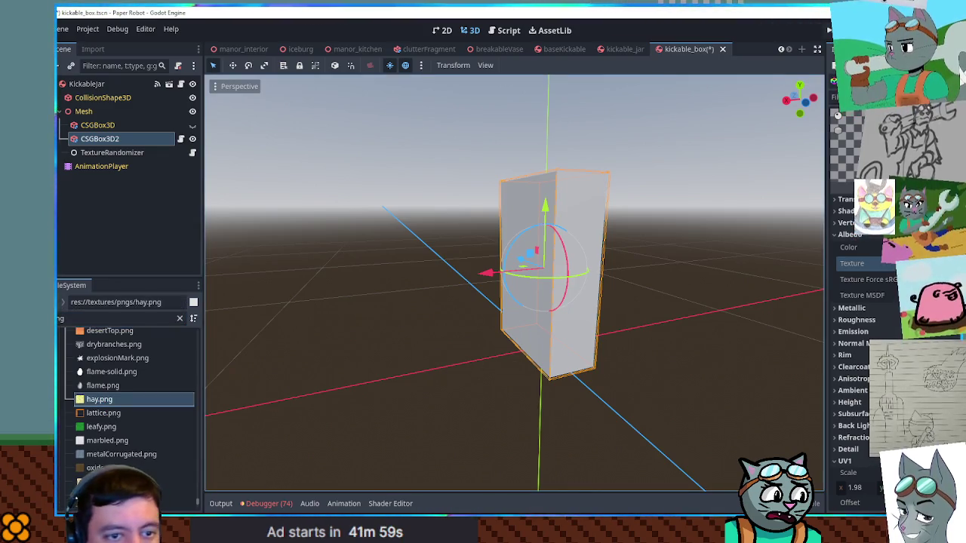
left_click_drag(99, 399, 868, 270)
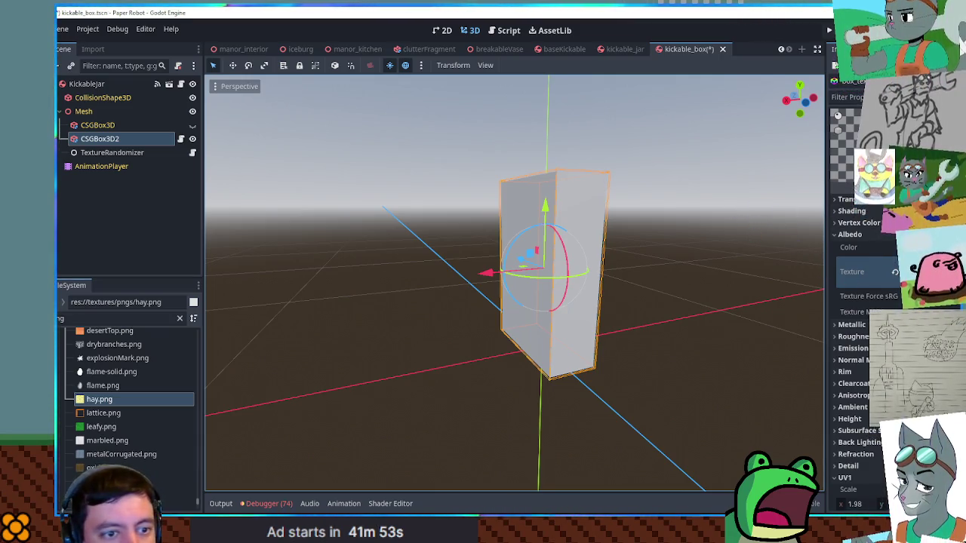
left_click(868, 247)
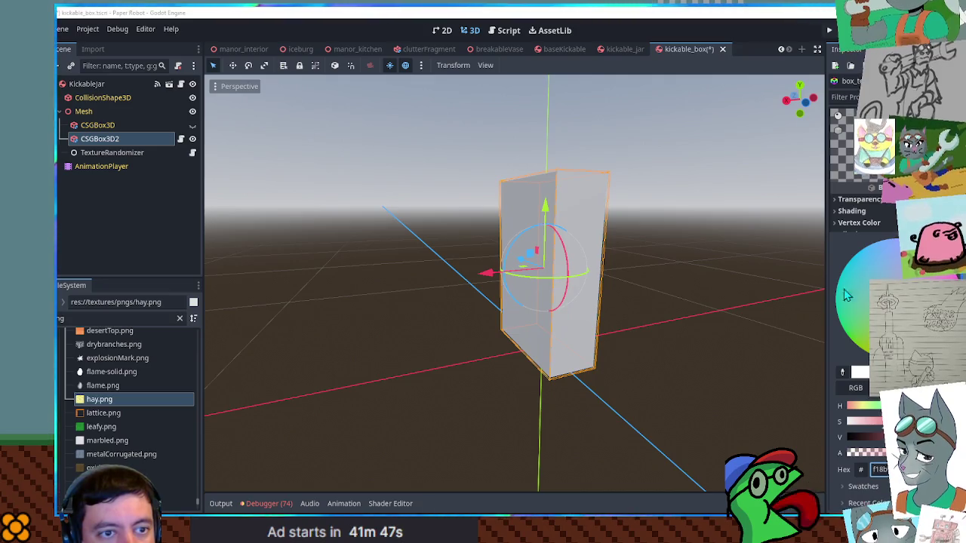
left_click(683, 235)
key("ctrl+s")
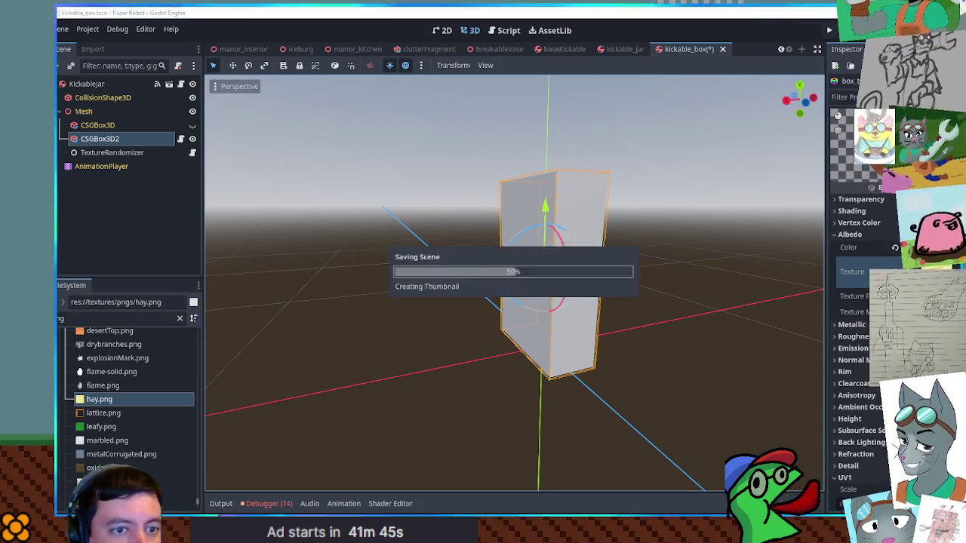
Add box_tex2.tres as a second slot in TextureRandomizer's Materials array and save
left_click(95, 155)
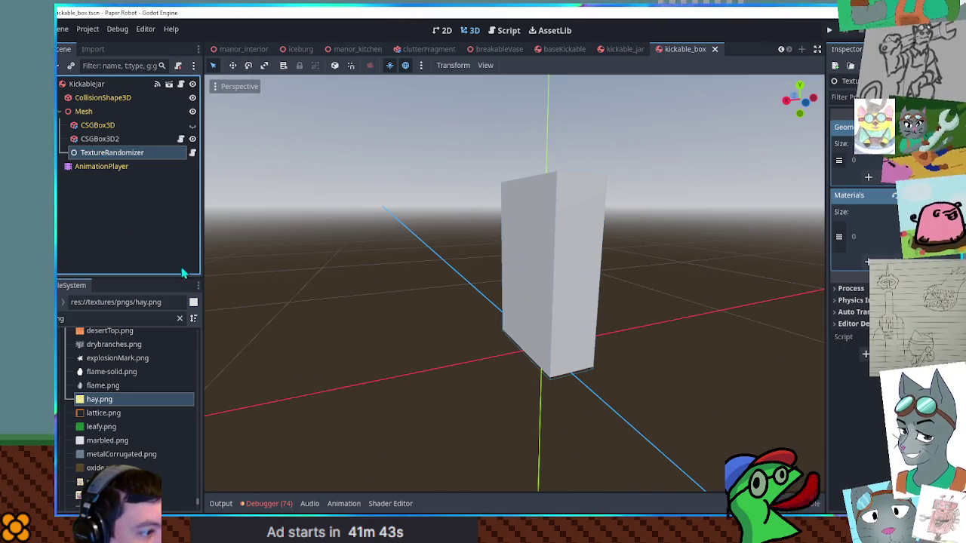
left_click(124, 320)
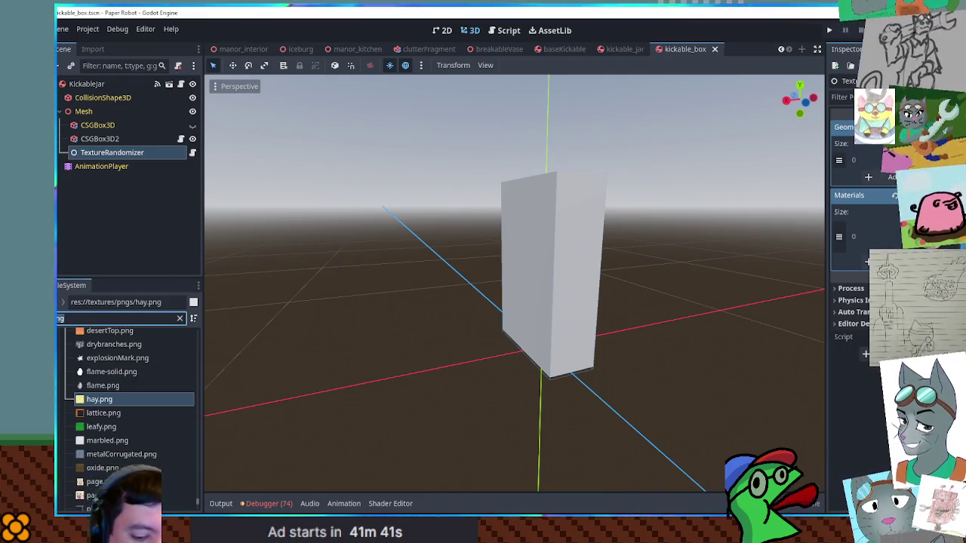
key("ctrl+a")
type("box 2")
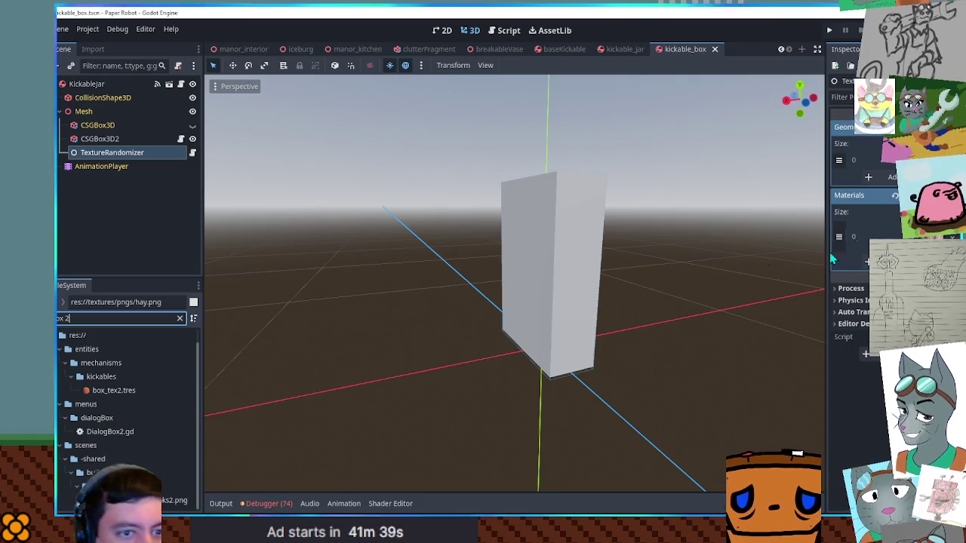
left_click(868, 262)
left_click(113, 390)
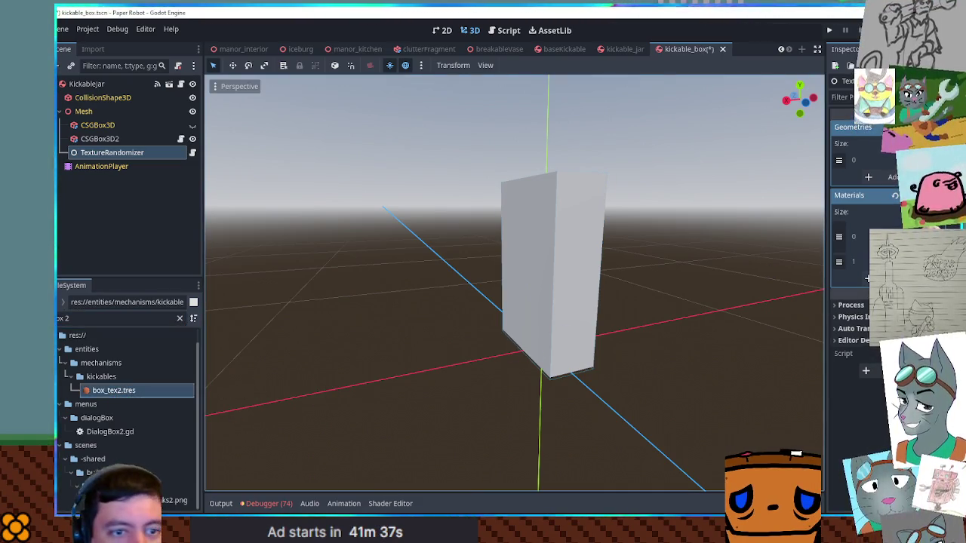
key("ctrl+s")
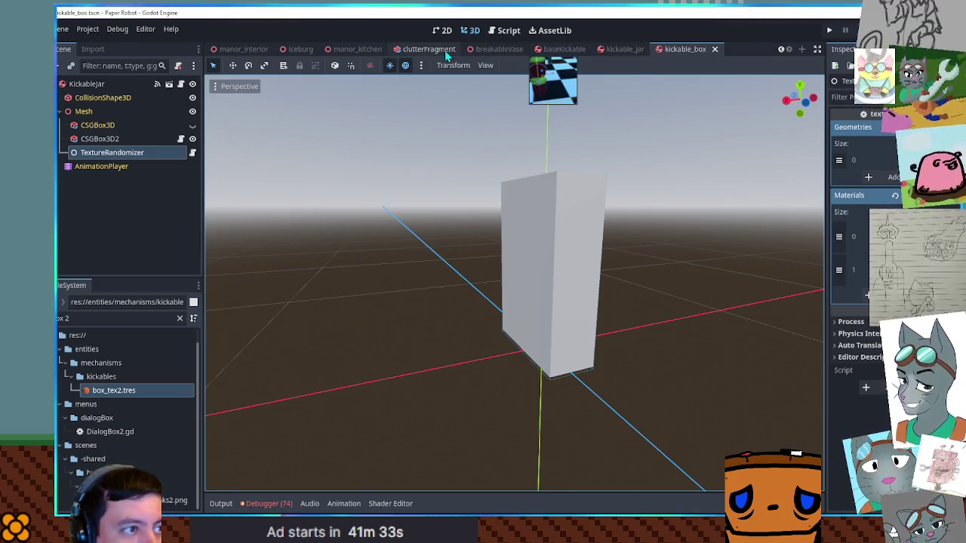
Instance kickable_box.tscn under the Kickables group in manor_kitchen
left_click(358, 49)
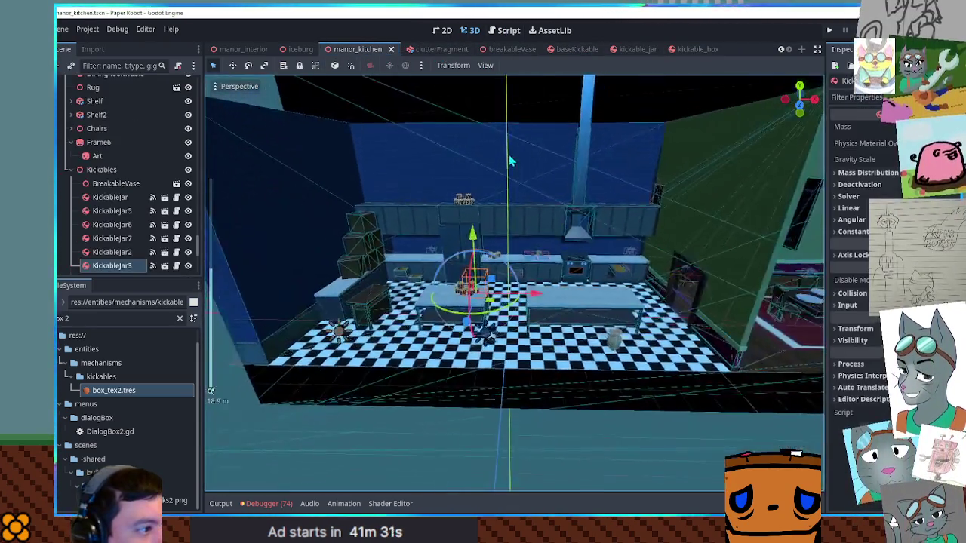
left_click(173, 170)
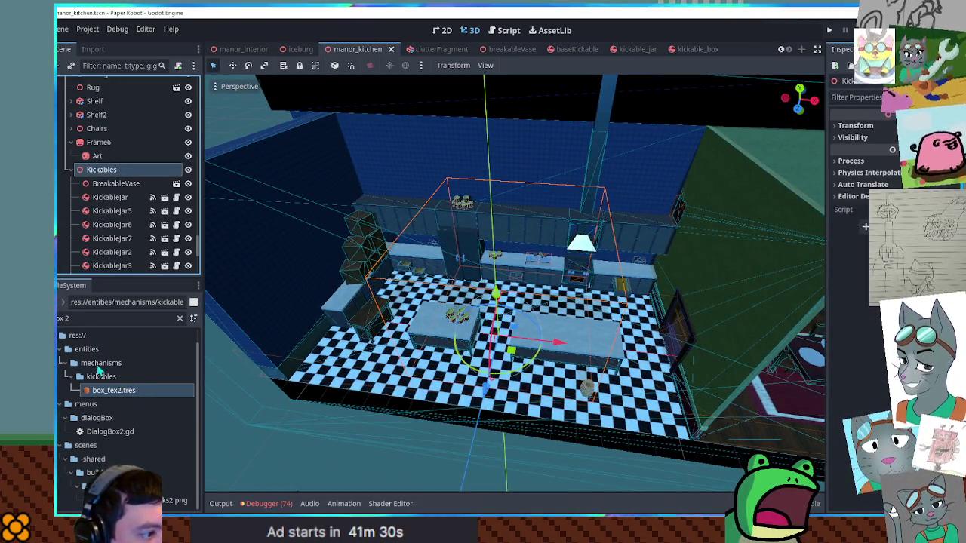
left_click(180, 318)
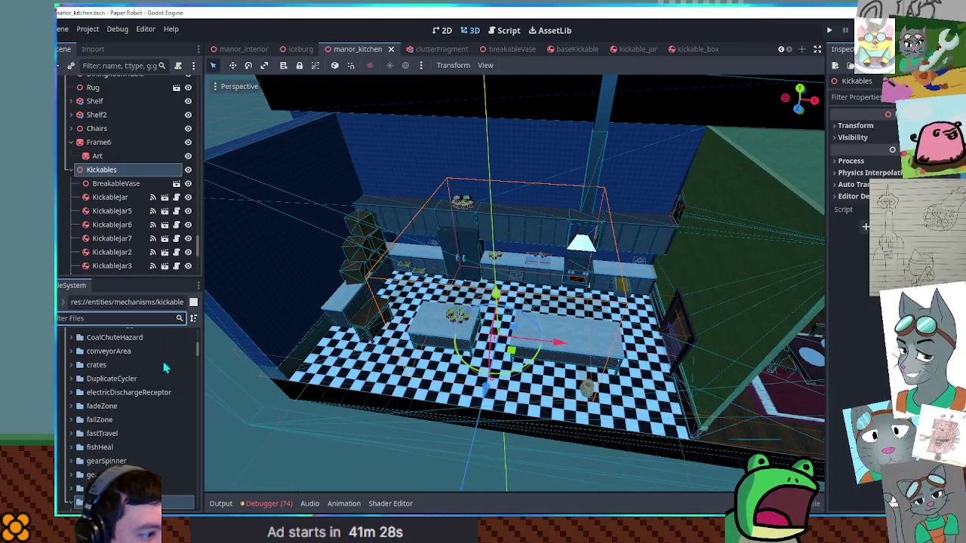
scroll(103, 466, "down", 3)
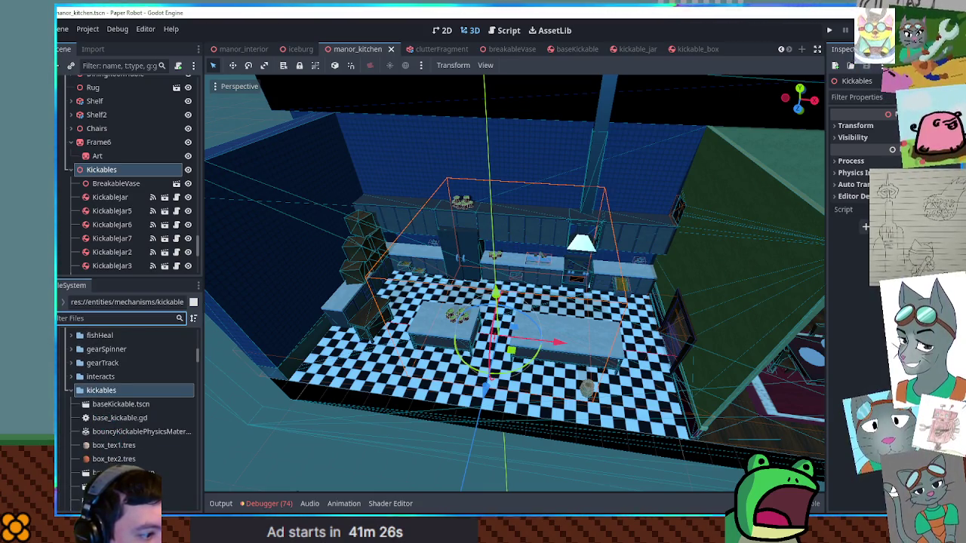
left_click_drag(113, 483, 118, 172)
Move the new box up onto the central kitchen counter
key("f")
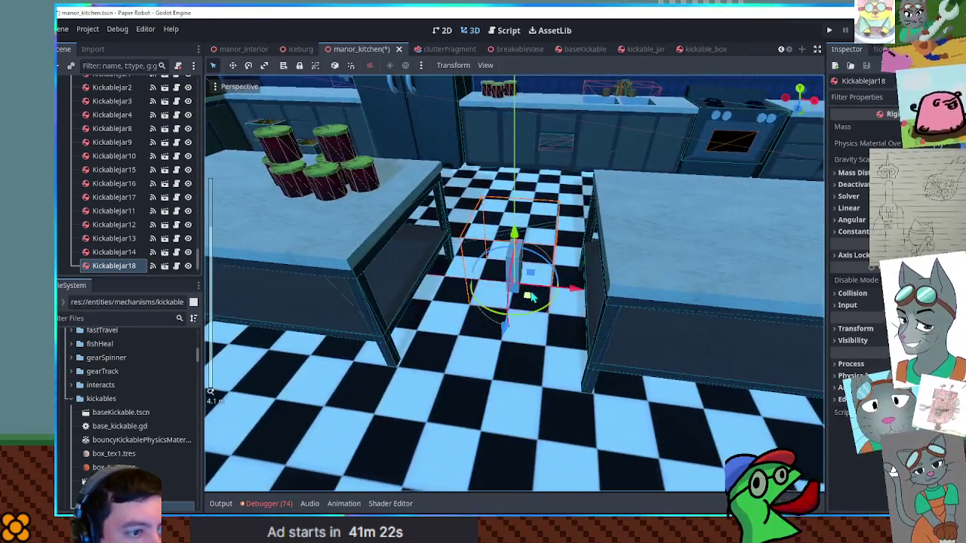
mouse_move(531, 296)
left_mouse_down()
mouse_move(652, 222)
mouse_move(649, 198)
mouse_move(606, 190)
mouse_move(586, 276)
mouse_move(641, 287)
mouse_move(688, 129)
left_mouse_up()
key("KP_1")
scroll(532, 268, "up", 3)
mouse_move(532, 268)
left_mouse_down()
mouse_move(536, 233)
mouse_move(544, 309)
left_mouse_up()
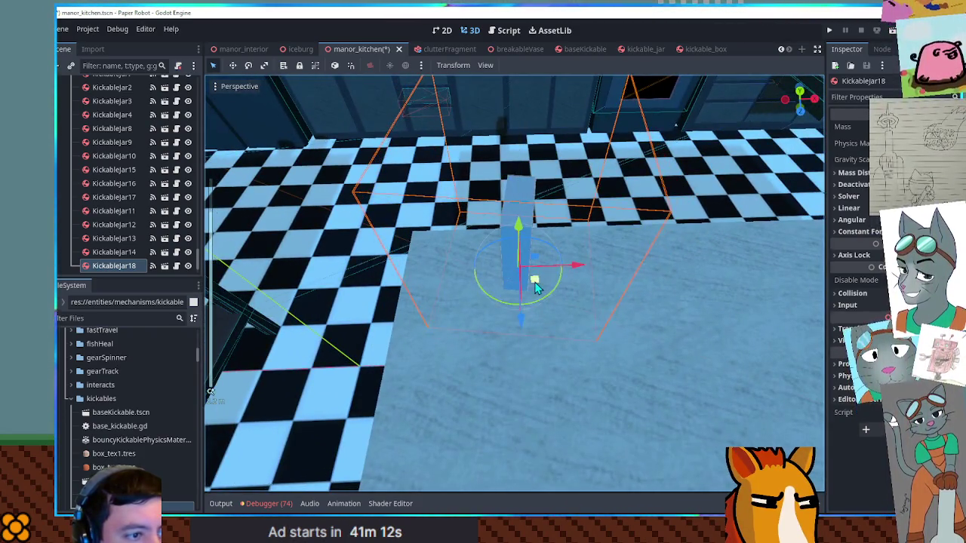
scroll(539, 378, "down", 3)
mouse_move(529, 345)
left_mouse_down()
mouse_move(529, 359)
mouse_move(577, 361)
mouse_move(641, 345)
mouse_move(615, 330)
mouse_move(645, 321)
mouse_move(694, 333)
mouse_move(672, 332)
mouse_move(674, 361)
mouse_move(664, 362)
mouse_move(683, 362)
mouse_move(676, 332)
mouse_move(721, 328)
mouse_move(704, 323)
left_mouse_up()
Duplicate the box to add more copies on the counter
key("ctrl+d")
key("ctrl+d")
scroll(704, 323, "down", 3)
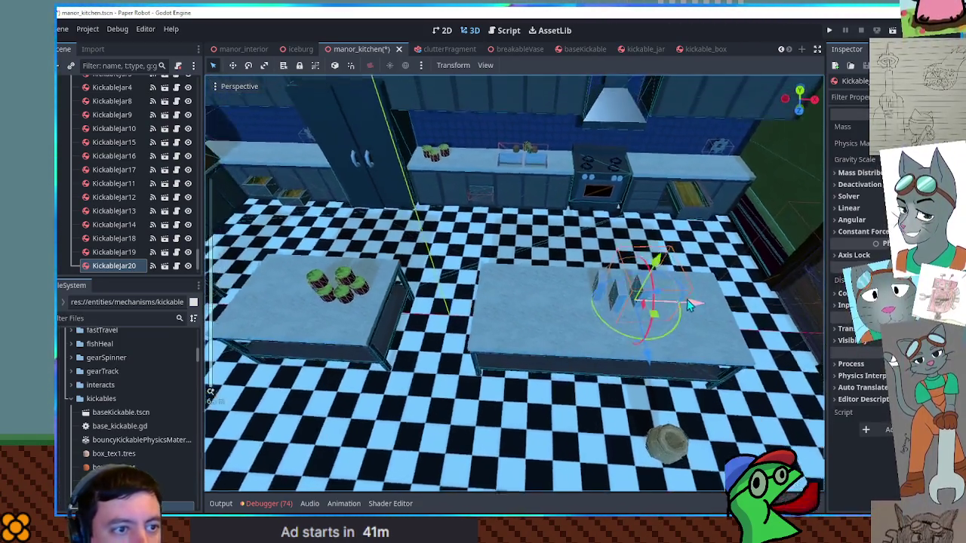
double_click(138, 264)
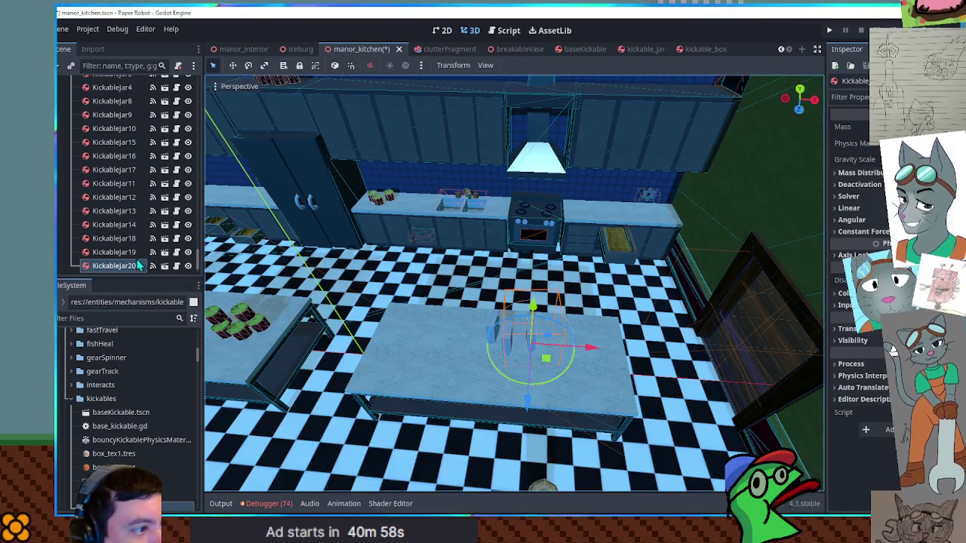
In the kickable box scene, rename the root node to KickableBox
left_click(702, 49)
left_click(105, 83)
left_click(108, 82)
type("Box")
key("Return")
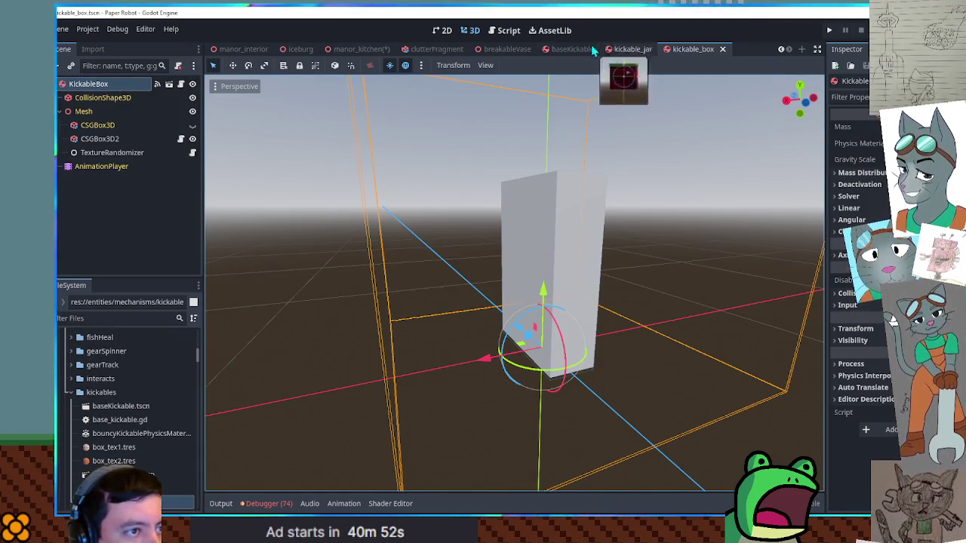
In manor_kitchen, start renaming the KickableJar18 node to KickableJar1, then cancel the edit
left_click(356, 49)
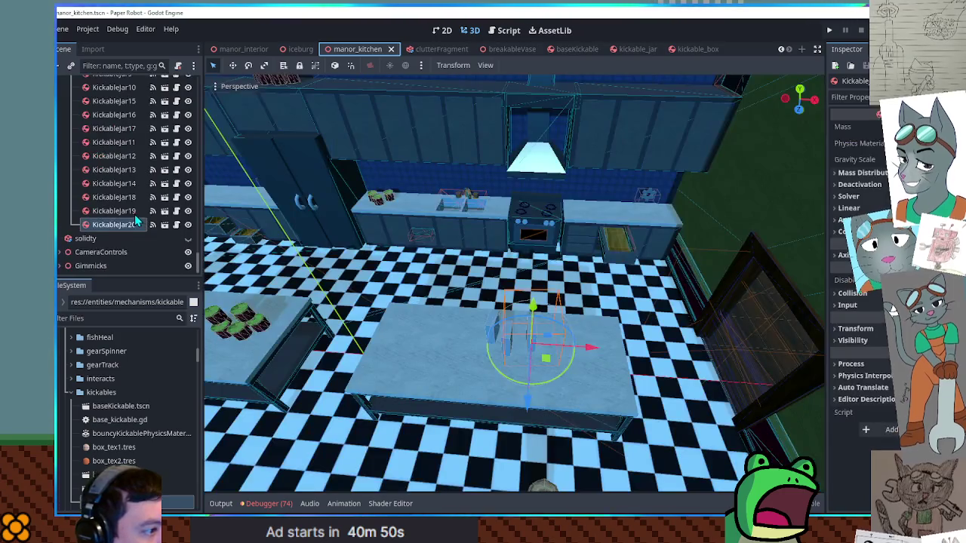
left_click(106, 199)
left_click(106, 198)
type("KickableJar1")
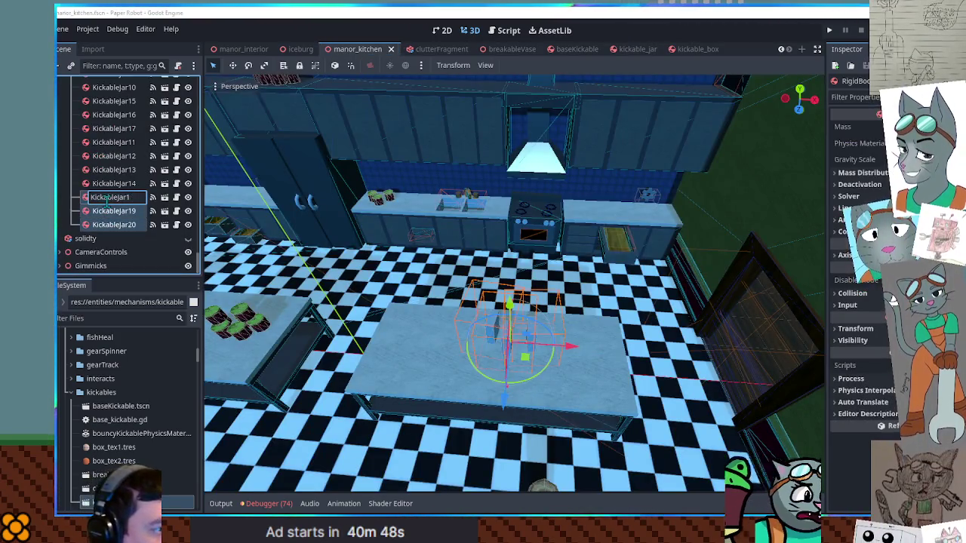
key("Escape")
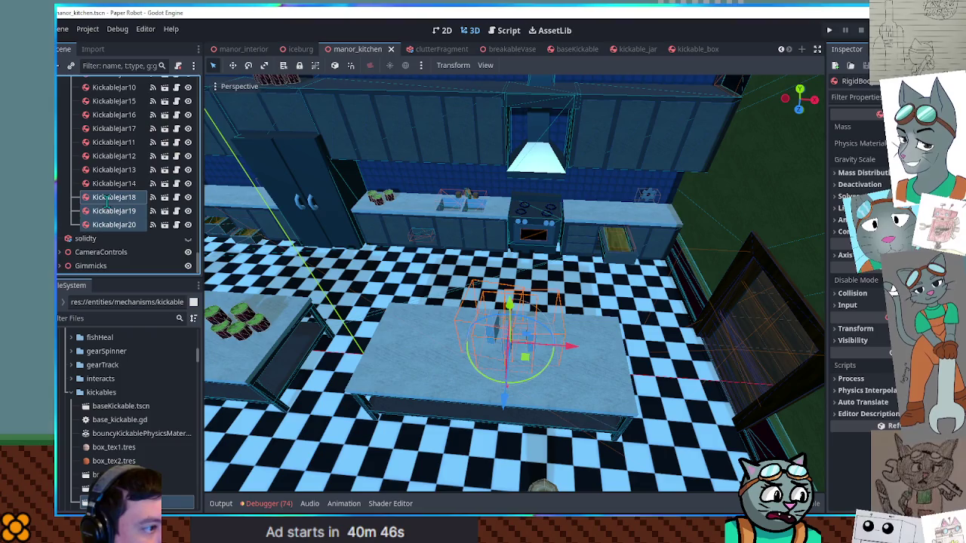
Rename the three instances to KickableBox1–3, duplicate them and drag the copies across the kitchen
key("ctrl+z")
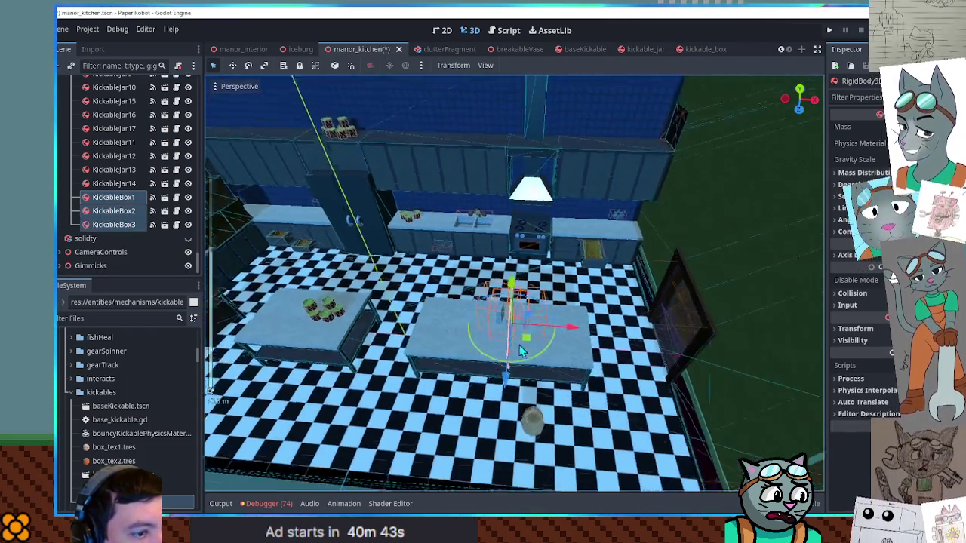
key("ctrl+d")
mouse_move(528, 353)
left_mouse_down()
mouse_move(468, 287)
mouse_move(340, 253)
mouse_move(317, 219)
left_mouse_up()
Settle the copied boxes on the counter and space KickableBox6 and KickableBox5 along it
key("f")
mouse_move(526, 304)
left_mouse_down()
mouse_move(524, 292)
mouse_move(554, 264)
mouse_move(514, 290)
mouse_move(472, 290)
left_mouse_up()
left_click(563, 260)
left_click(551, 246)
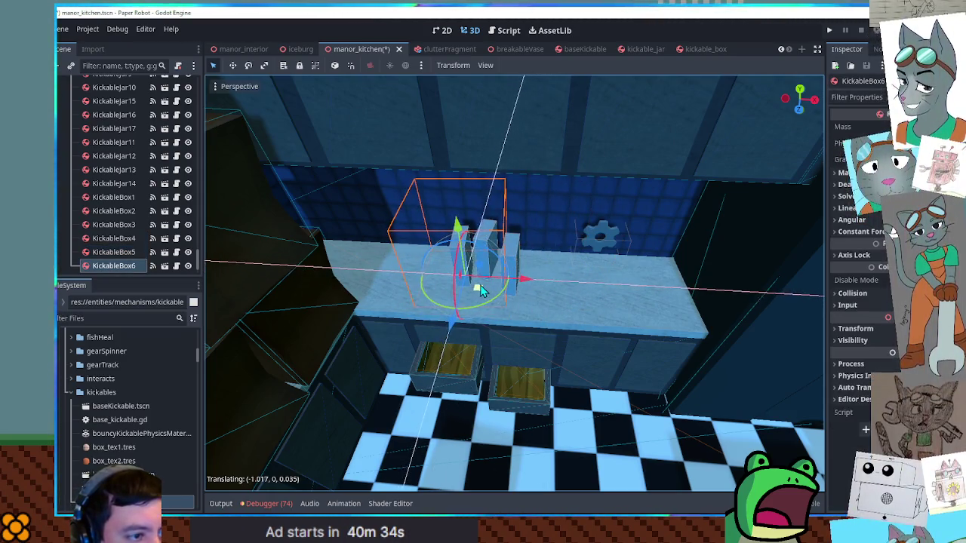
left_click(521, 275)
mouse_move(524, 275)
left_mouse_down()
mouse_move(524, 288)
mouse_move(551, 298)
mouse_move(542, 307)
mouse_move(571, 287)
mouse_move(679, 295)
left_mouse_up()
Duplicate KickableBox5 into KickableBox7, then select KickableBox4, 5 and 7 together
key("ctrl+d")
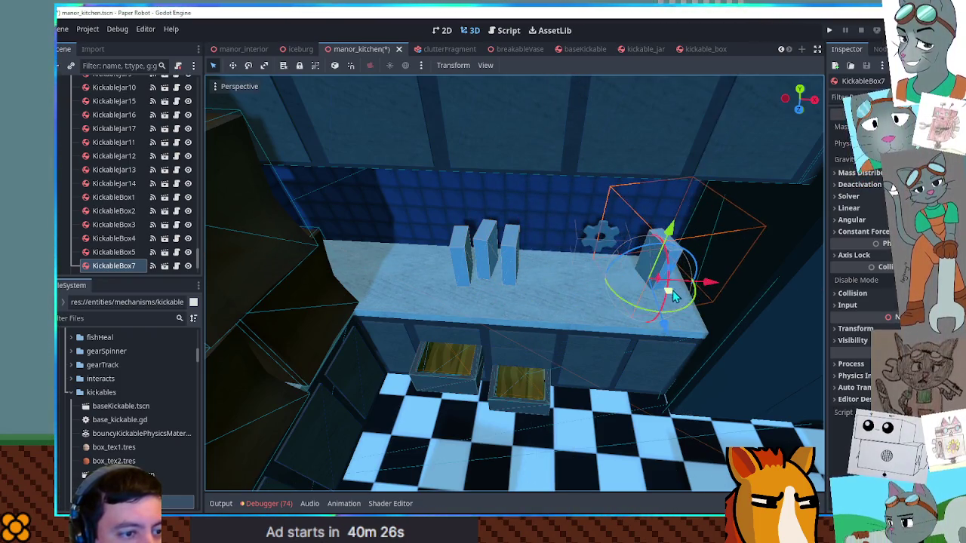
scroll(571, 297, "down", 3)
left_click(496, 269)
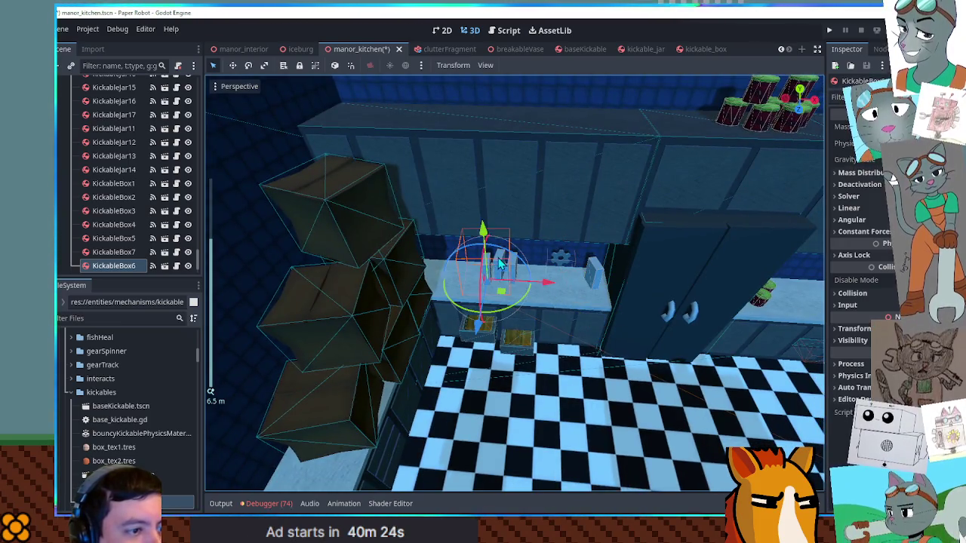
left_click(132, 252)
left_click(143, 225, "shift")
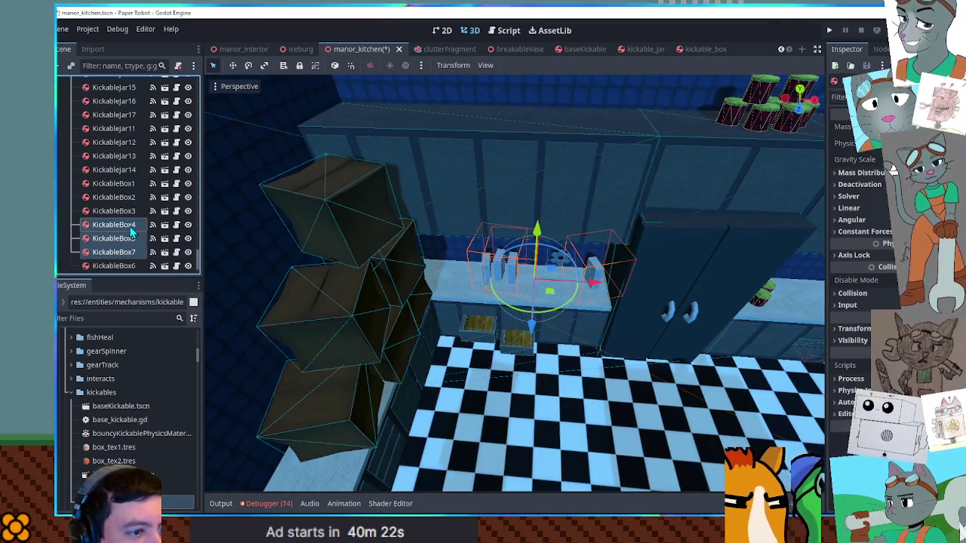
Duplicate those three boxes, lift them onto the top cabinets, and rotate them 45 degrees
key("ctrl+d")
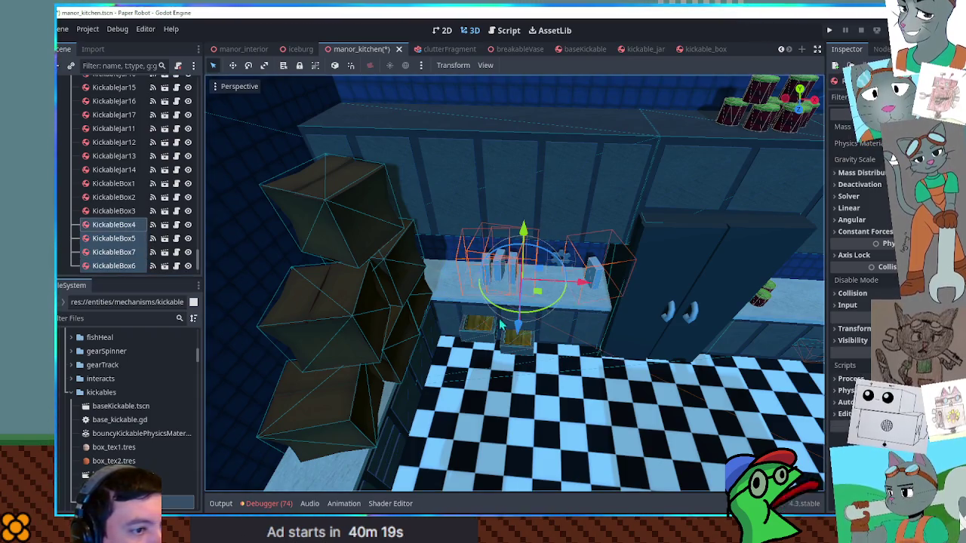
left_click_drag(528, 228, 528, 33)
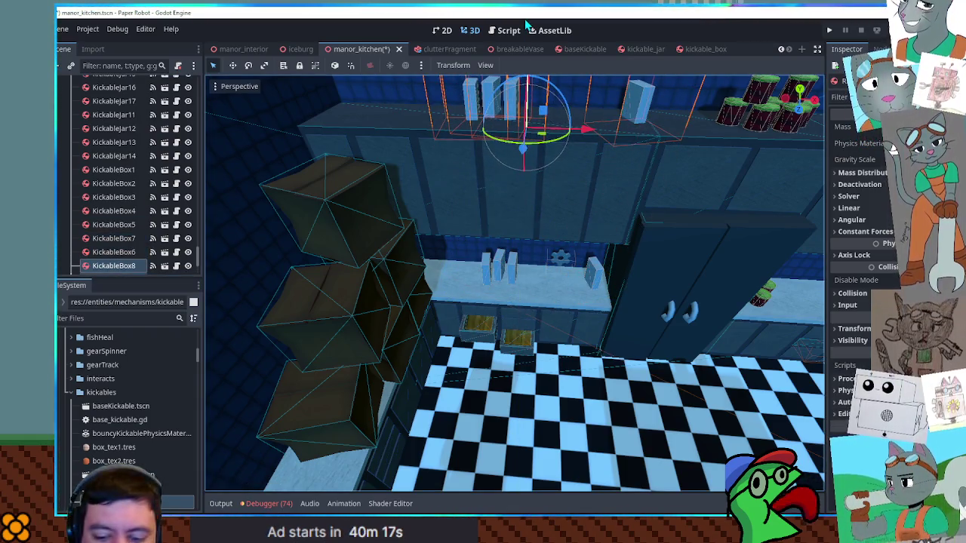
key("KP_1")
left_click_drag(520, 80, 521, 71)
left_click_drag(571, 129, 511, 133)
scroll(535, 225, "up", 3)
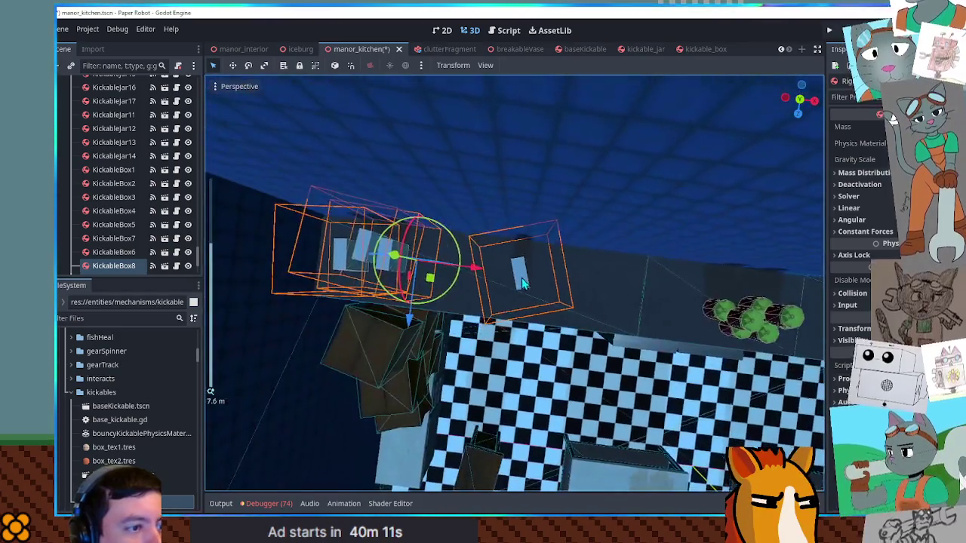
left_click_drag(559, 309, 557, 255)
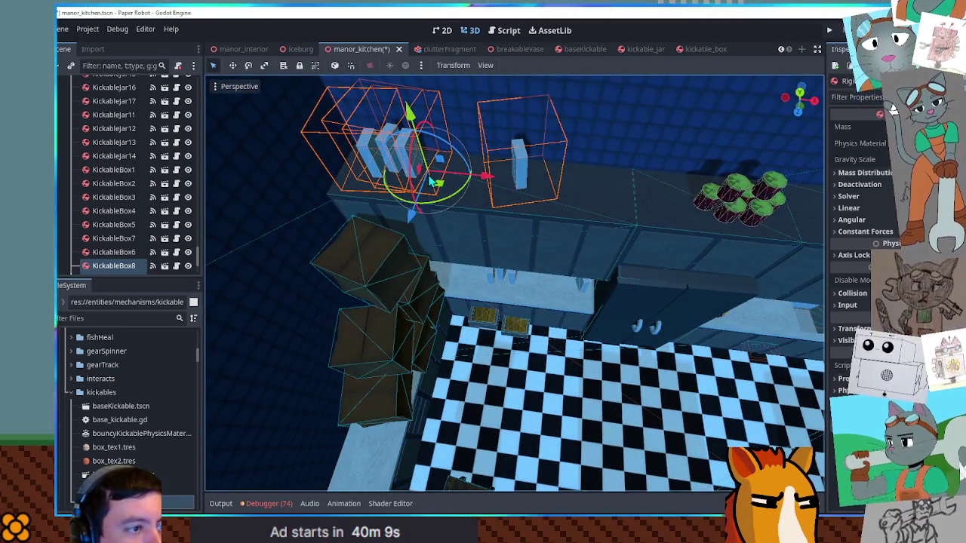
mouse_move(462, 198)
left_mouse_down()
mouse_move(453, 205)
mouse_move(496, 240)
left_mouse_up()
Slide KickableBox10 along the cabinet top and duplicate it into KickableBox12 beside it
left_click(526, 231)
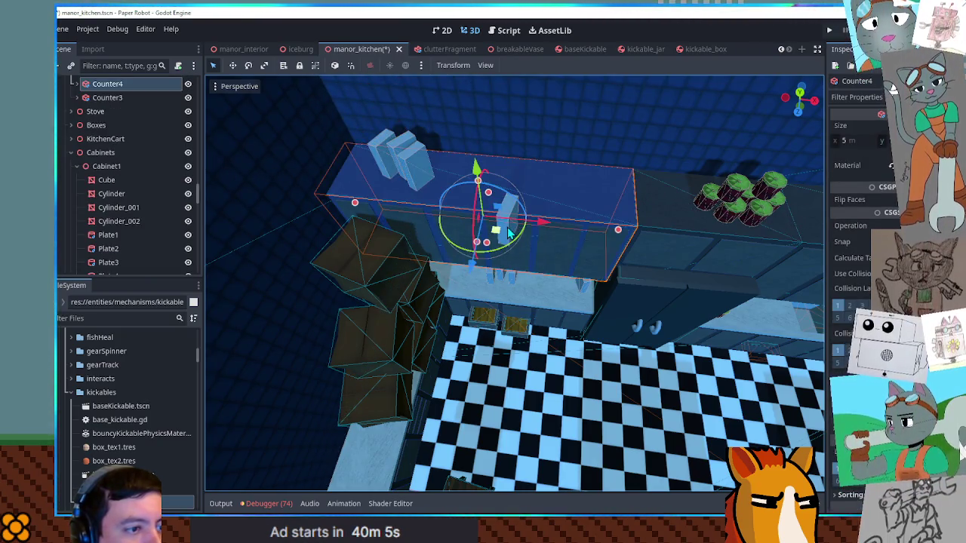
left_click(507, 219)
mouse_move(508, 218)
left_mouse_down()
mouse_move(642, 241)
mouse_move(806, 232)
mouse_move(593, 251)
left_mouse_up()
key("ctrl+d")
left_click_drag(482, 245, 554, 240)
left_click_drag(526, 244, 546, 256)
Save the manor_kitchen scene and launch the game to playtest it
scroll(547, 257, "down", 3)
key("ctrl+s")
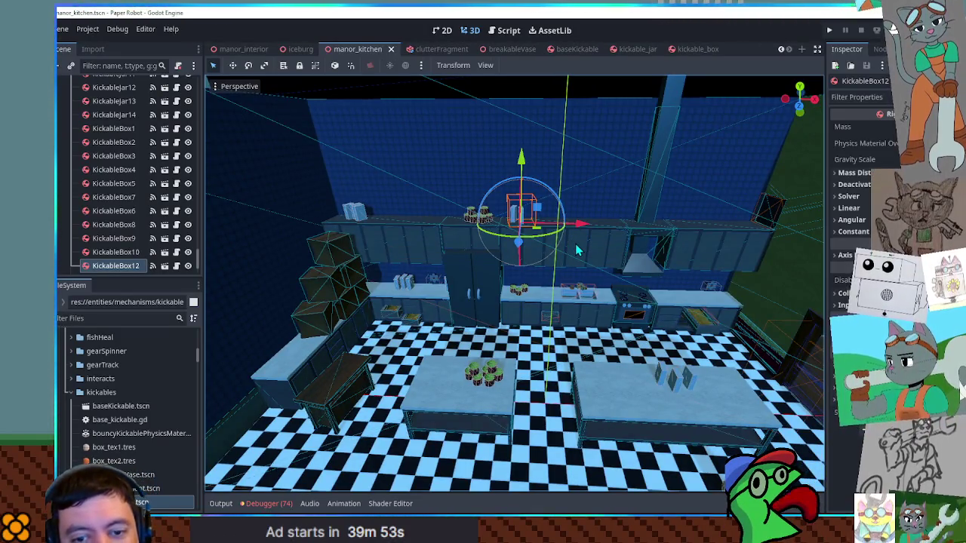
key("F5")
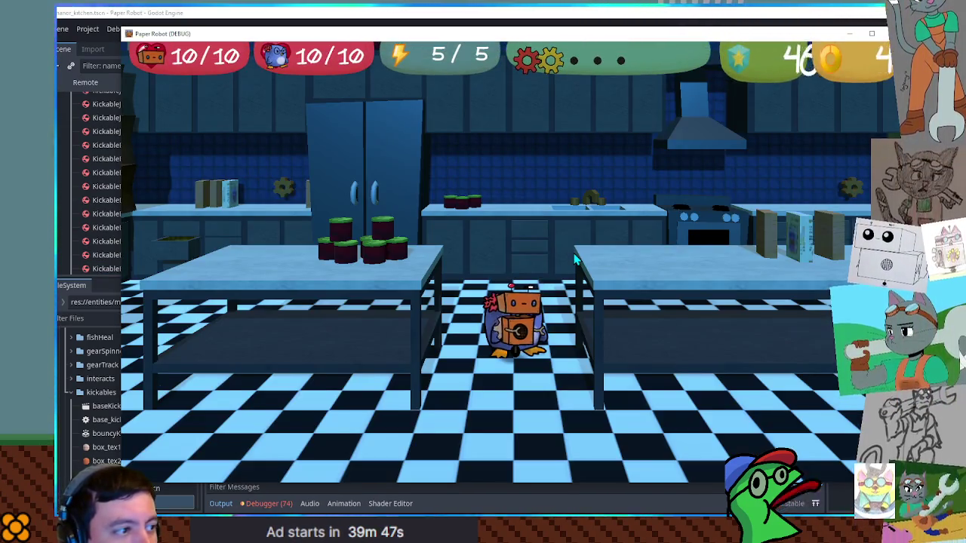
key("w")
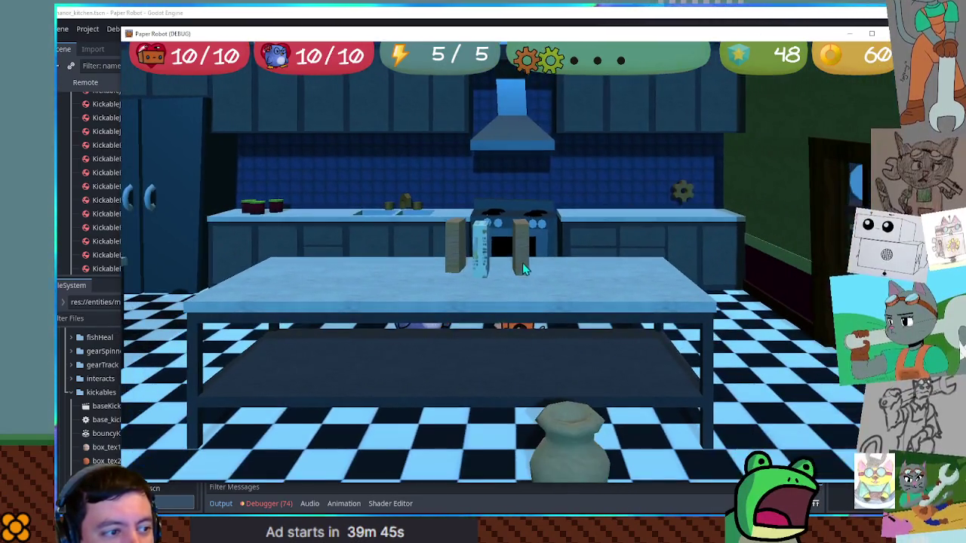
key("w")
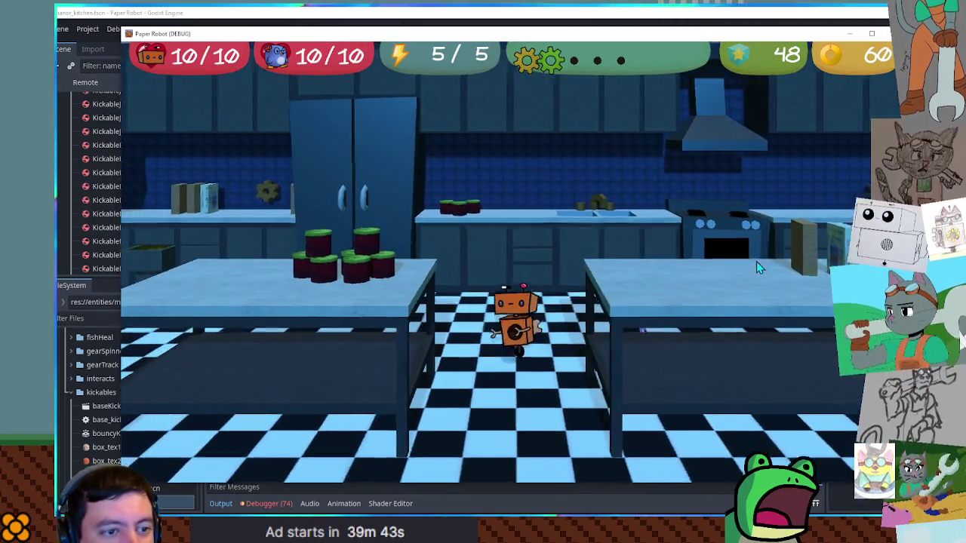
key("w")
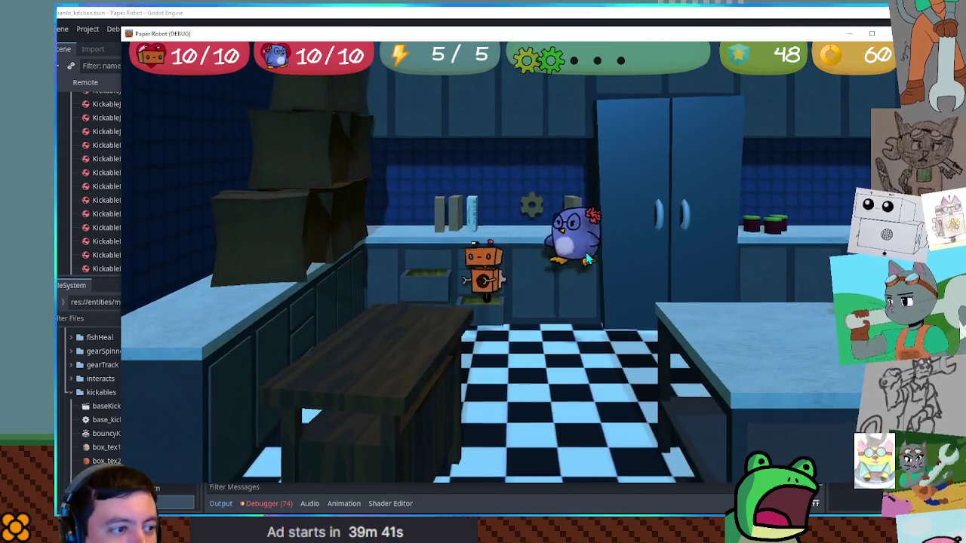
key("w")
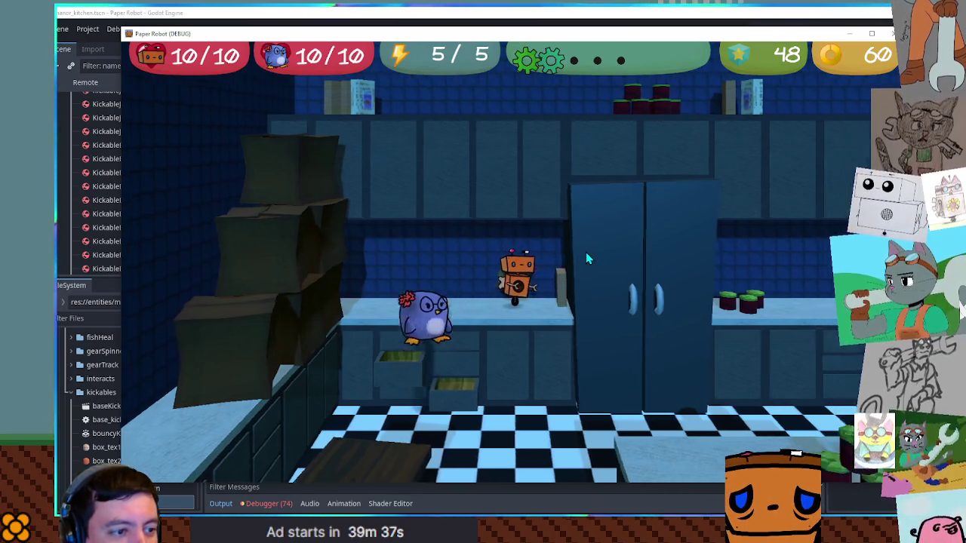
key("space")
key("d")
key("w")
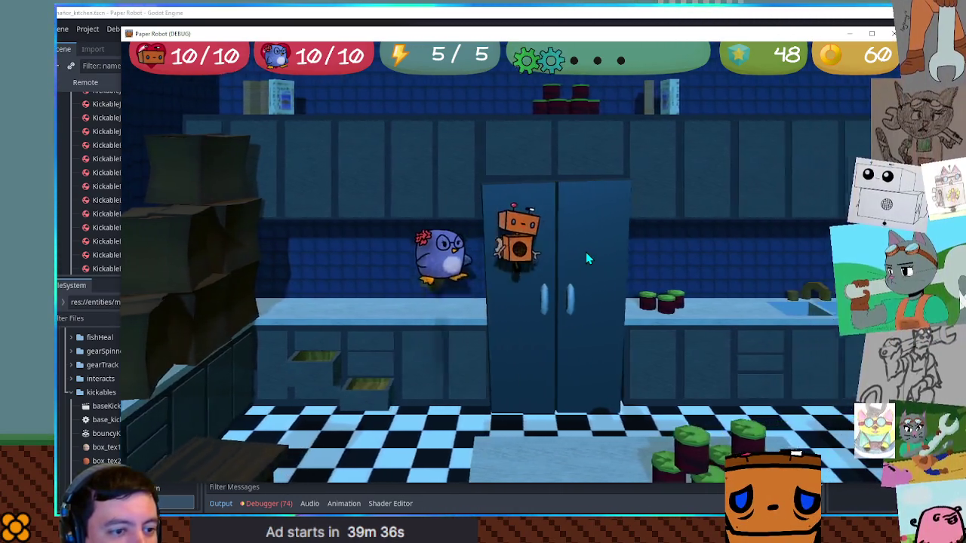
key("s")
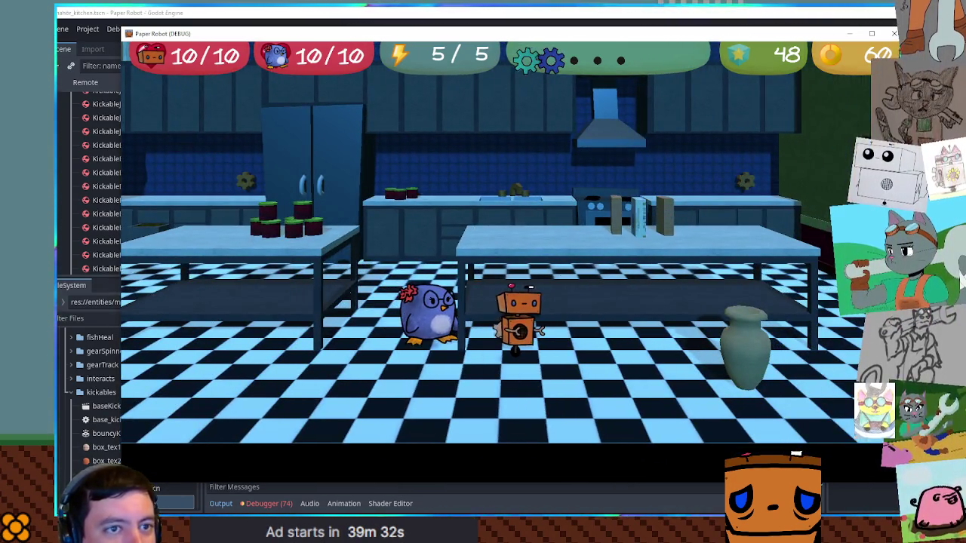
key("F8")
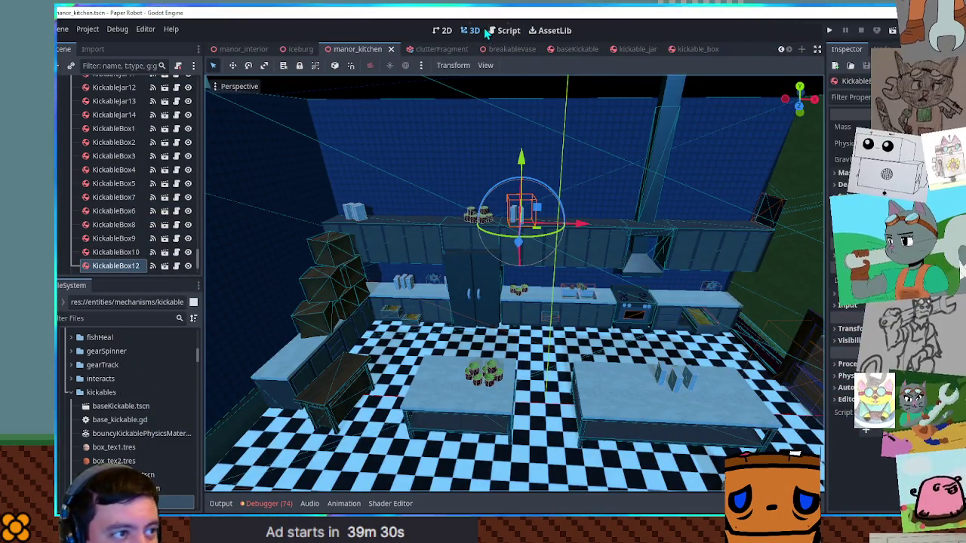
left_click(513, 32)
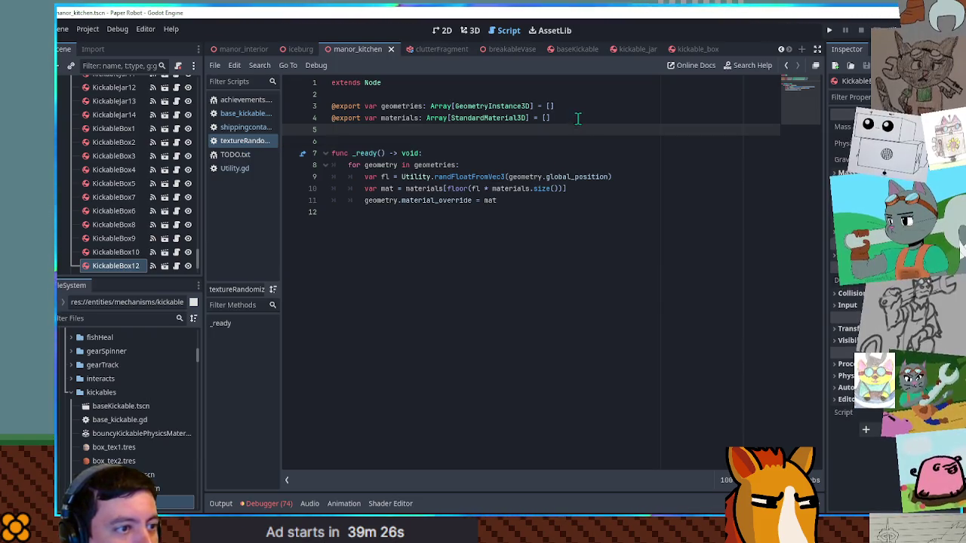
left_click_drag(579, 129, 583, 108)
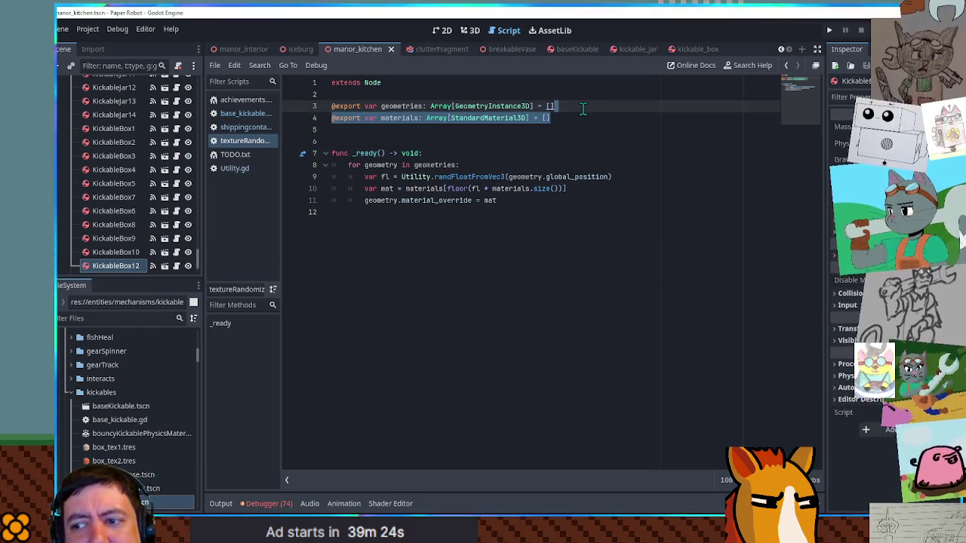
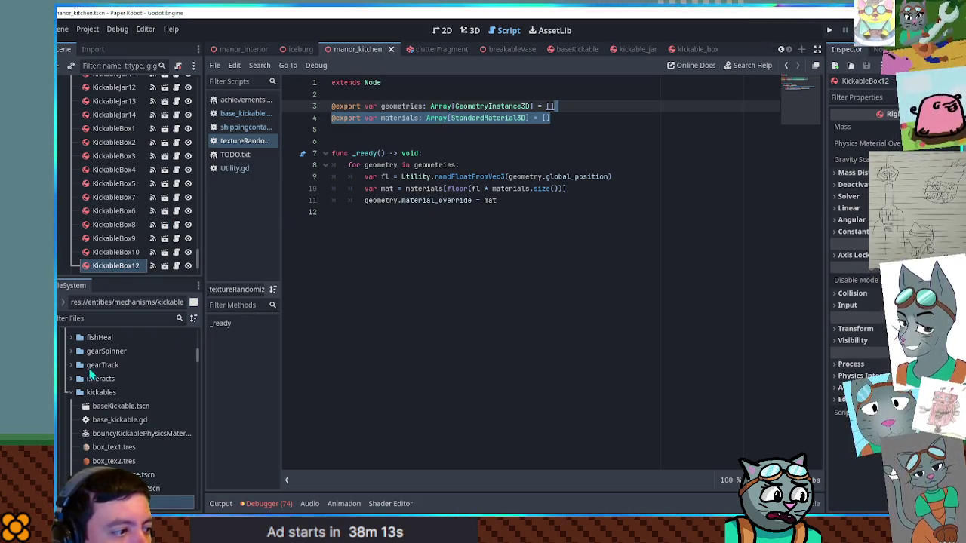
Duplicate box_tex2.tres in the kickables folder and name the copy generic_tex1.tres
scroll(108, 370, "down", 3)
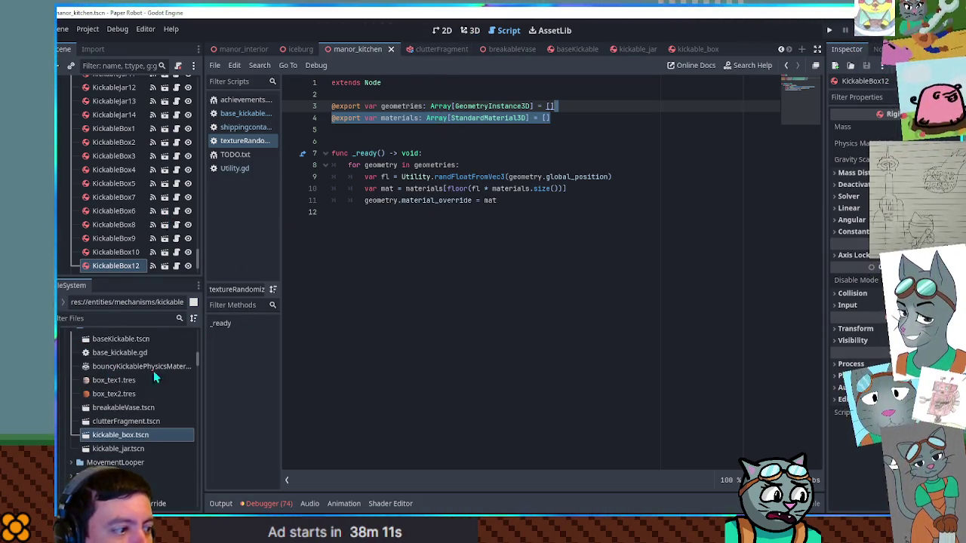
left_click(126, 396)
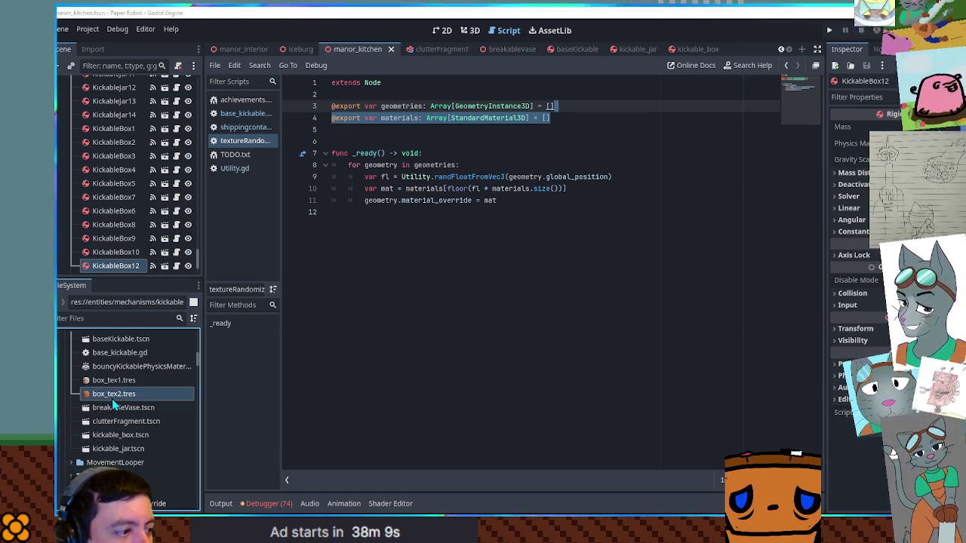
key("ctrl+d")
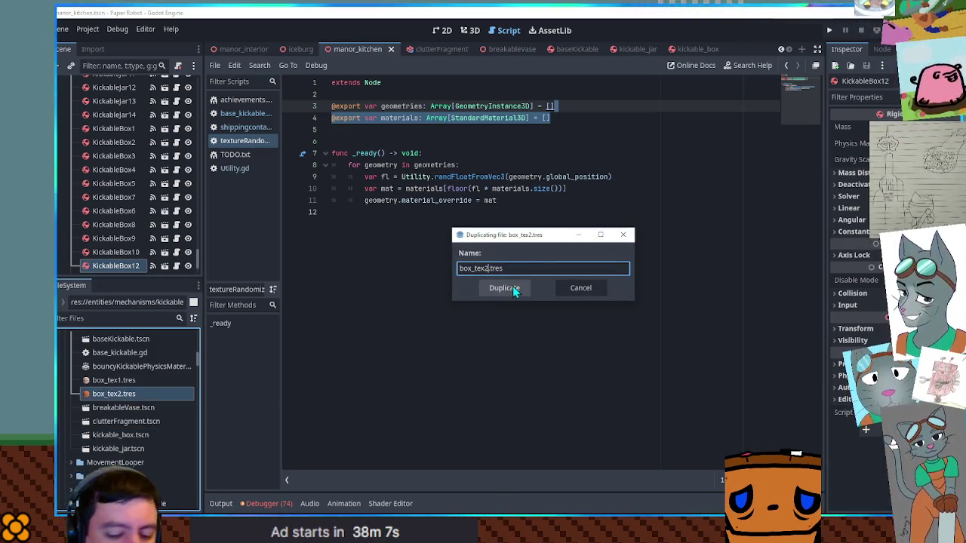
key("Home")
key("Delete")
key("Delete")
key("Delete")
type("gem")
key("BackSpace")
type("neric")
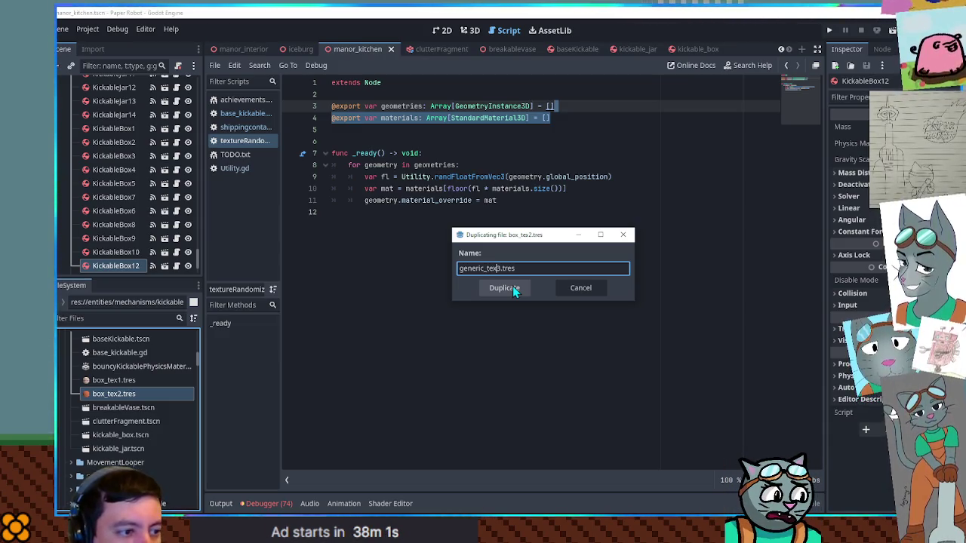
left_click(513, 288)
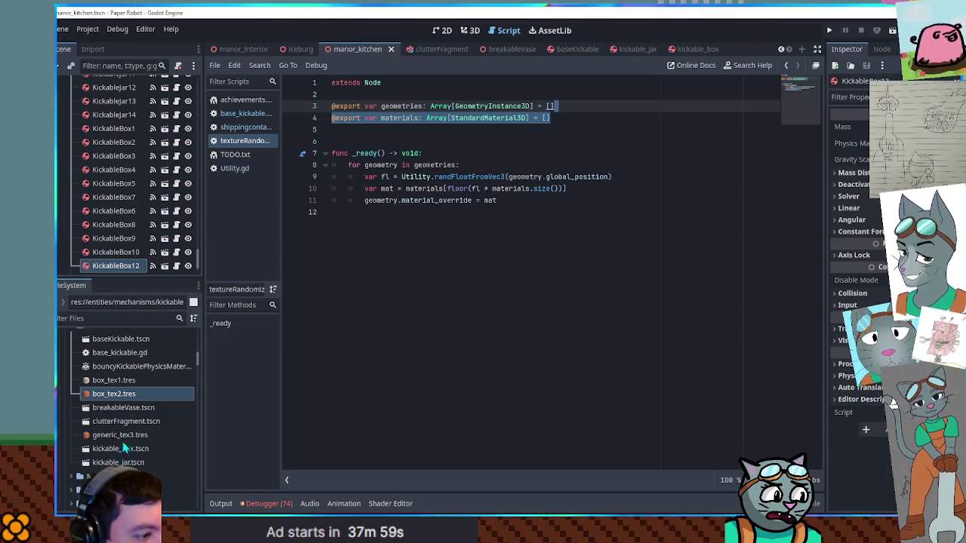
left_click(118, 437)
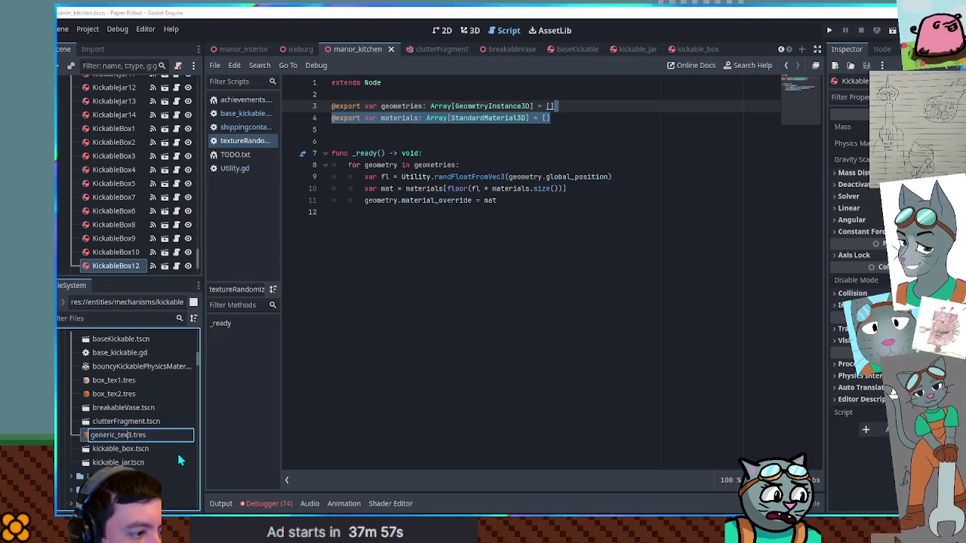
key("Return")
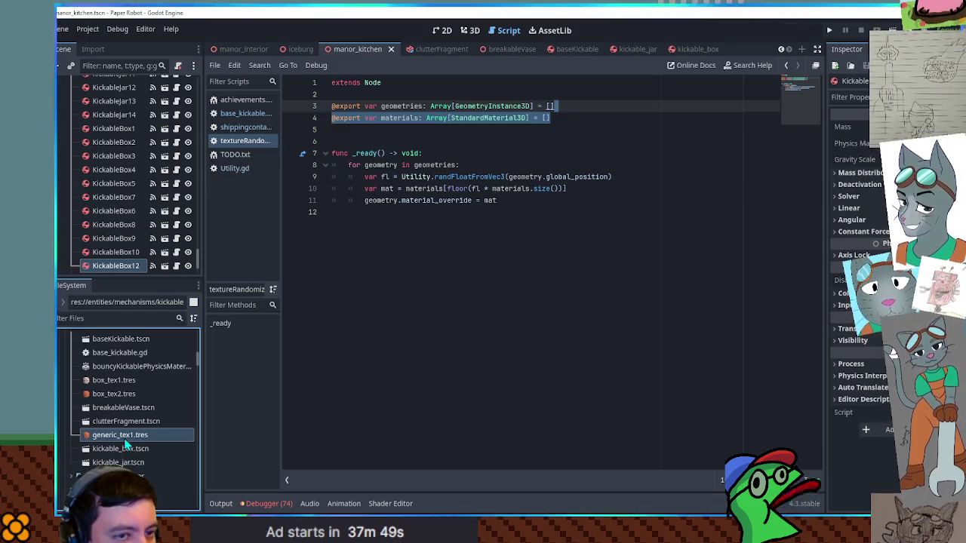
Drag dirt_gray.png into generic_tex1's Albedo texture slot, found by filtering files for 'gray'
left_click(125, 439)
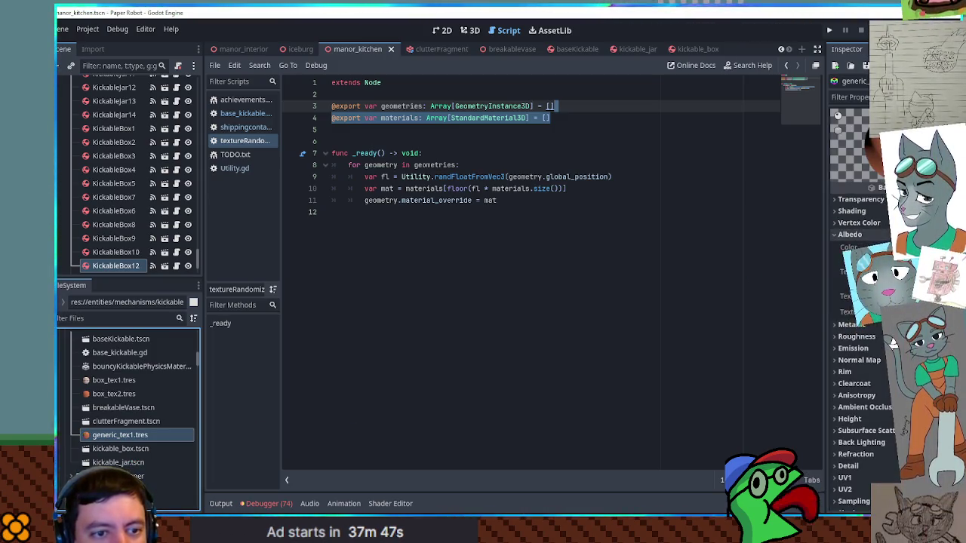
left_click(94, 318)
type("gray")
mouse_move(113, 460)
left_mouse_down()
mouse_move(787, 357)
mouse_move(850, 262)
left_mouse_up()
left_click(875, 247)
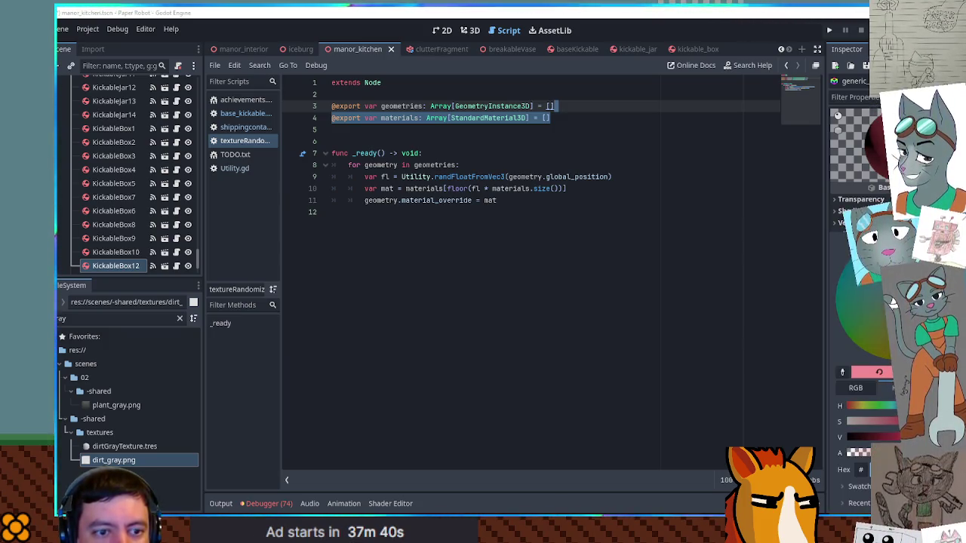
left_click(892, 298)
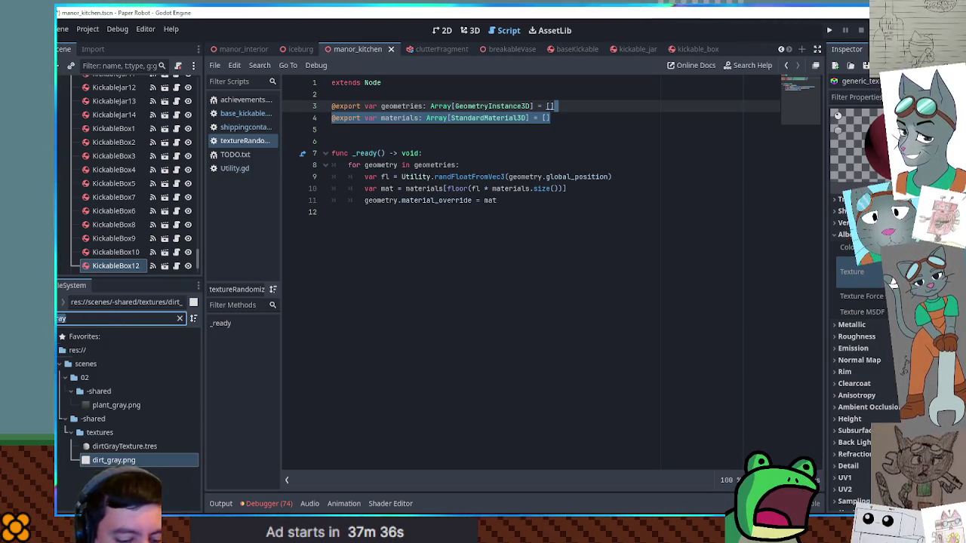
Filter files for generic textures, reselect generic_tex1.tres, and save the scene
key("BackSpace")
key("BackSpace")
key("BackSpace")
type("gene")
type(" te")
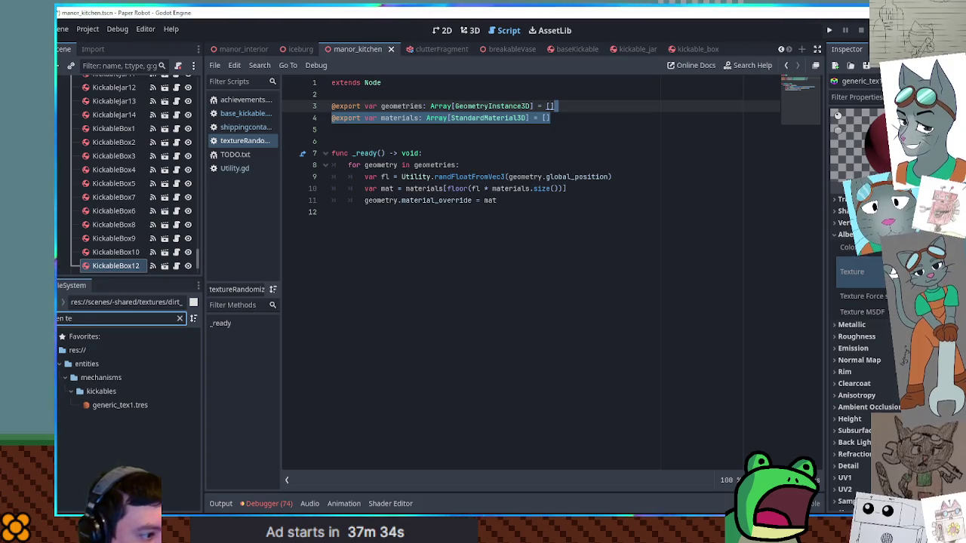
left_click(128, 410)
key("ctrl+s")
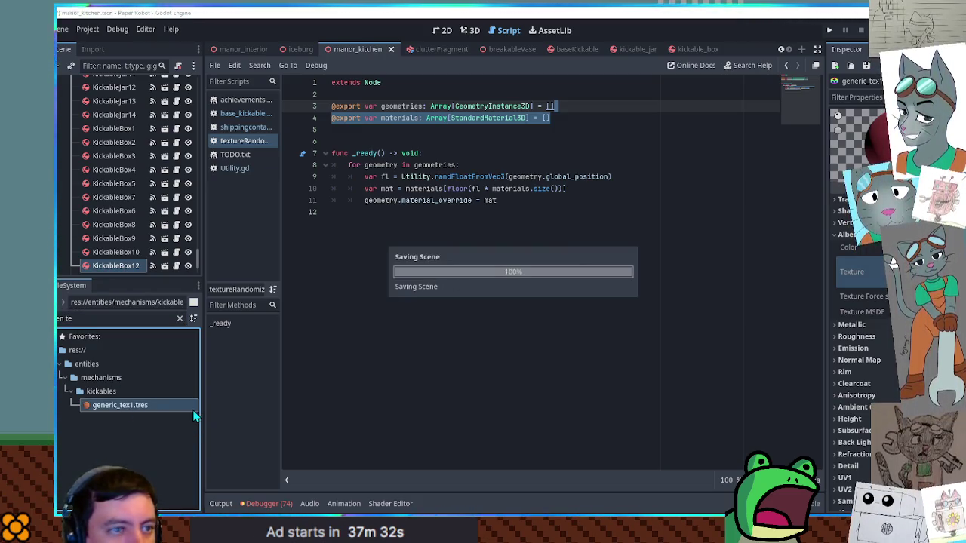
Duplicate generic_tex1.tres as generic_tex2.tres and change its albedo colour
key("ctrl+d")
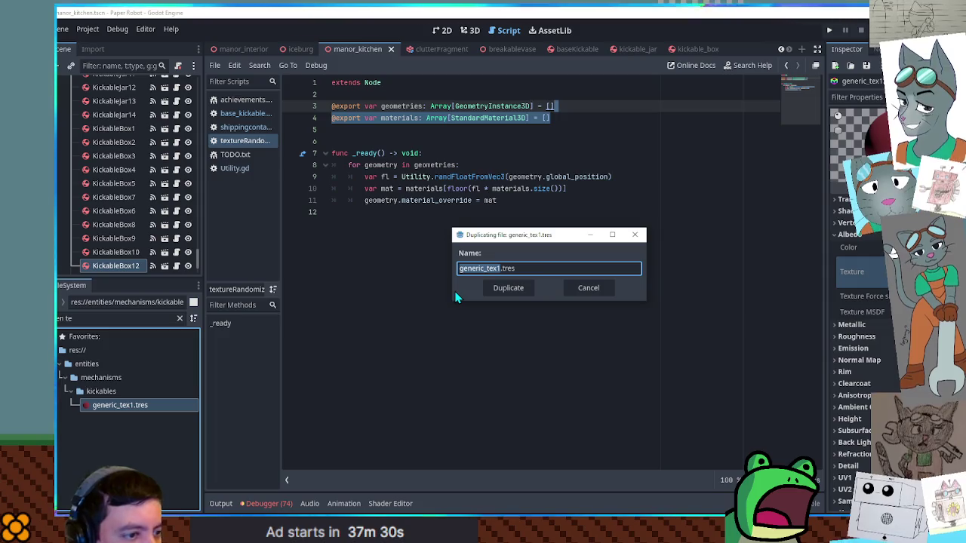
key("Left")
key("Left")
key("Left")
key("BackSpace")
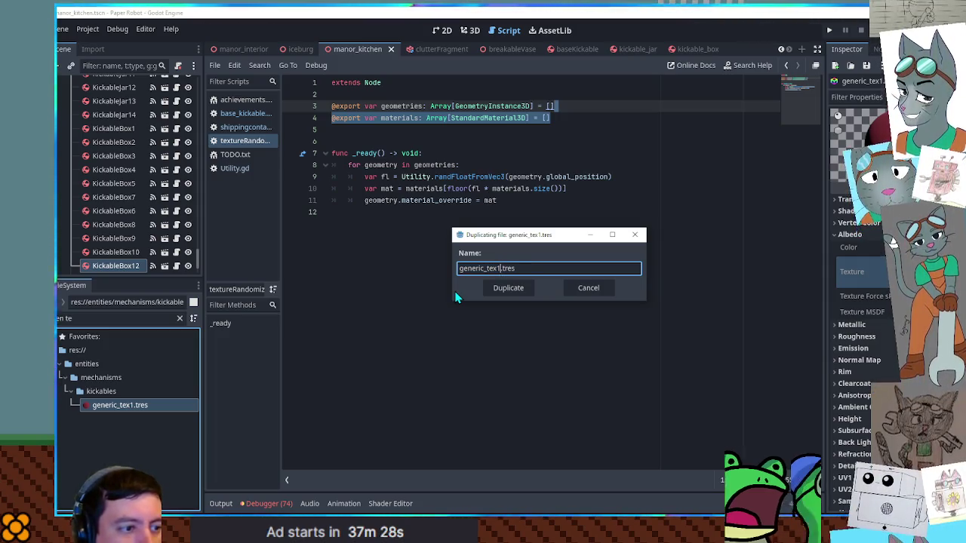
type("2")
key("Return")
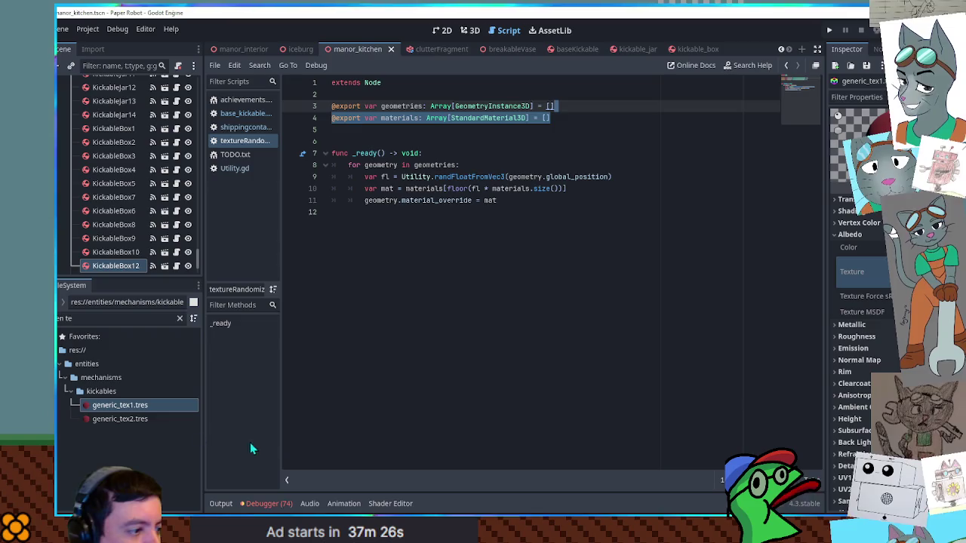
left_click(113, 419)
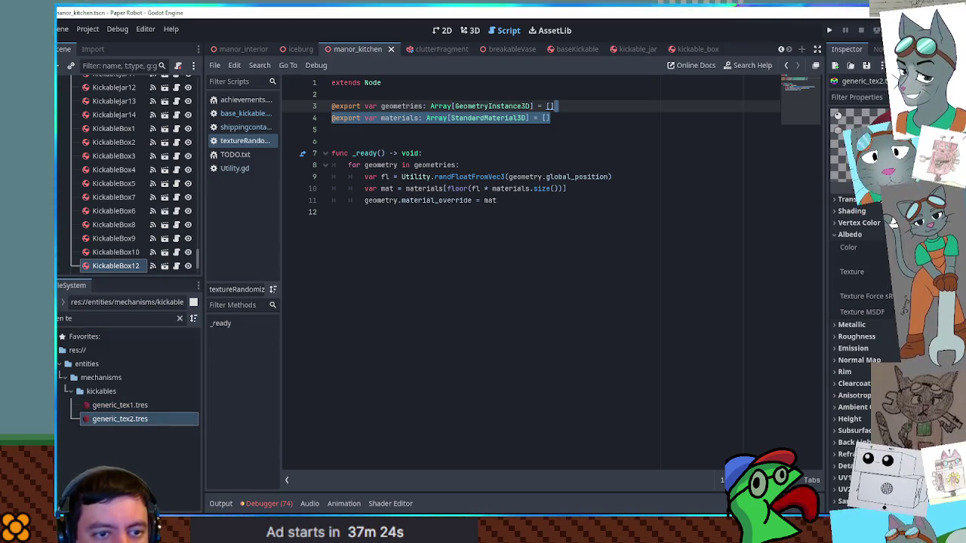
left_click(899, 247)
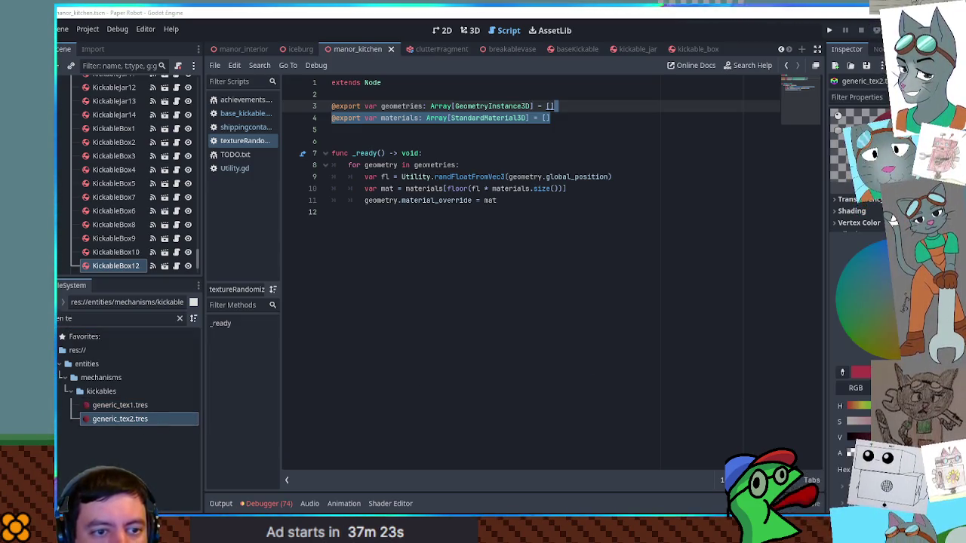
left_click(497, 368)
Duplicate it as generic_tex3.tres and give it a different albedo colour
key("ctrl+d")
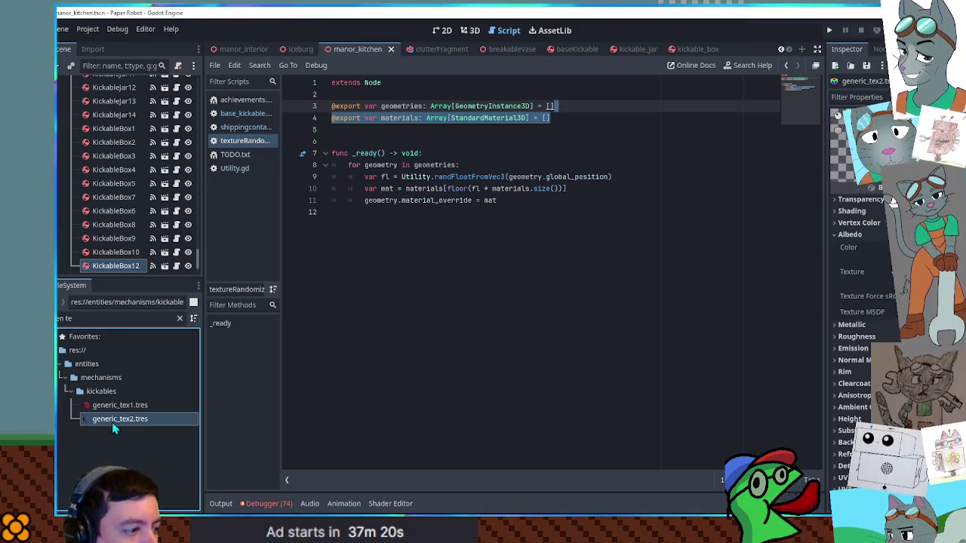
type("generic_tex3")
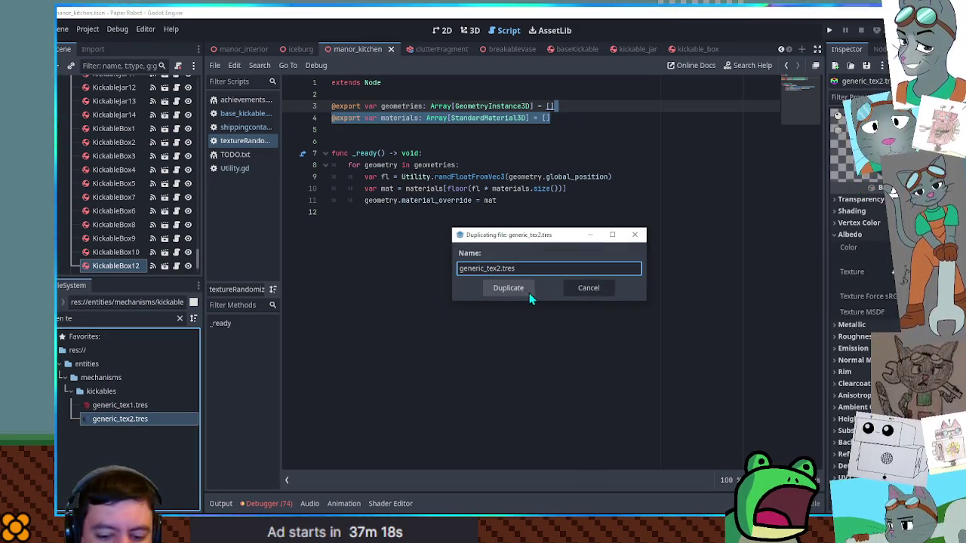
left_click(529, 293)
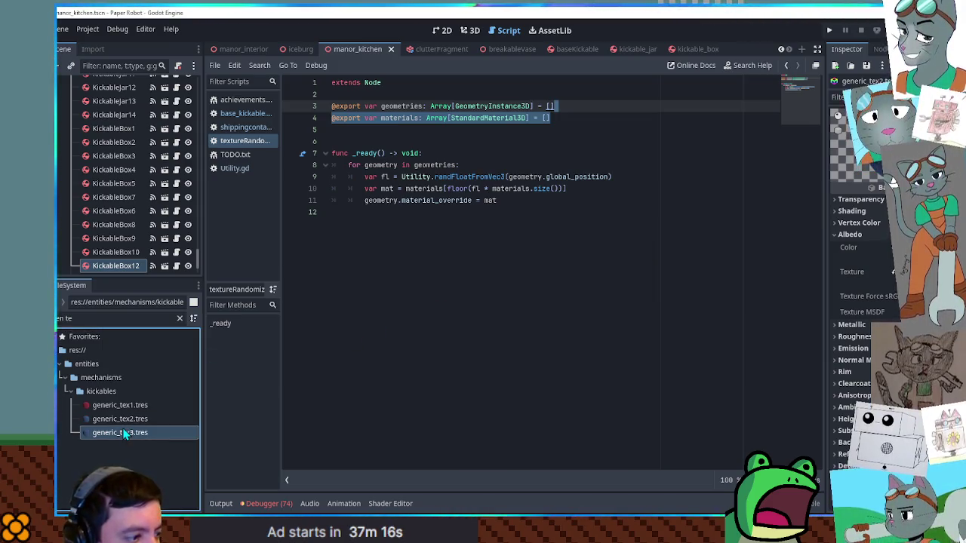
left_click(898, 247)
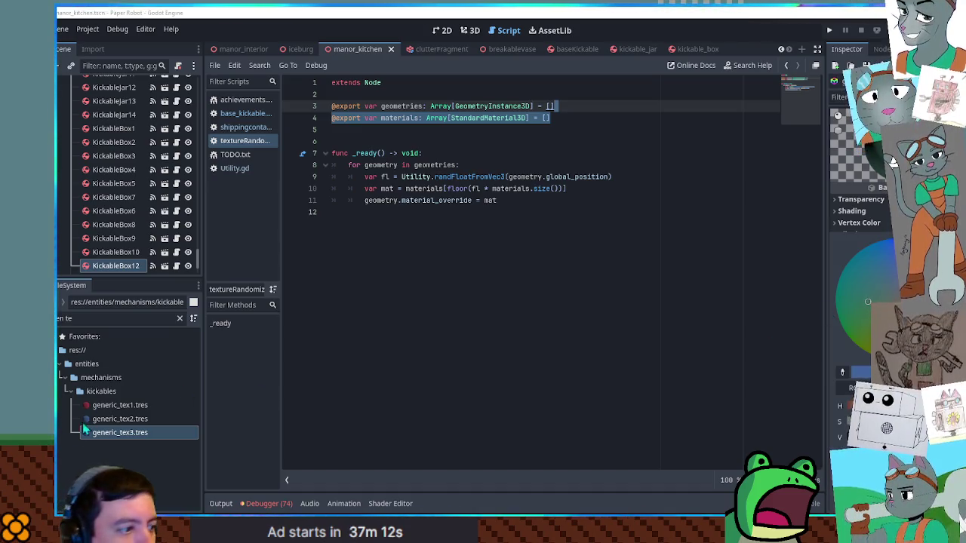
left_click(87, 442)
left_click(110, 432)
Create generic_tex4.tres from generic_tex3, change its albedo colour, and save
key("ctrl+d")
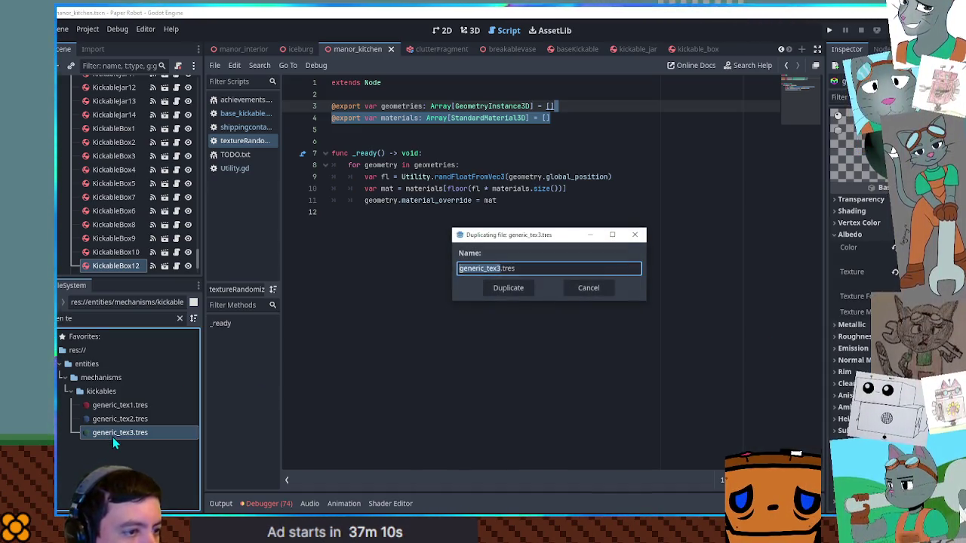
key("BackSpace")
type("4")
key("Return")
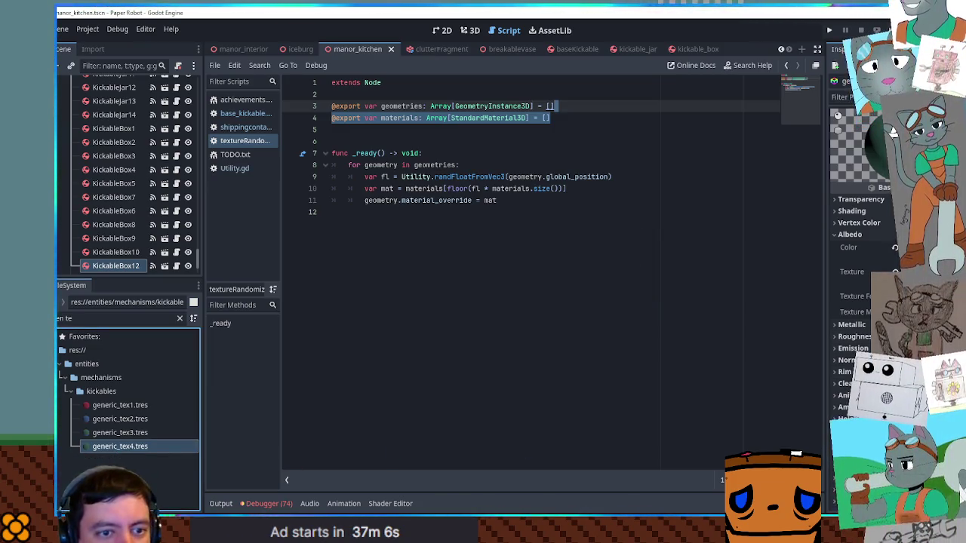
left_click(868, 246)
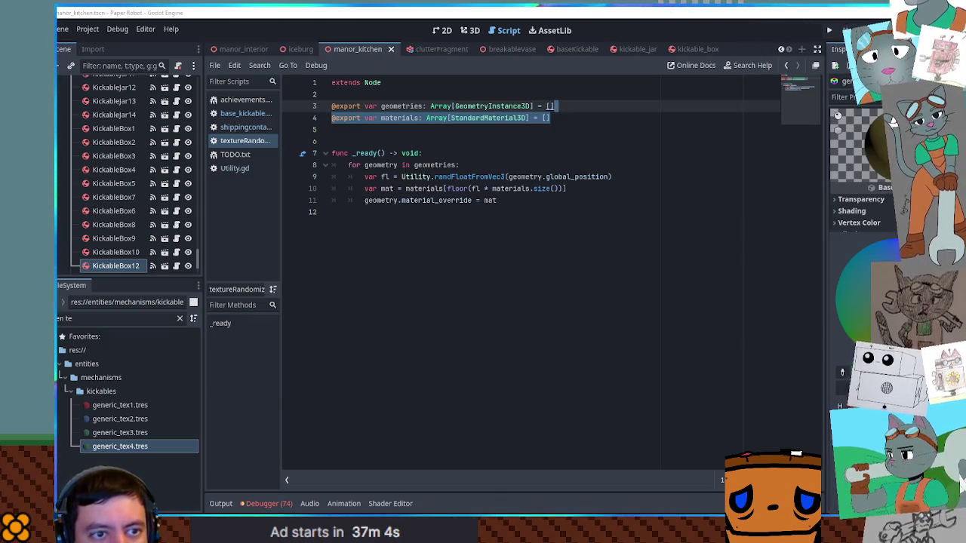
key("ctrl+s")
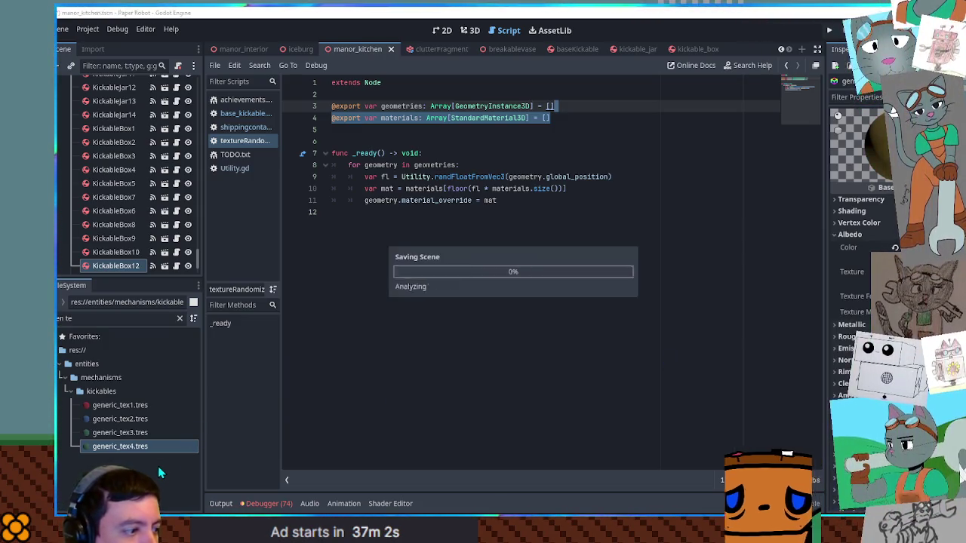
Load the generic_tex materials into kickable_box's TextureRandomizer Materials list, save, and return to manor_kitchen
left_click(134, 406, "shift")
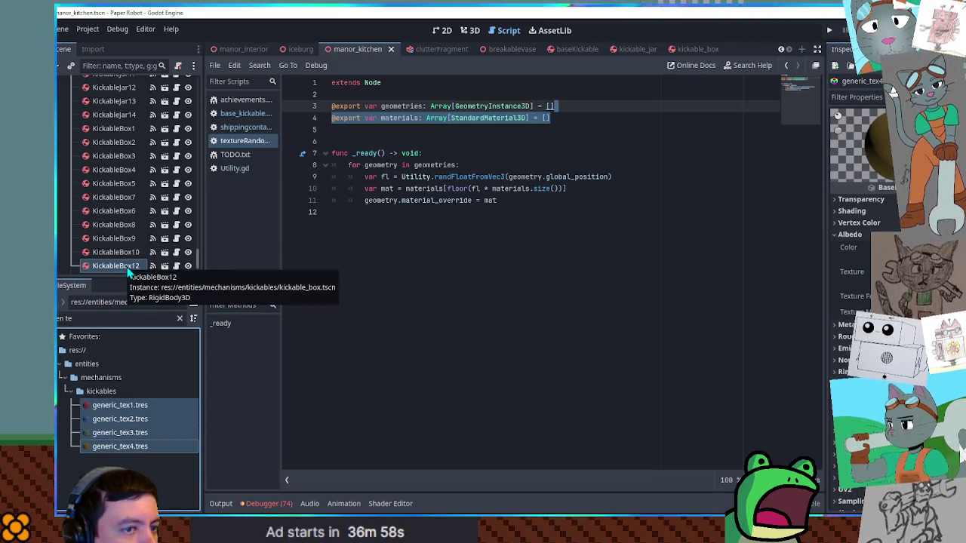
left_click(698, 49)
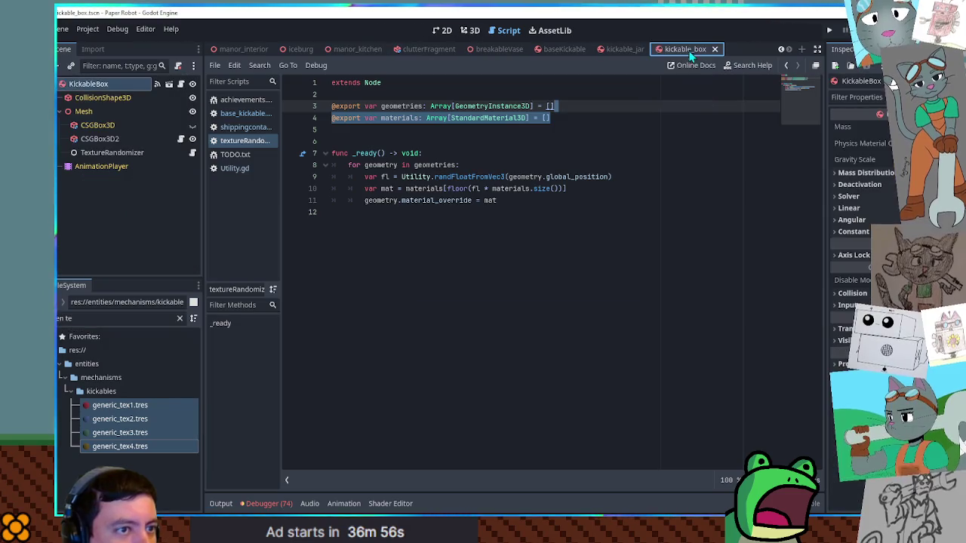
left_click(144, 154)
left_click(868, 295)
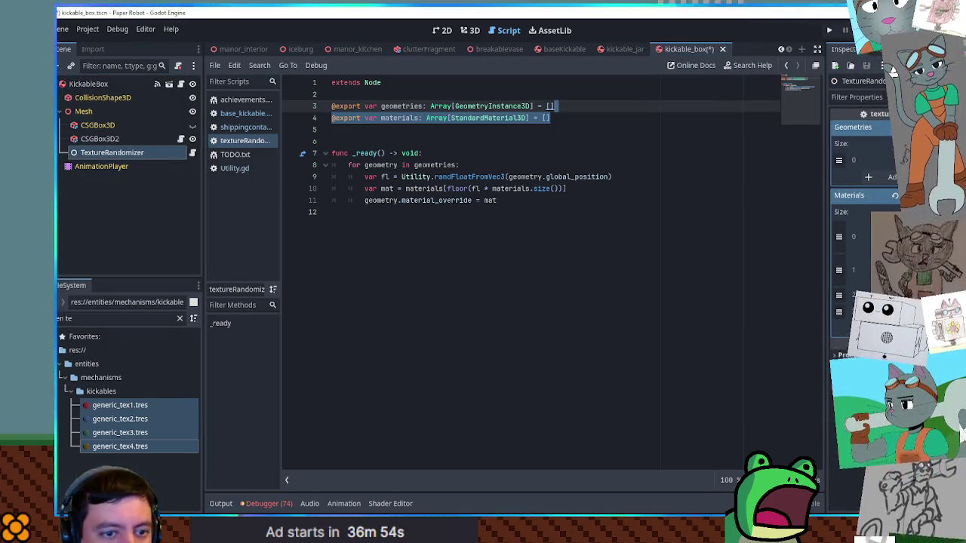
left_click(114, 406)
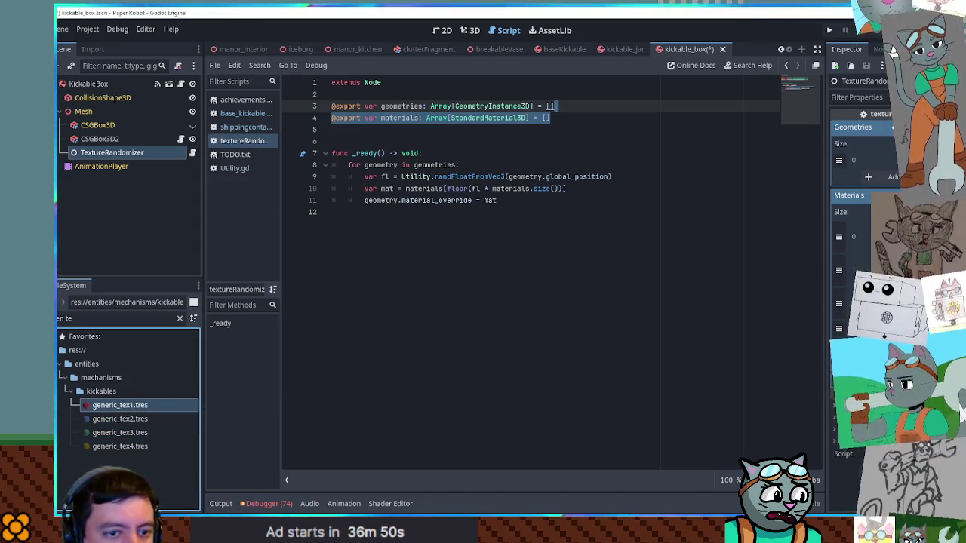
left_click(162, 417)
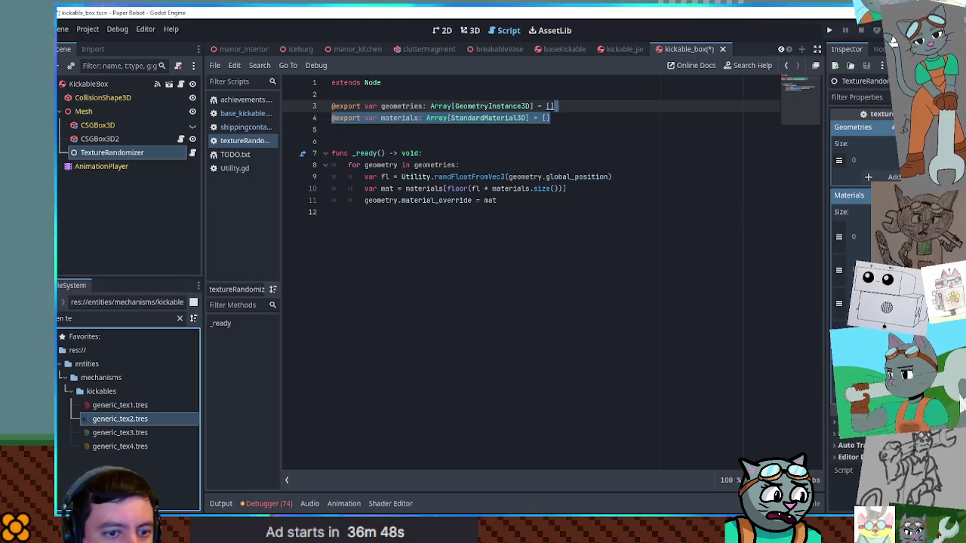
left_click_drag(143, 432, 755, 401)
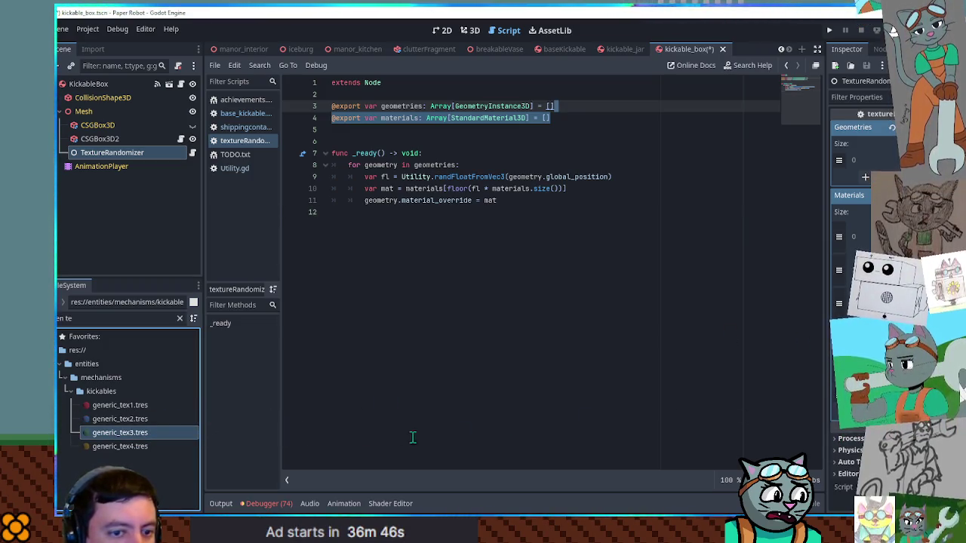
left_click(136, 447)
key("ctrl+s")
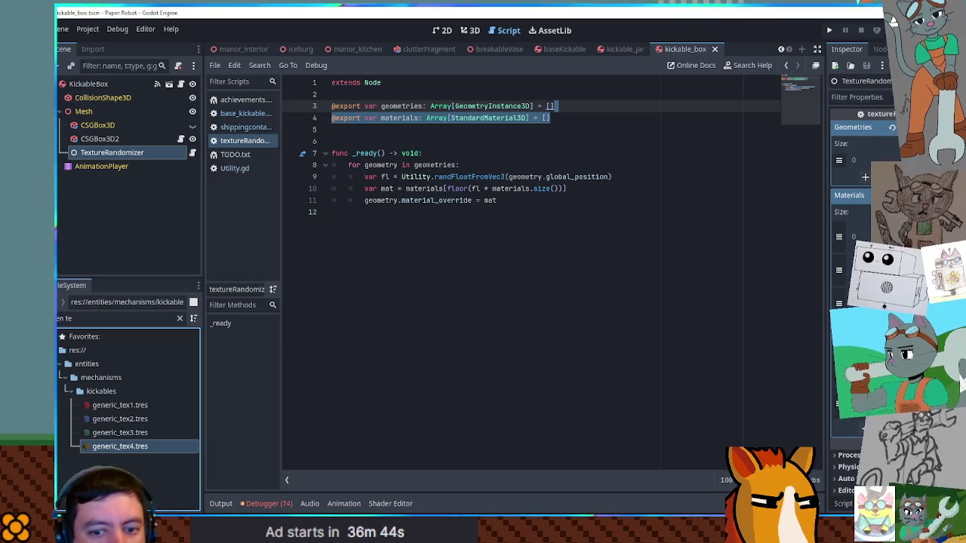
left_click(360, 49)
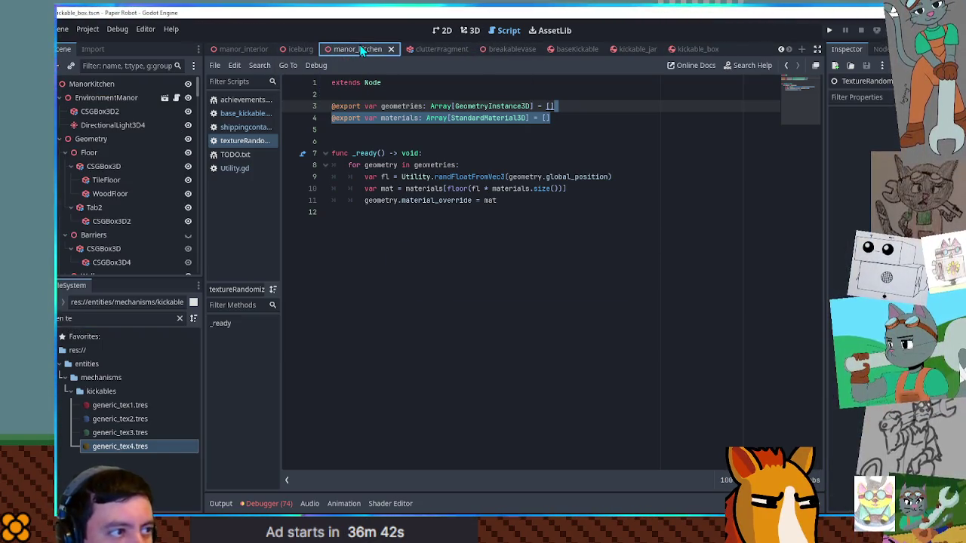
Play-test the kitchen level with its kickable boxes and jars, then stop the game
key("F6")
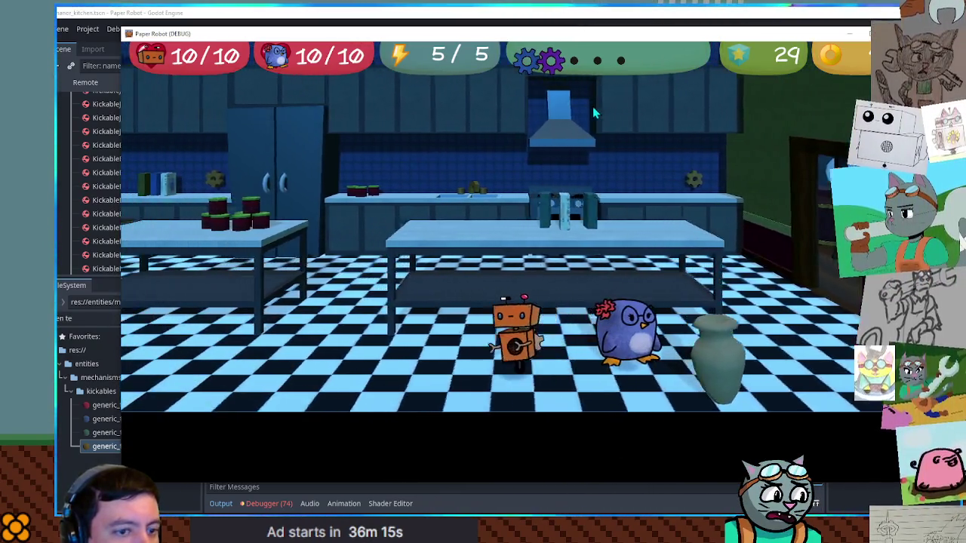
key("F8")
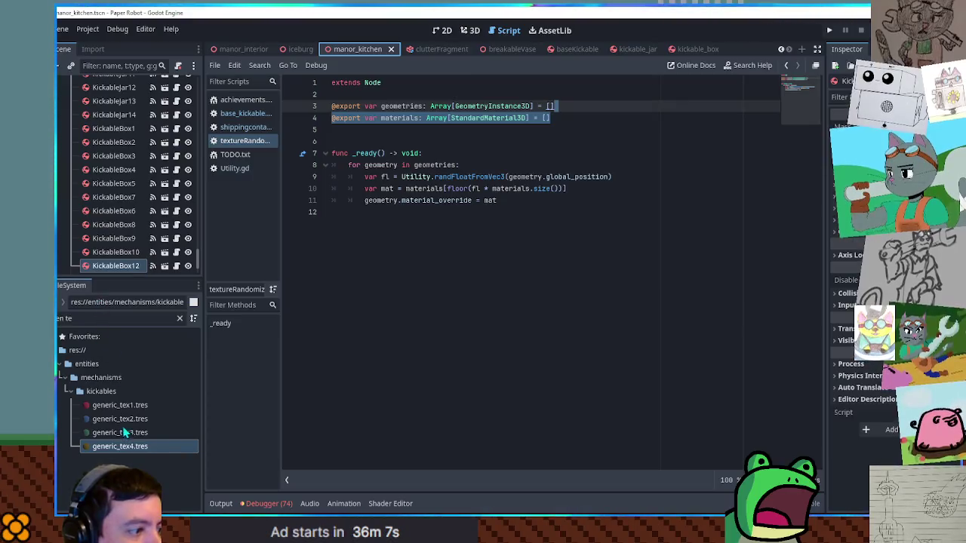
Clear the file filter, switch to kickable_box, inspect box_tex1.tres, and save the scene
left_click(106, 405)
left_click(181, 321)
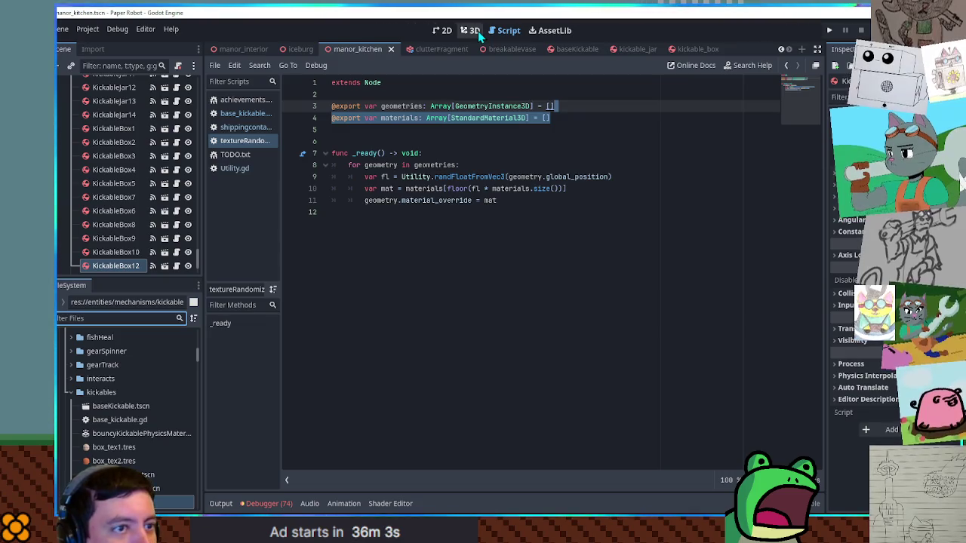
left_click(691, 49)
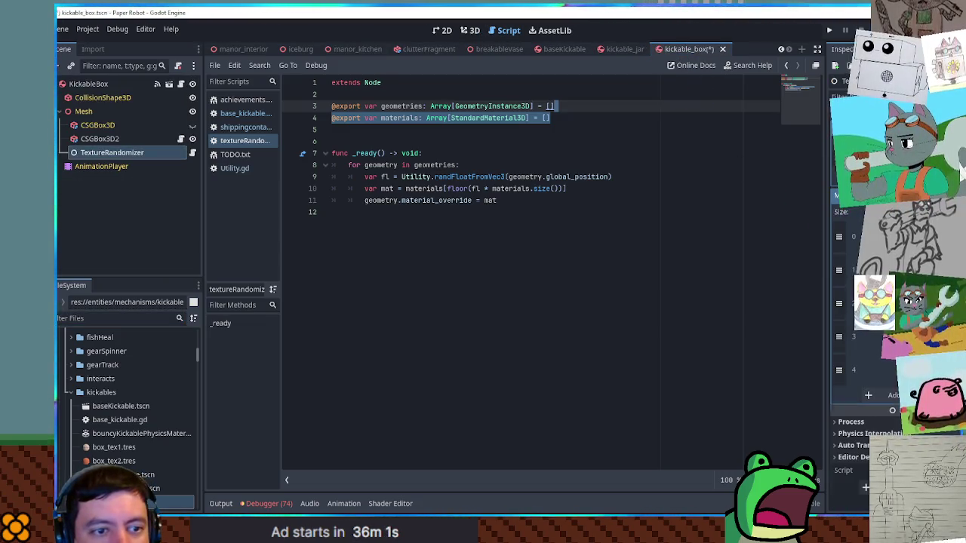
scroll(123, 445, "down", 3)
scroll(125, 444, "up", 1)
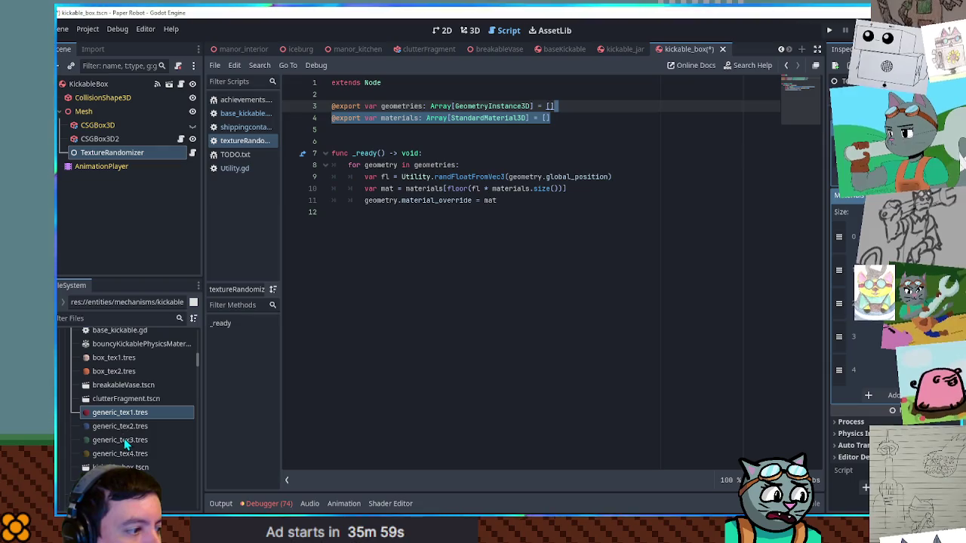
left_click(120, 359)
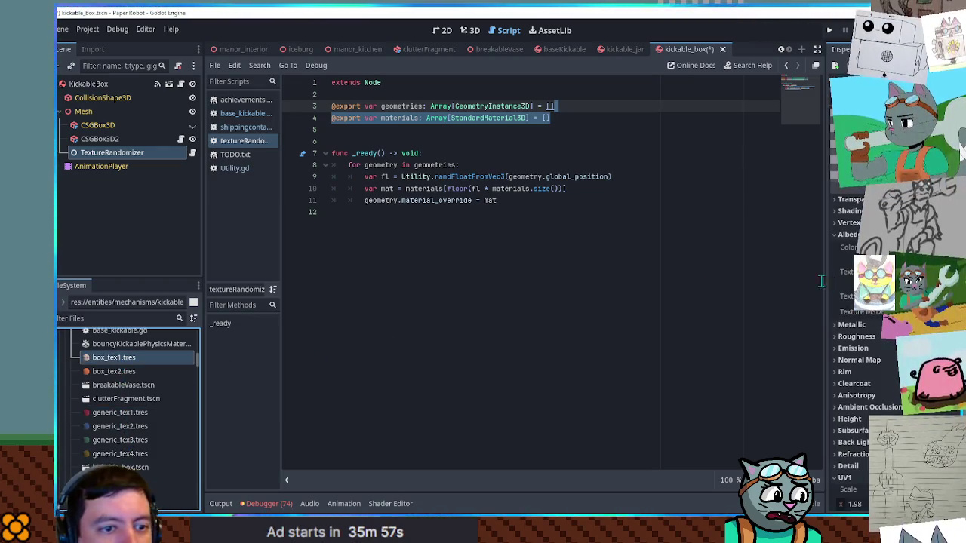
key("ctrl+s")
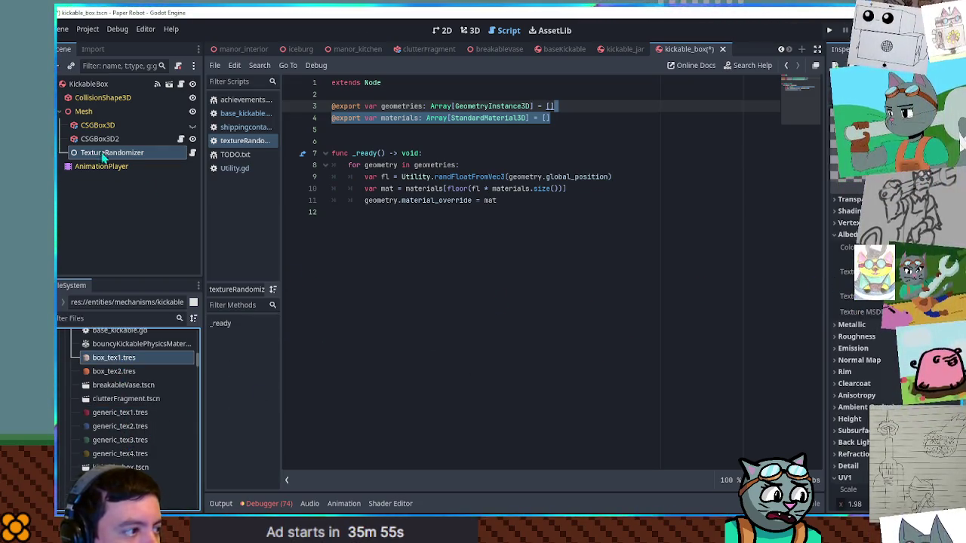
Check the TextureRandomizer's materials and re-inspect the box_tex1.tres material
left_click(99, 153)
scroll(121, 362, "down", 2)
scroll(120, 362, "up", 2)
left_click(113, 357)
scroll(120, 365, "down", 1)
scroll(121, 362, "down", 10)
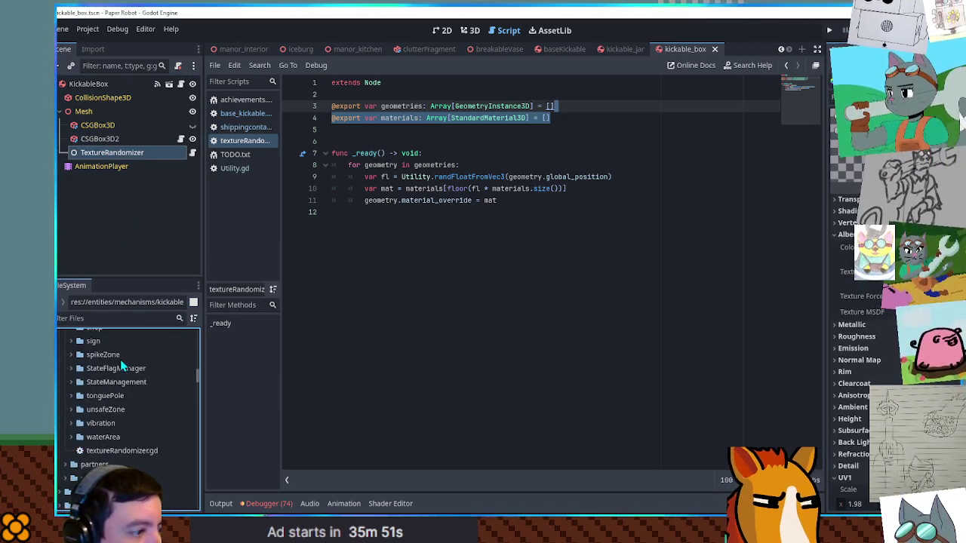
Filter the files by 'png' and drag in the stairs.png texture
left_click(111, 318)
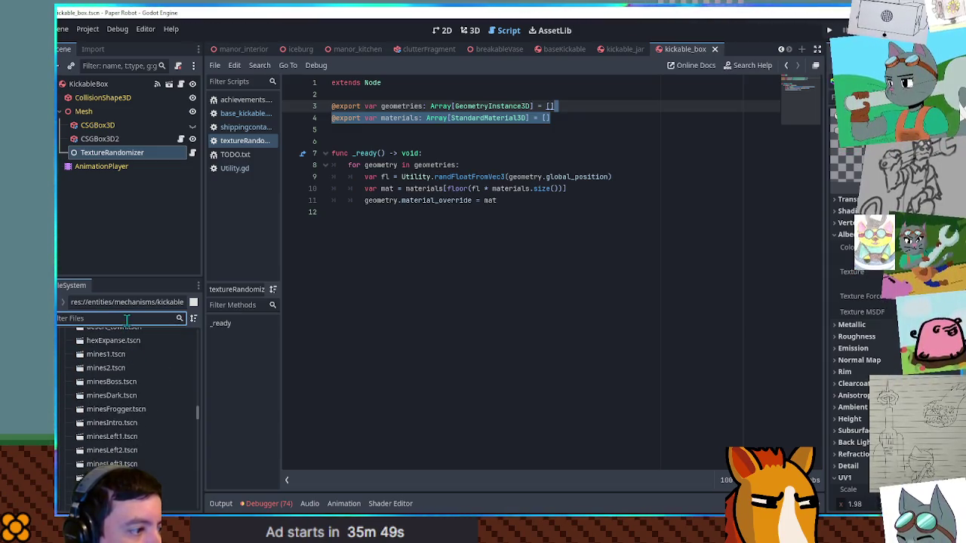
type("png")
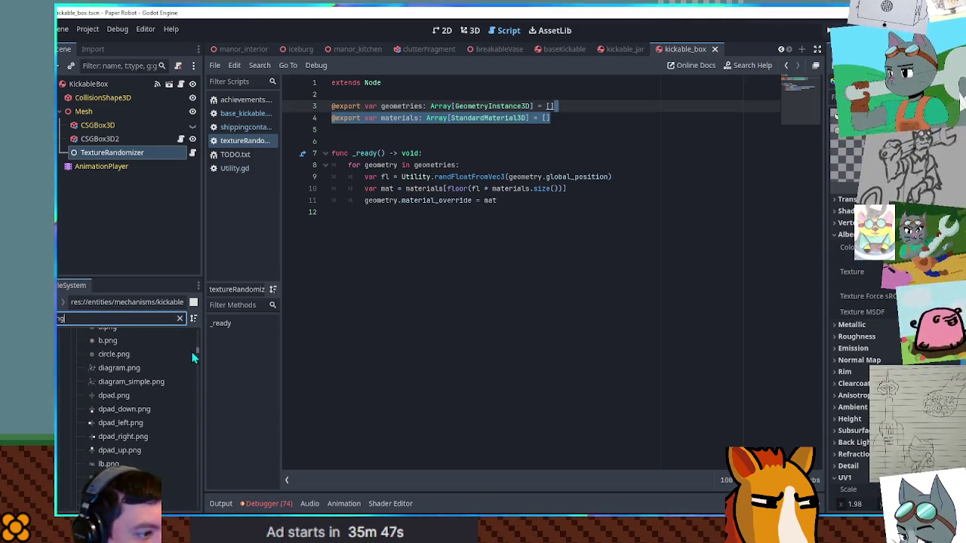
left_click_drag(198, 350, 198, 443)
scroll(199, 442, "down", 5)
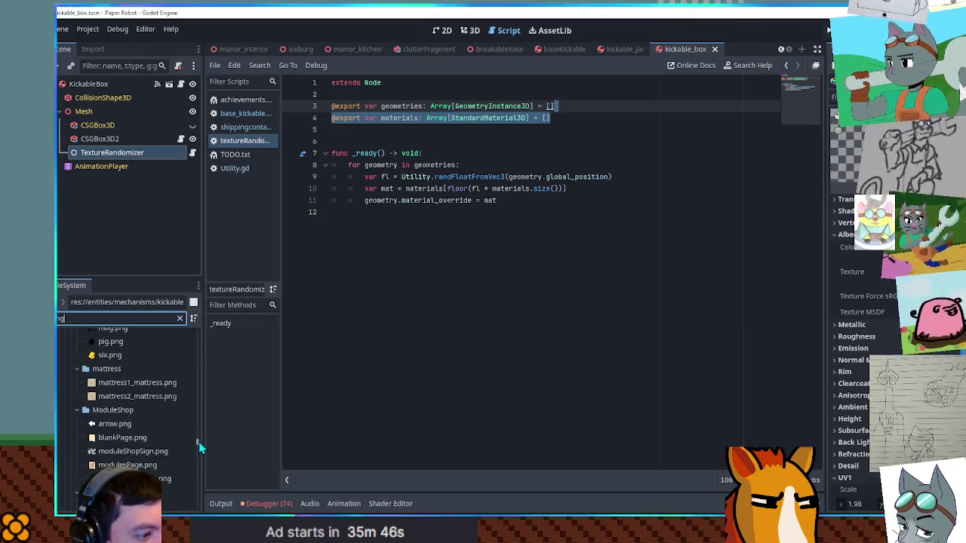
scroll(199, 441, "down", 5)
scroll(104, 427, "up", 3)
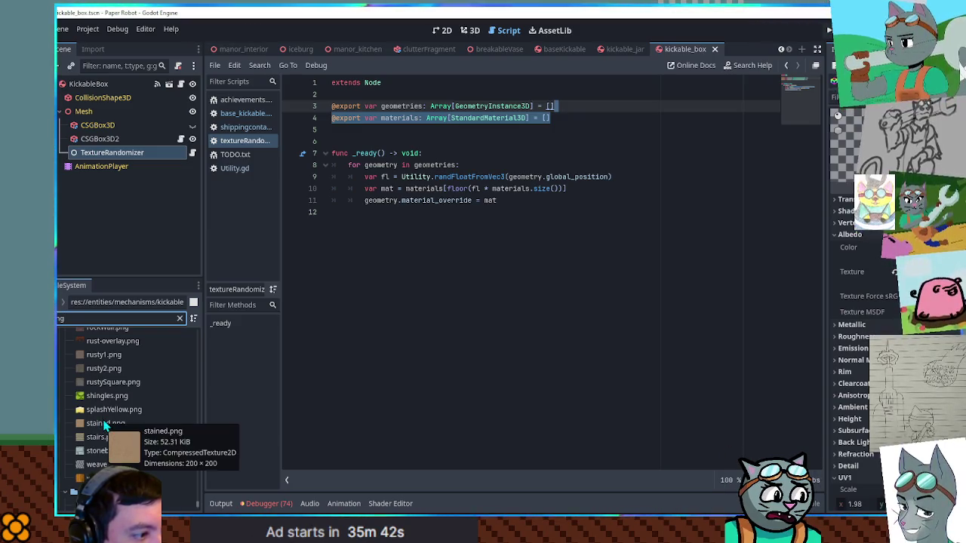
scroll(113, 438, "down", 5)
scroll(121, 442, "down", 2)
scroll(113, 430, "up", 5)
mouse_move(108, 405)
left_mouse_down()
mouse_move(460, 402)
mouse_move(705, 283)
left_mouse_up()
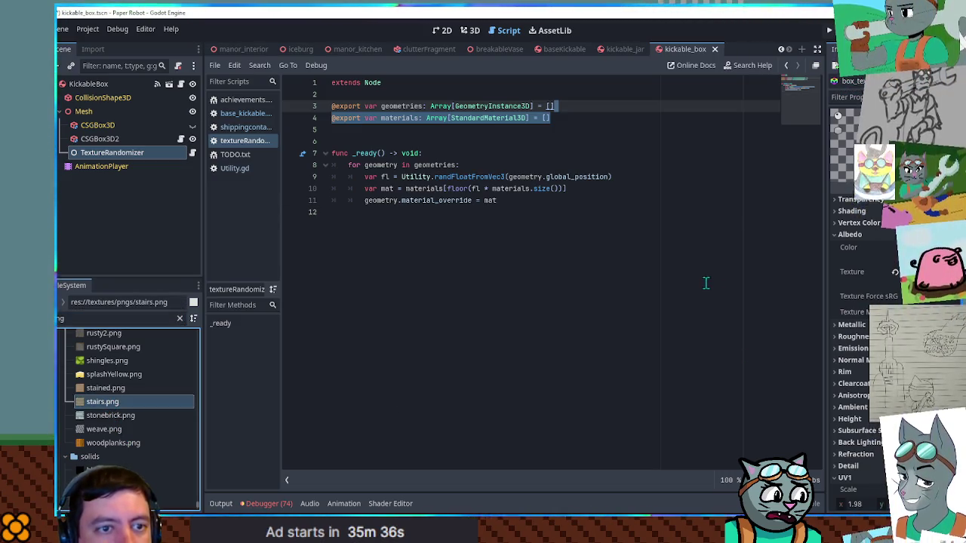
Review box_tex1's albedo colour, save, and view the box in 3D
left_click(906, 247)
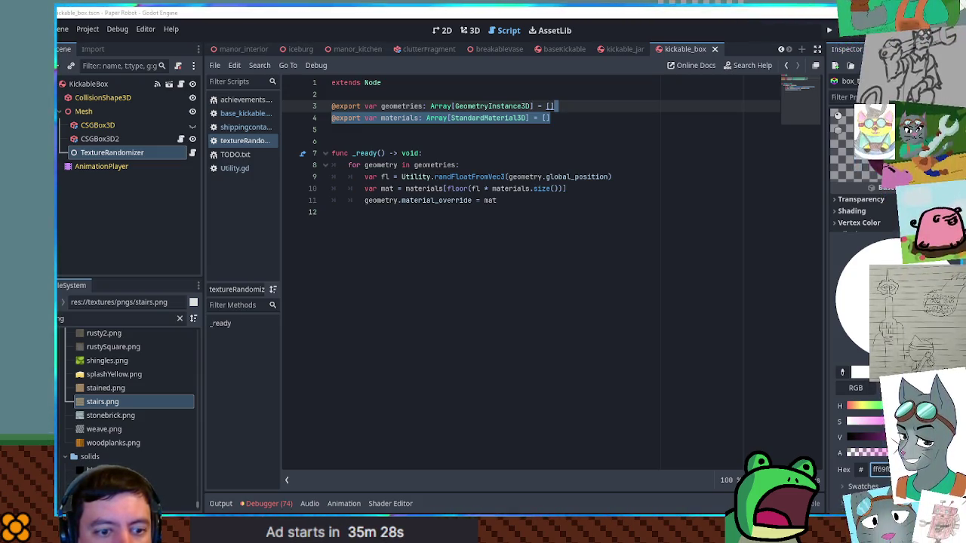
left_click(703, 329)
key("ctrl+s")
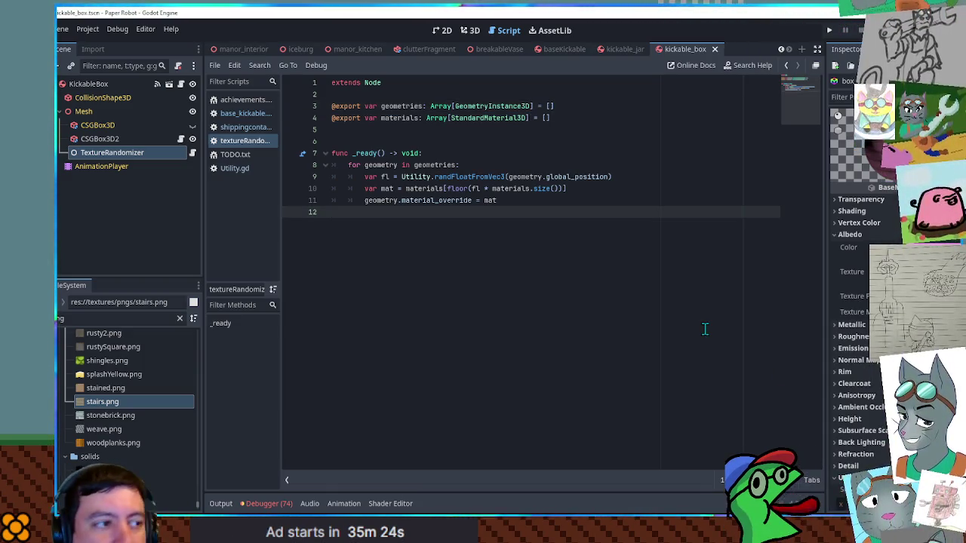
left_click(470, 30)
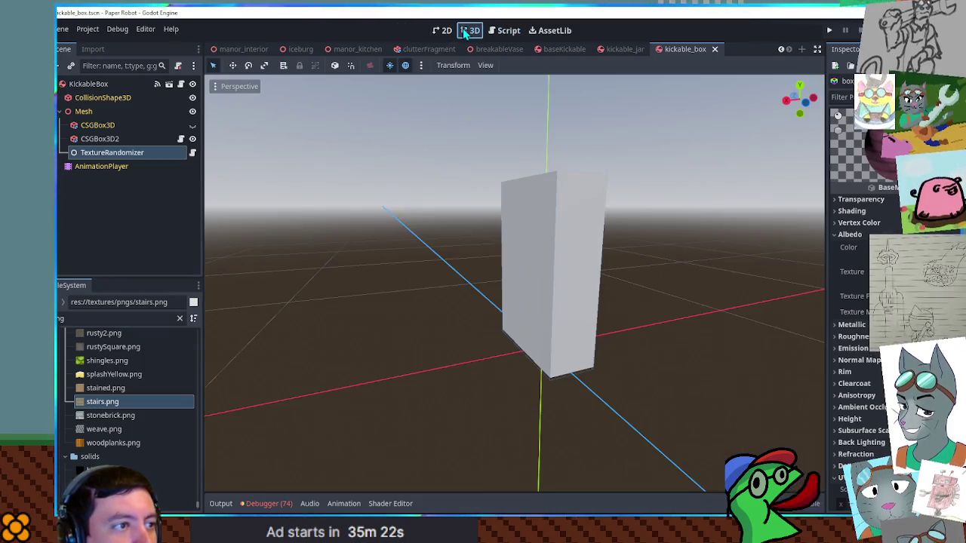
Close and reopen kickable_box via a 'kicka' file filter, then return to kickable_jar
middle_click(688, 51)
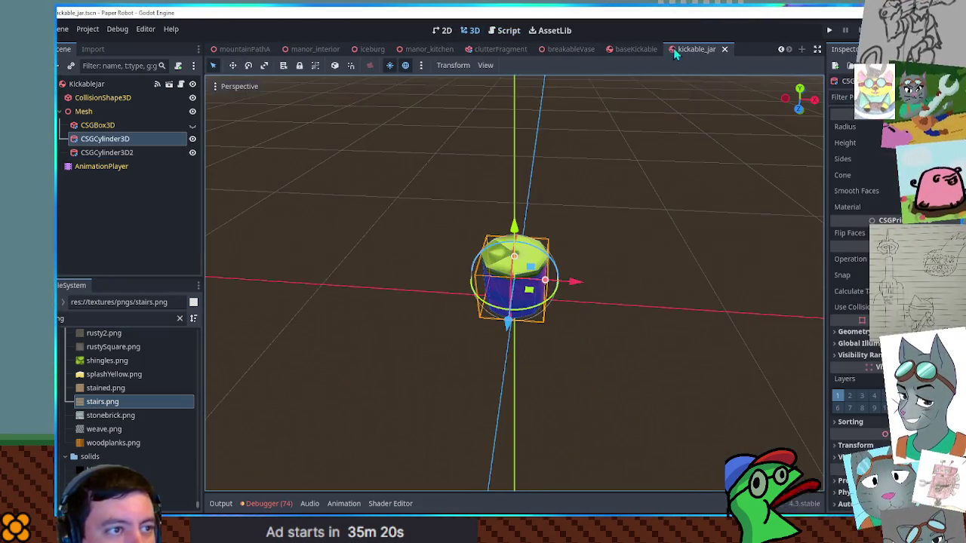
scroll(531, 267, "up", 5)
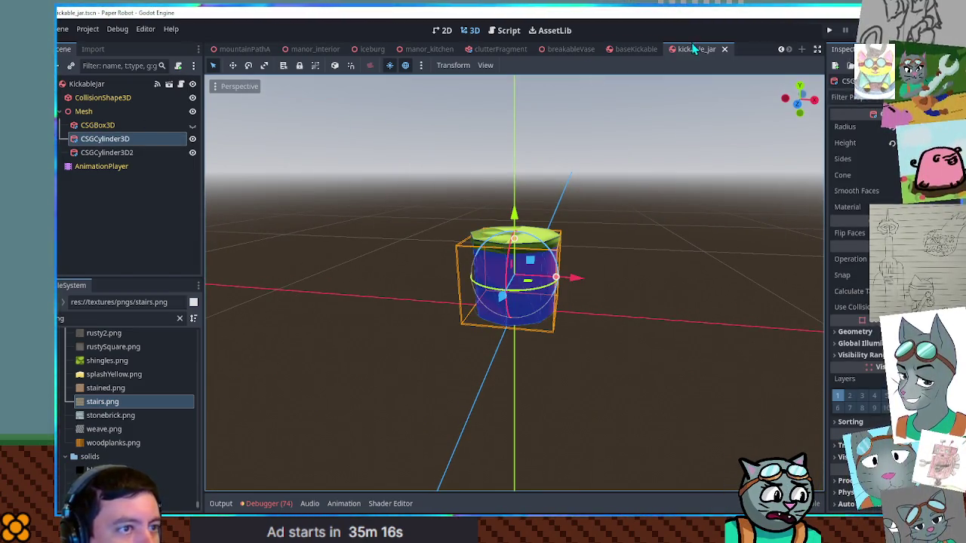
left_click(120, 318)
type("kicka")
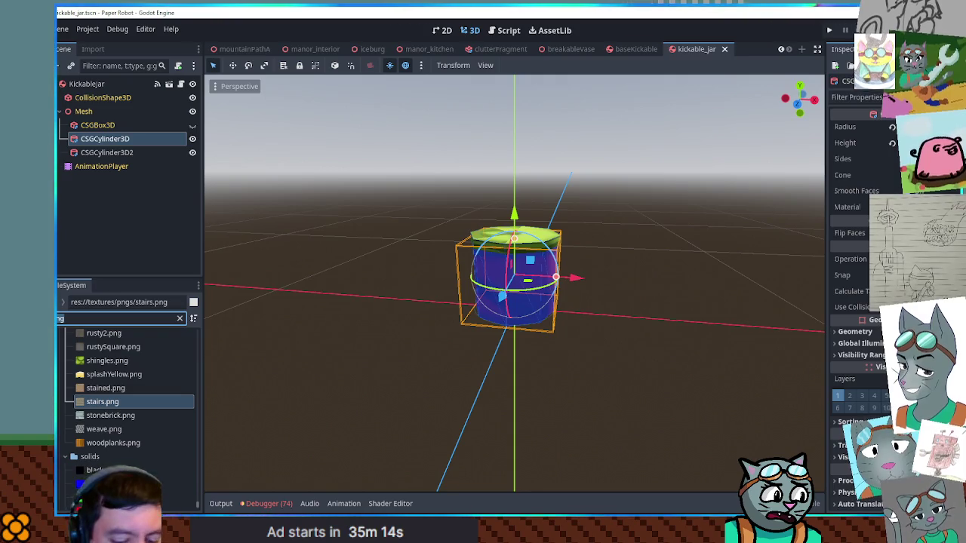
double_click(109, 448)
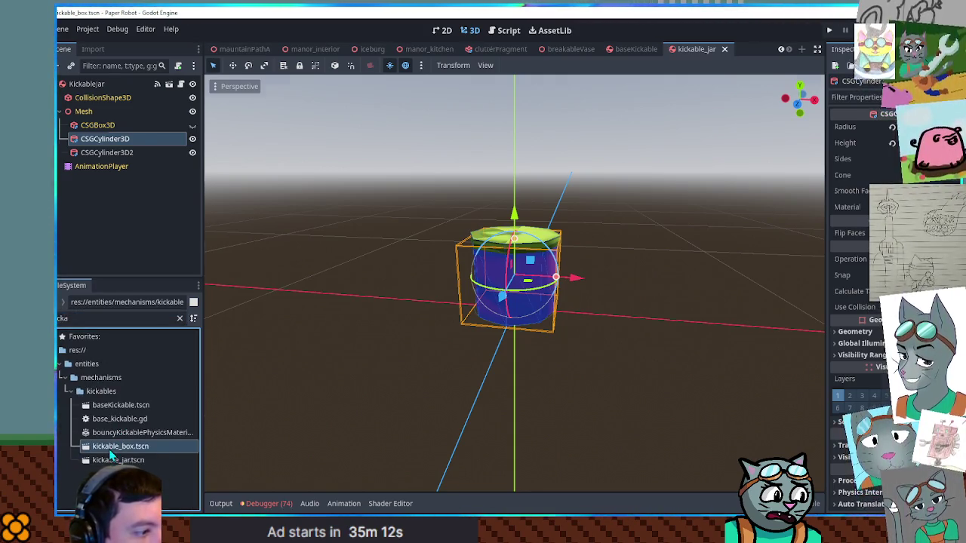
left_click(625, 49)
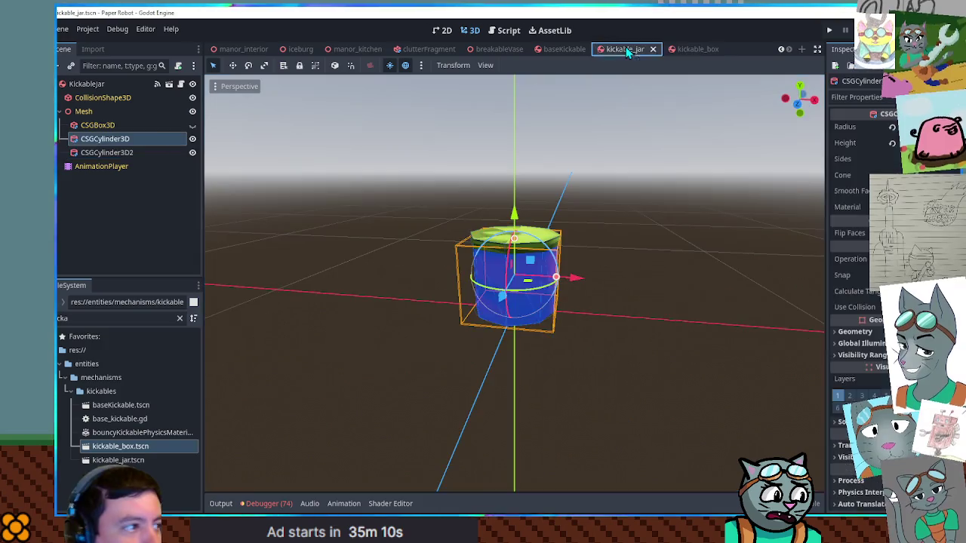
Paste the TextureRandomizer node under the jar's Mesh node and expand its Materials list
left_click(83, 112)
key("ctrl+v")
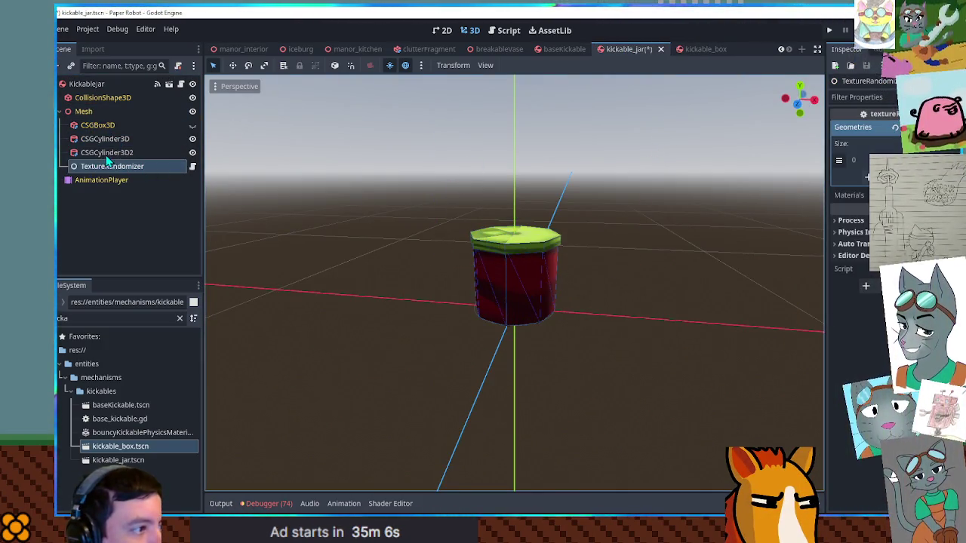
left_click(541, 285)
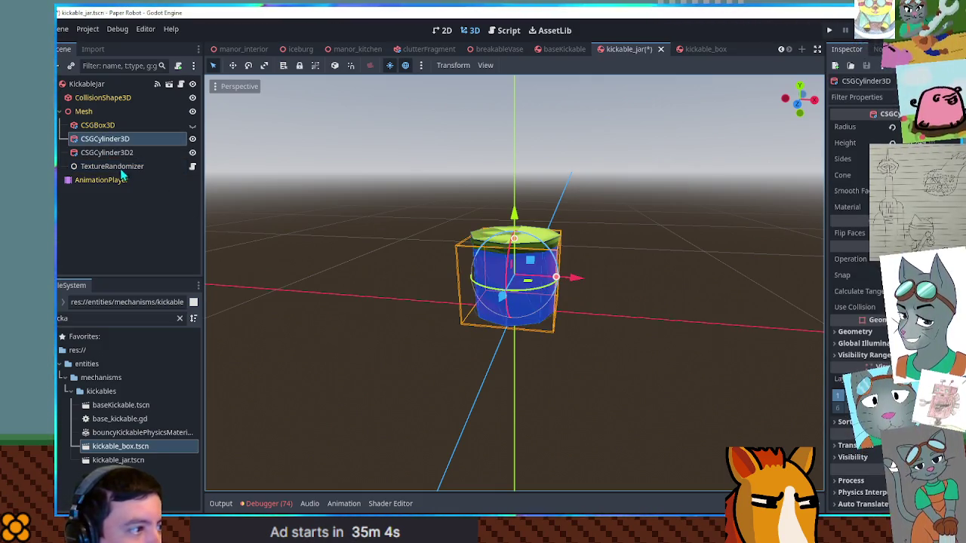
left_click(114, 140)
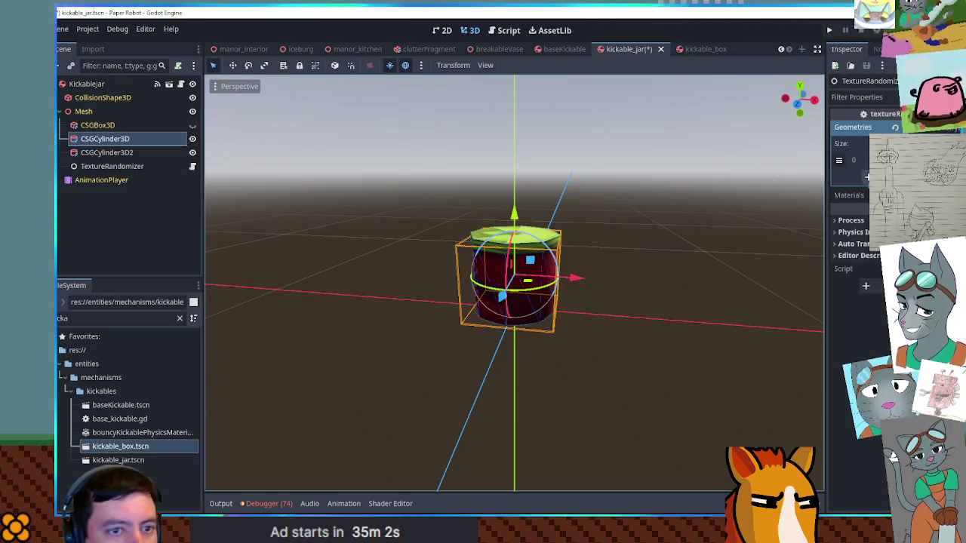
left_click(849, 195)
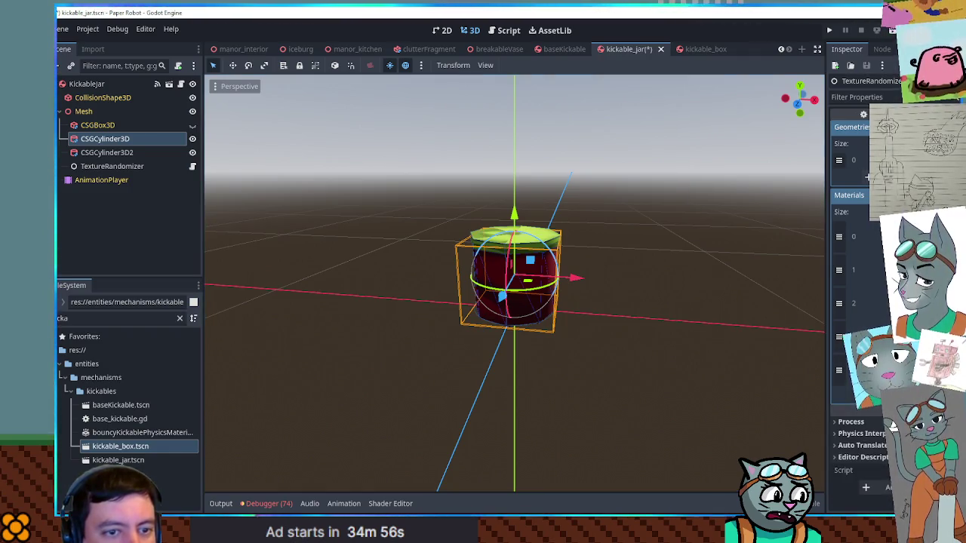
Add the shingles-red, shingles-brown and shingles materials to the randomizer's Materials list
left_click(77, 319)
key("ctrl+a")
type("shingles")
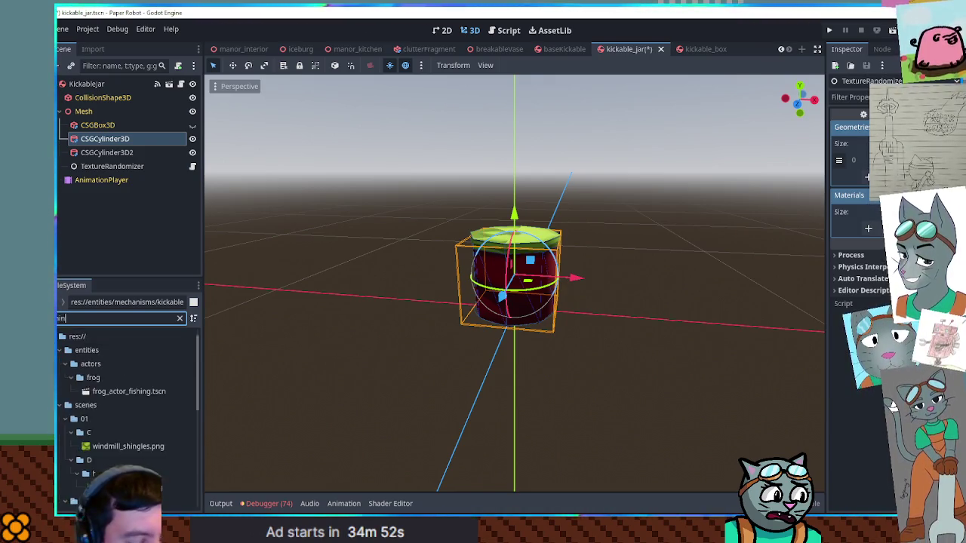
scroll(149, 423, "down", 5)
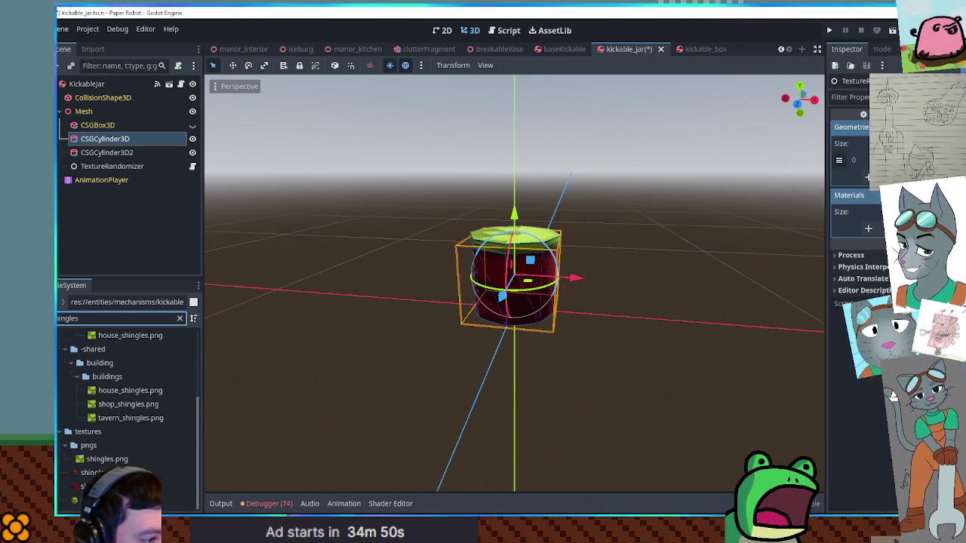
left_click(174, 488)
left_click_drag(174, 488, 859, 204)
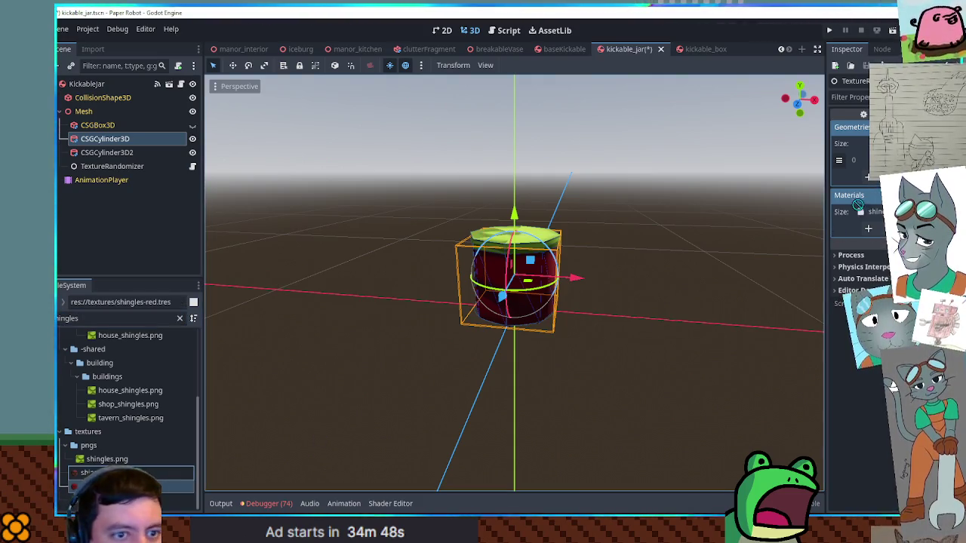
left_click(868, 228)
left_click_drag(174, 473, 861, 237)
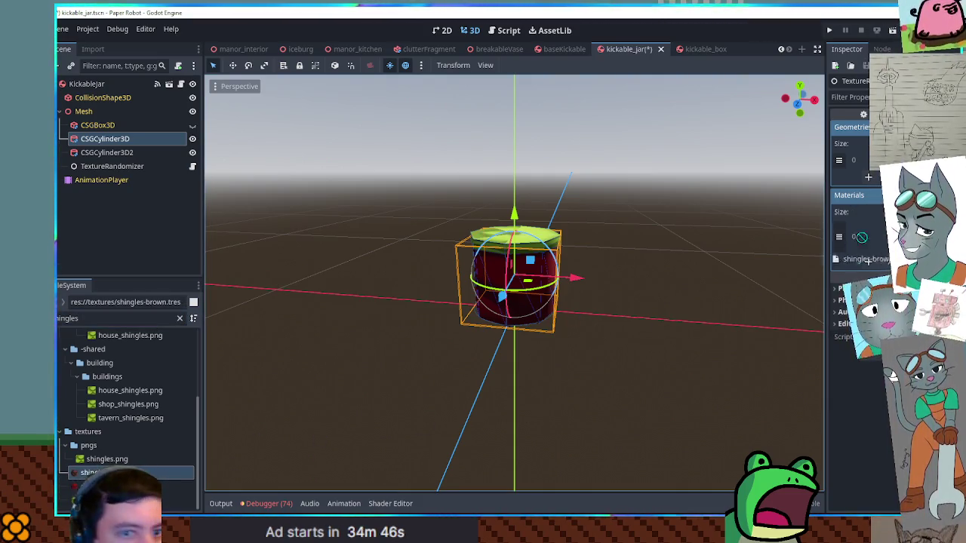
mouse_move(113, 499)
left_mouse_down()
mouse_move(483, 362)
mouse_move(860, 270)
left_mouse_up()
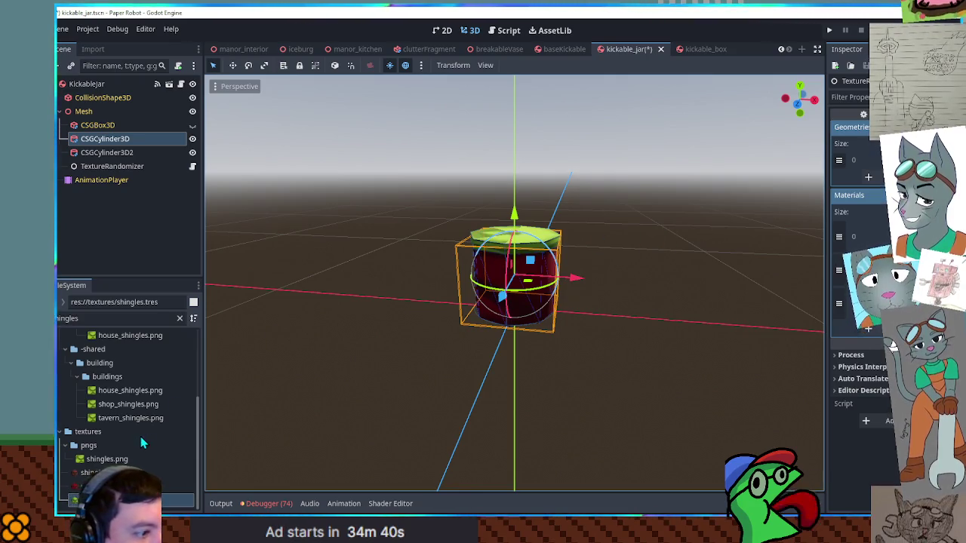
Give the jar lid the corrugated metal material and save the jar scene
scroll(142, 444, "up", 4)
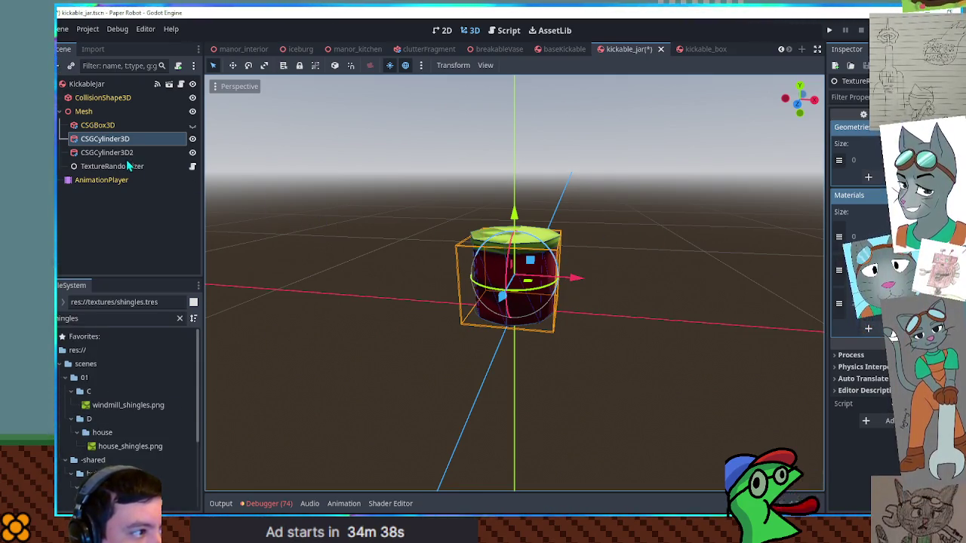
left_click(121, 154)
double_click(83, 318)
type("corrug")
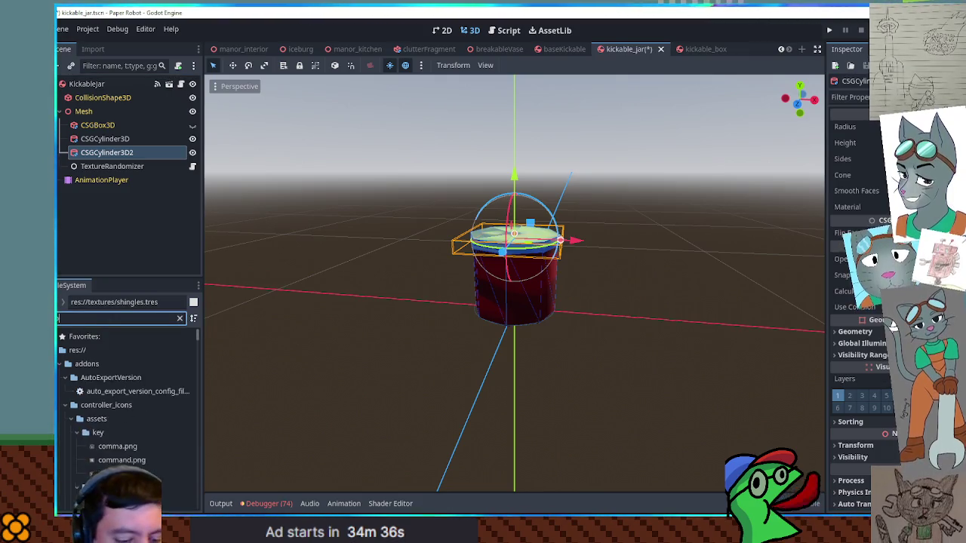
mouse_move(94, 474)
left_mouse_down()
mouse_move(533, 222)
mouse_move(532, 238)
mouse_move(596, 223)
left_mouse_up()
key("ctrl+s")
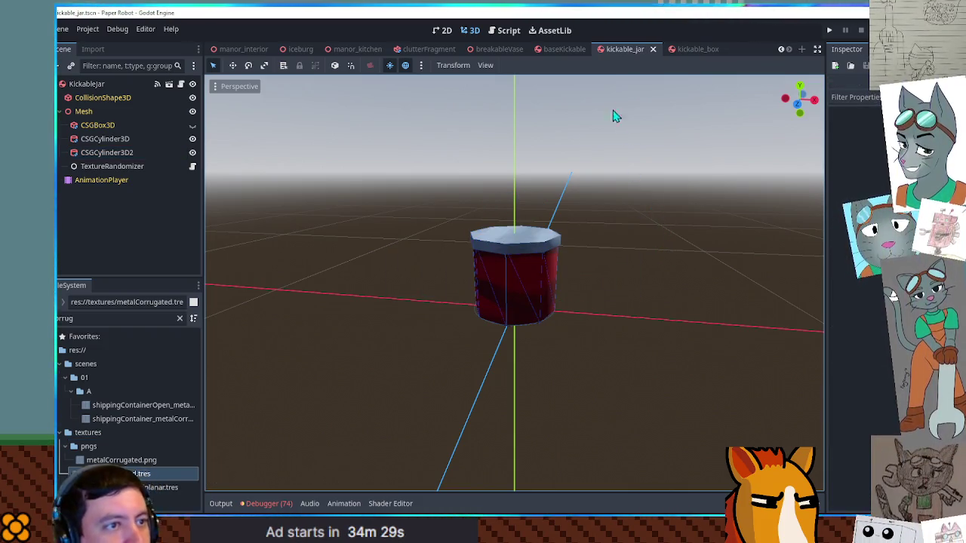
Switch to manor_kitchen, zoom in, and play-test the kitchen jars before stopping the game
left_click(352, 50)
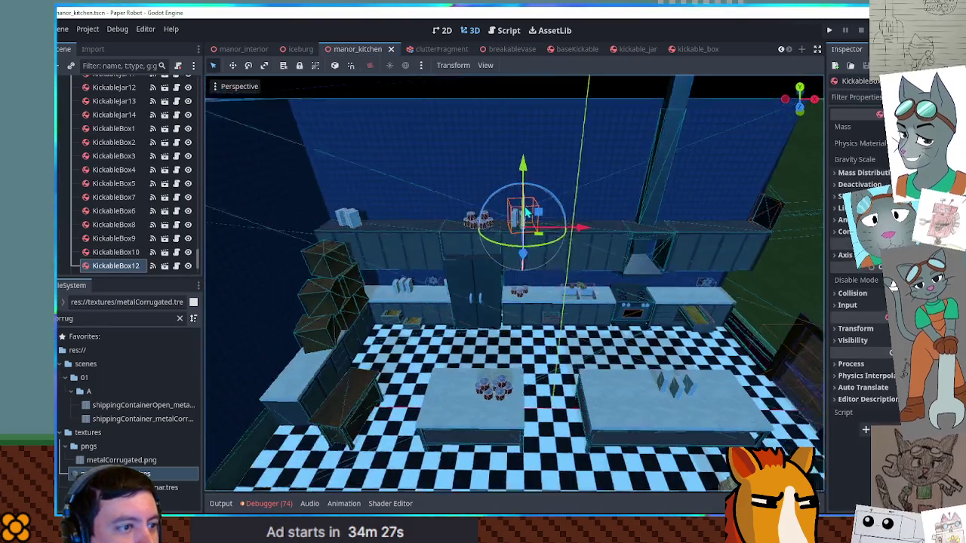
scroll(533, 236, "up", 3)
scroll(533, 236, "up", 2)
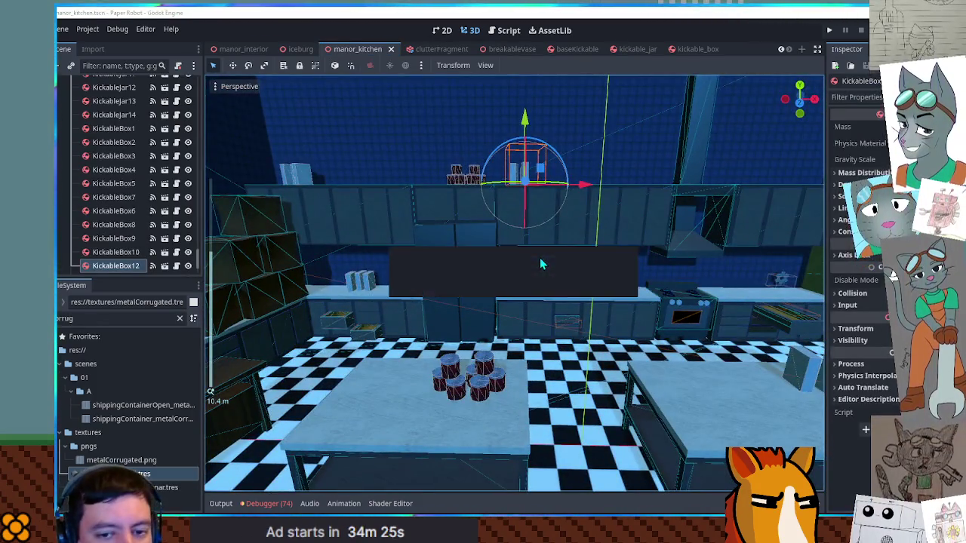
key("F5")
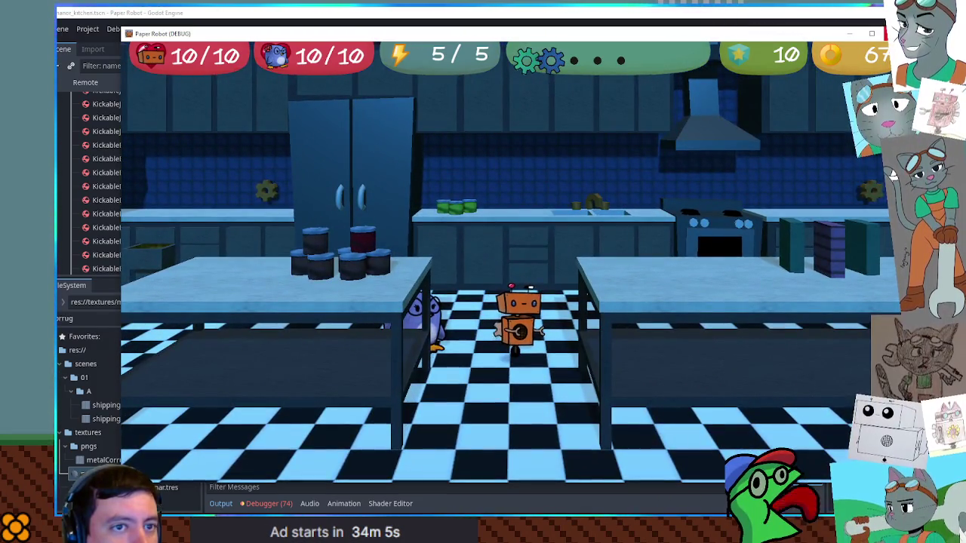
key("F8")
In textureRandomizer.gd, move the 10.0 multiplier from floor() into the randFloatFromVec3 argument
left_click(513, 31)
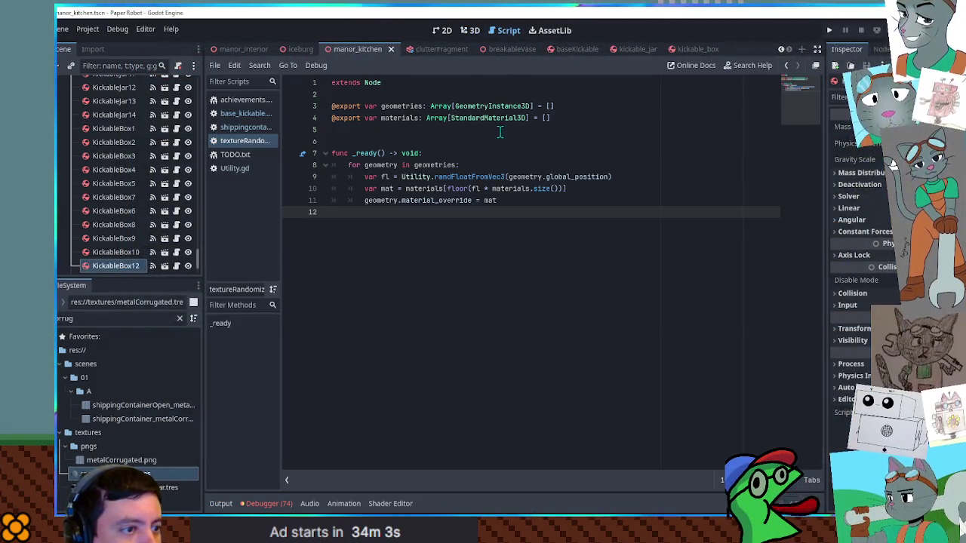
left_click(474, 188)
type("10.0 *")
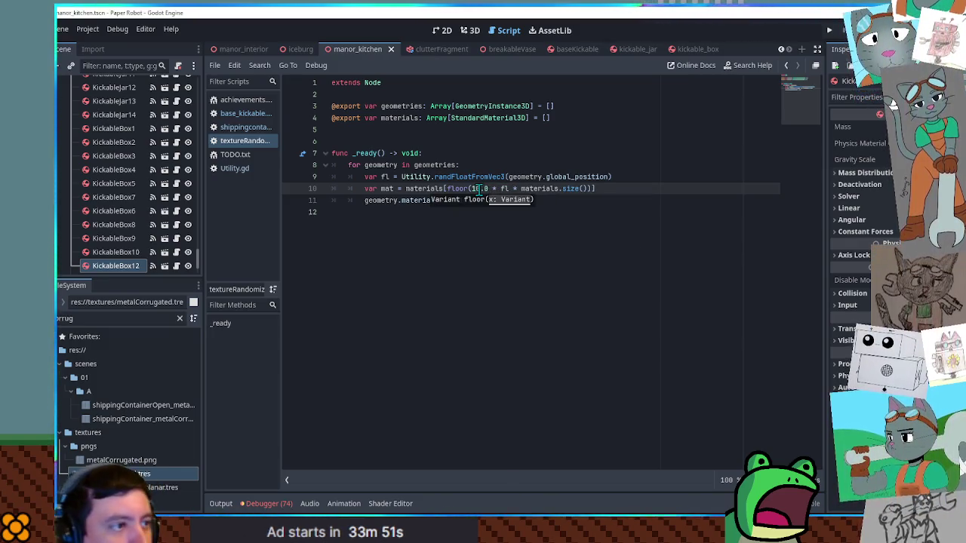
key("F5")
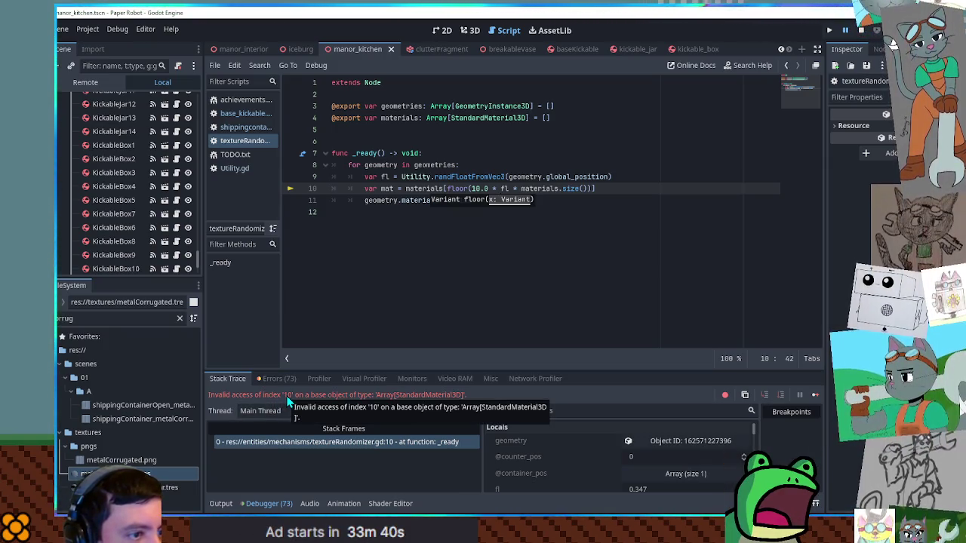
left_click(584, 200)
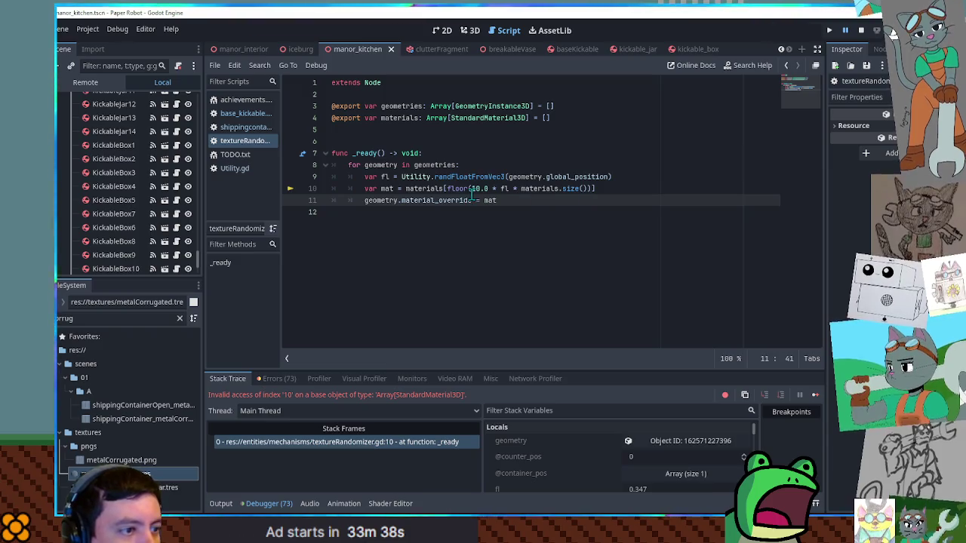
left_click(474, 189)
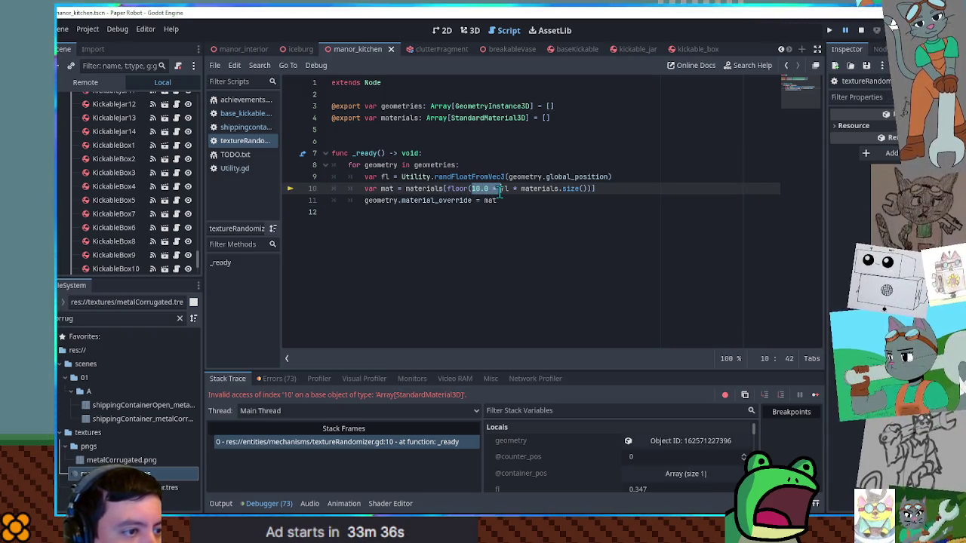
left_click(401, 177)
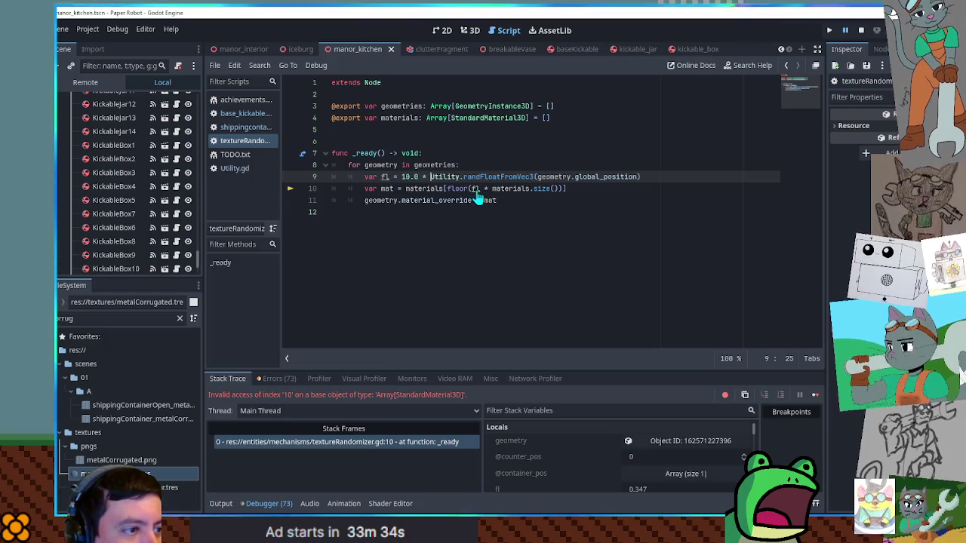
key("ctrl+s")
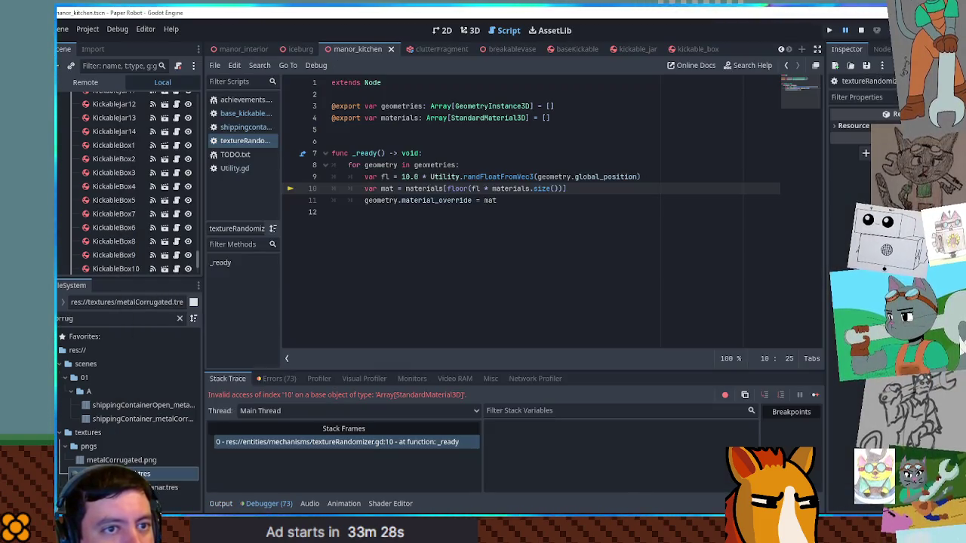
left_click(861, 31)
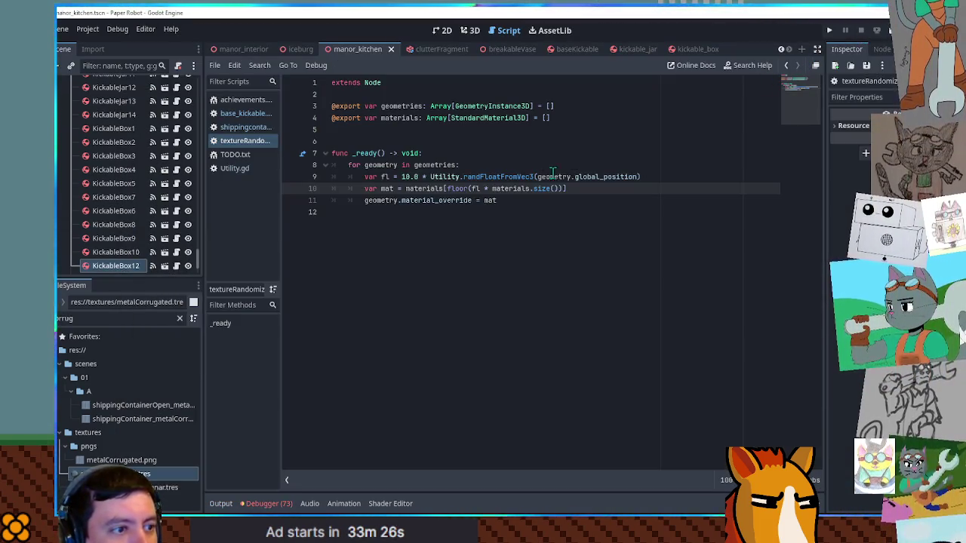
left_click_drag(481, 189, 511, 189)
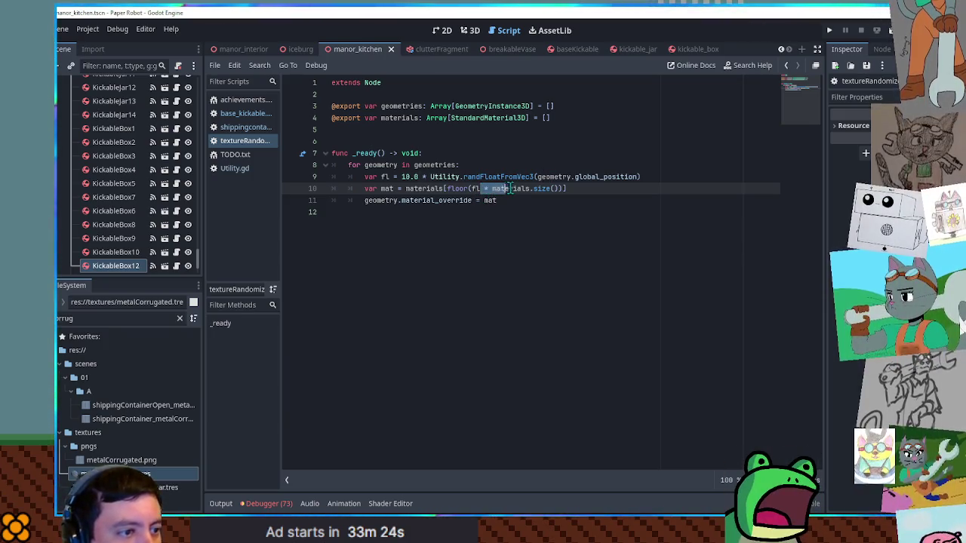
left_click(414, 177)
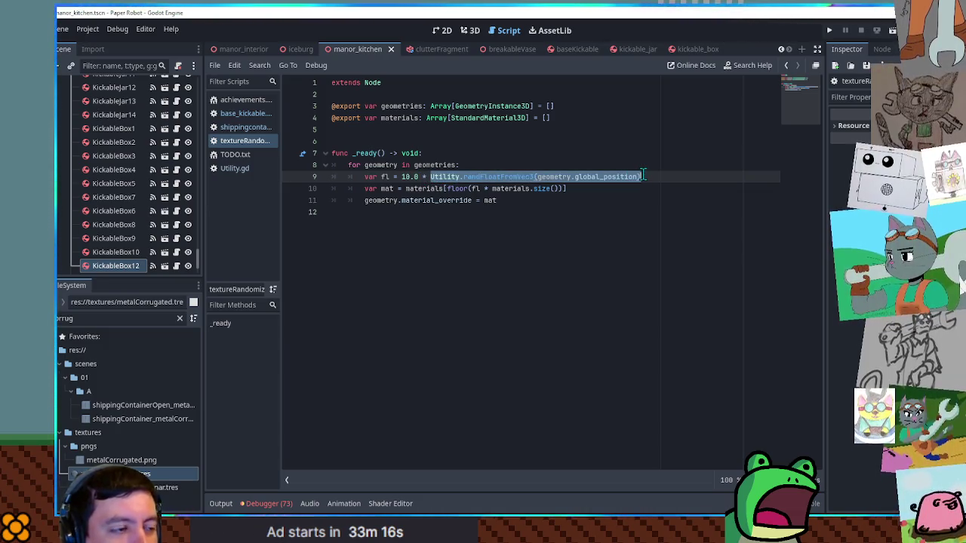
left_click(393, 179)
type("10.0 *")
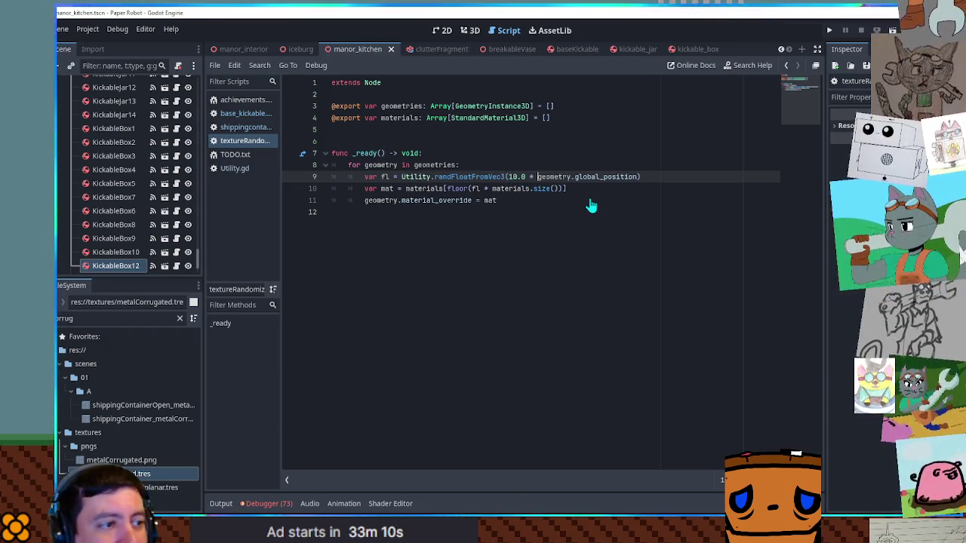
Play-test the scaled randomizer, close the kickable_jar scene, and relaunch the game
key("F5")
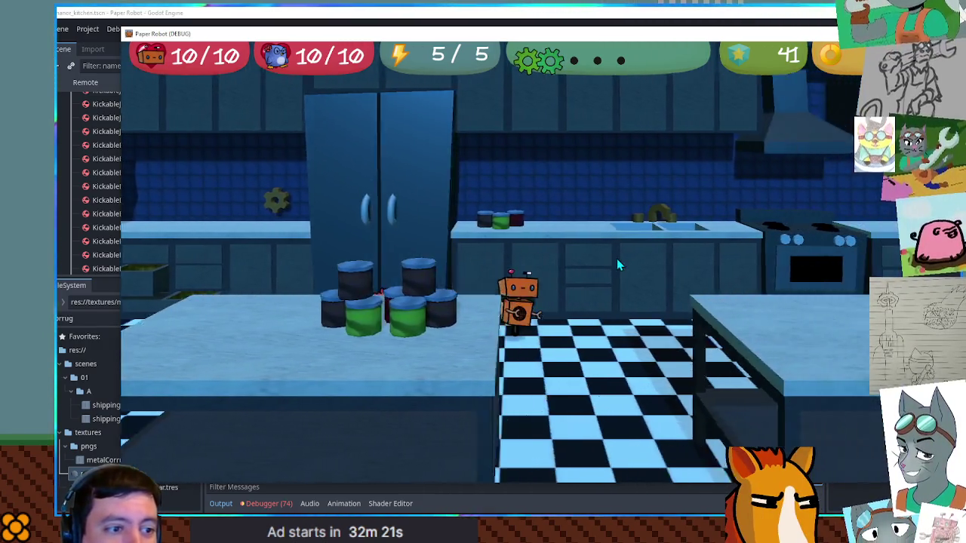
key("F8")
left_click(551, 317)
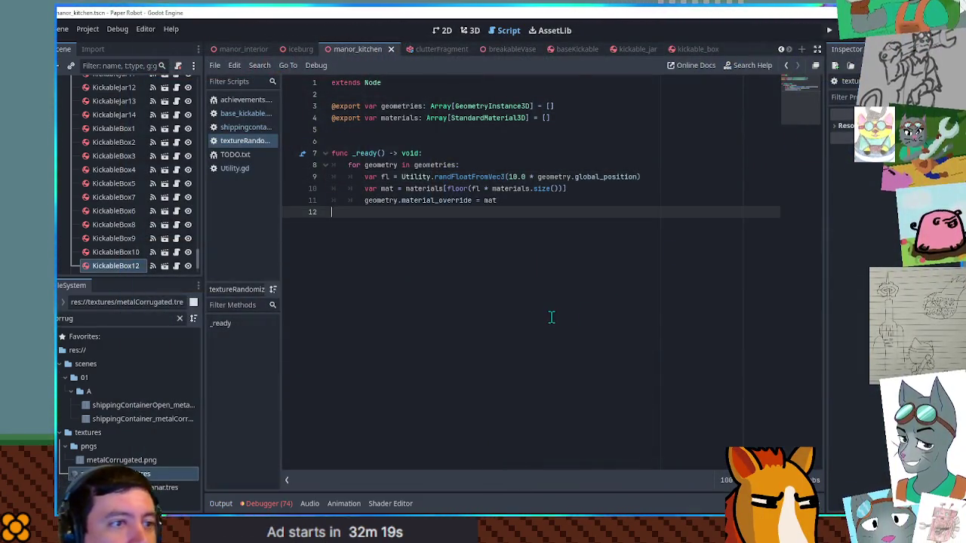
scroll(693, 47, "up", 1)
middle_click(686, 49)
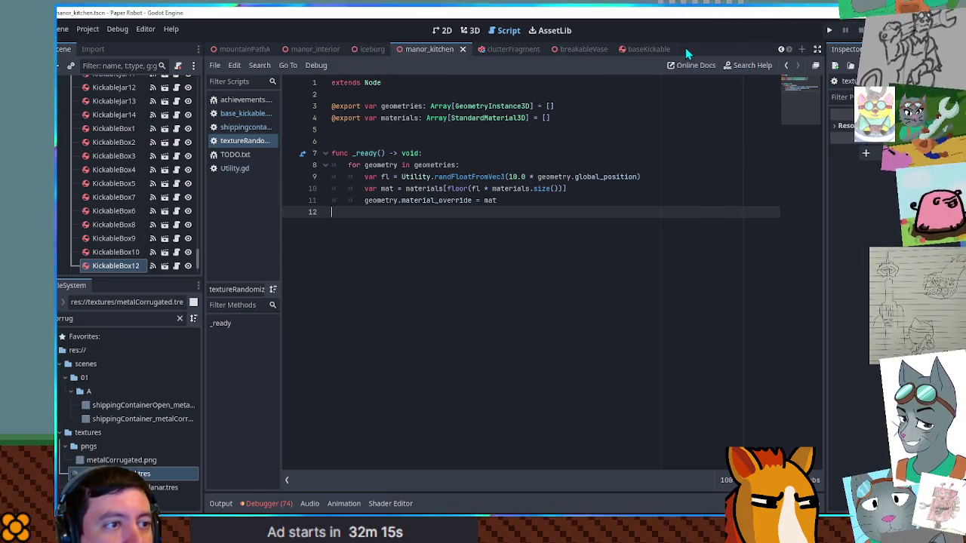
key("F5")
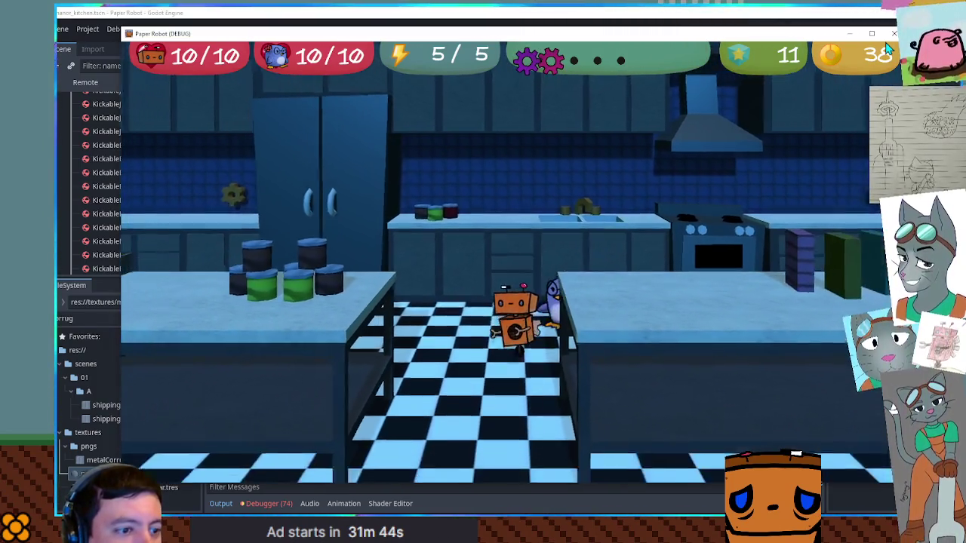
Walk the robot around the kitchen tables to check jar colours, then stop and view 3D
key("d")
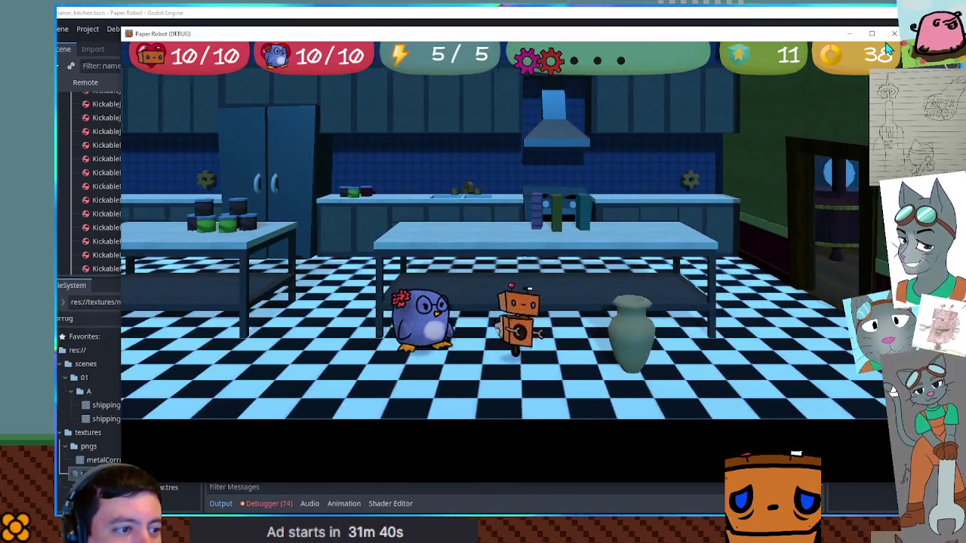
key("w")
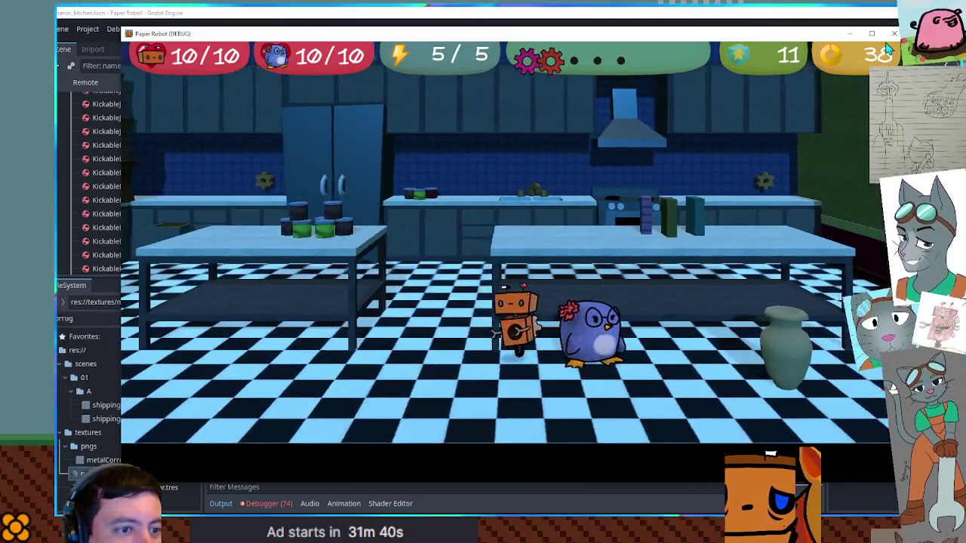
key("w")
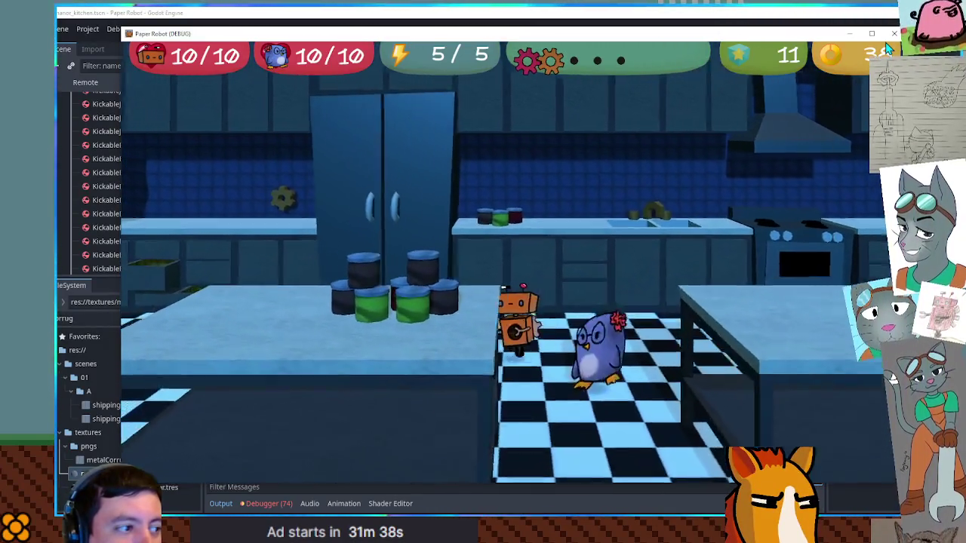
key("a")
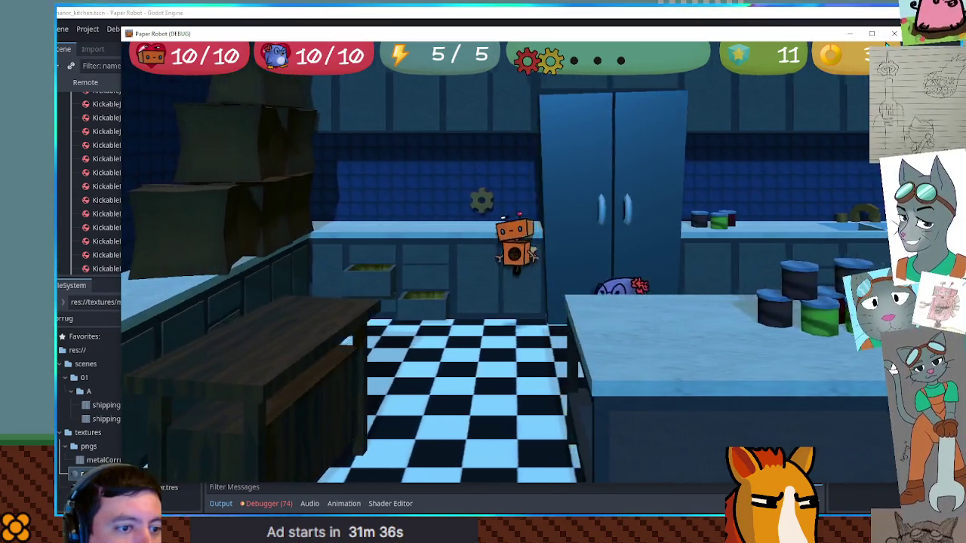
key("s")
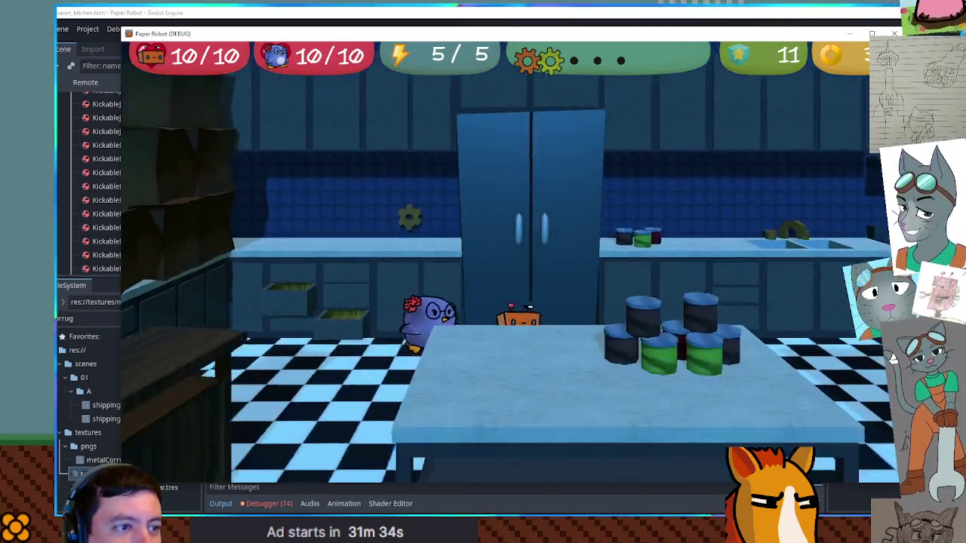
key("F8")
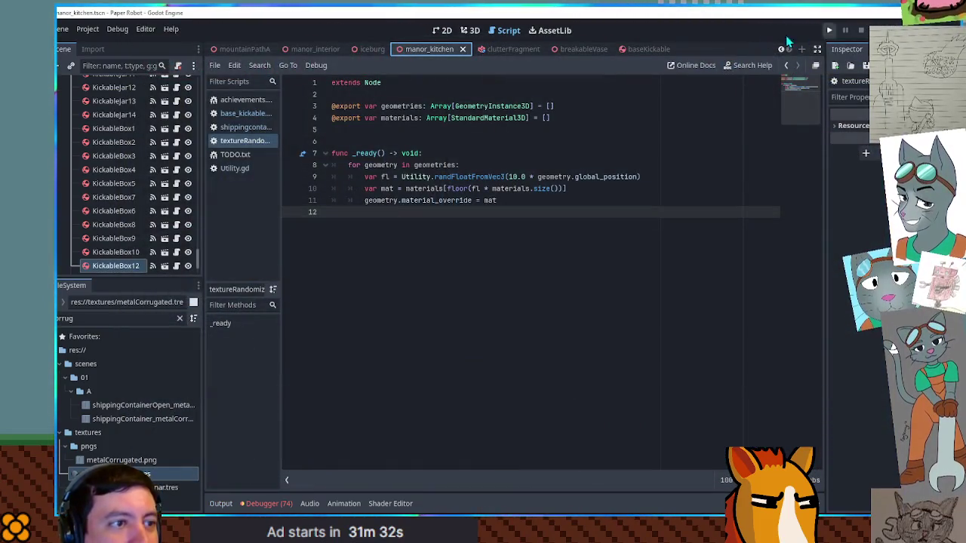
left_click(470, 30)
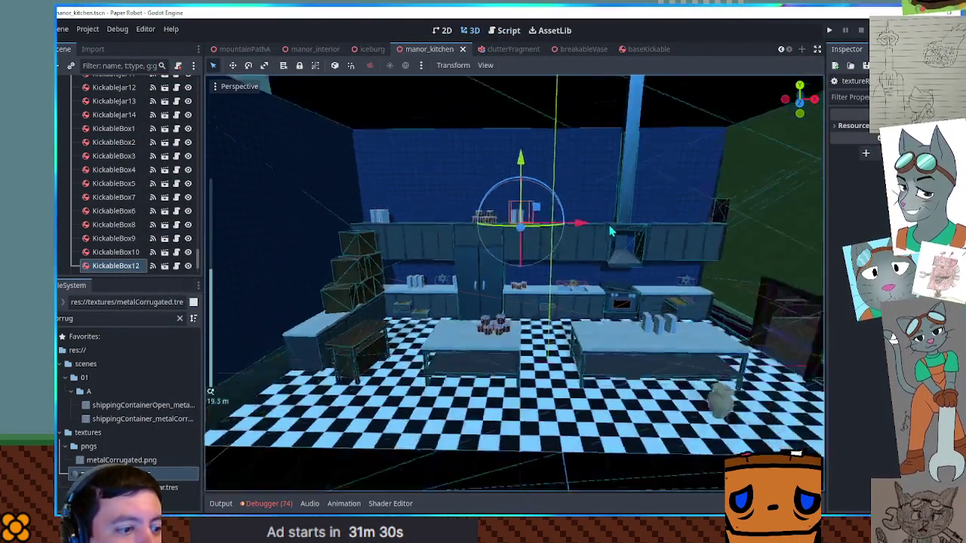
Select the breakable vase and move it far to the left along X in the kitchen scene
scroll(611, 231, "down", 3)
left_click(663, 365)
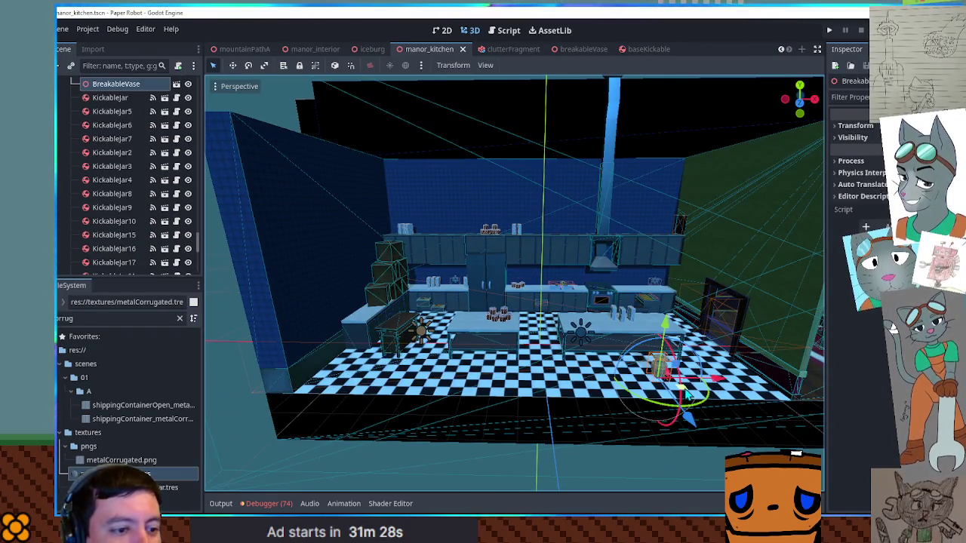
scroll(685, 394, "down", 3)
mouse_move(685, 394)
left_mouse_down()
mouse_move(302, 408)
mouse_move(317, 419)
left_mouse_up()
scroll(407, 363, "up", 3)
left_click_drag(406, 363, 339, 363)
Save the kitchen scene, close the breakableVase scene and switch to the Script editor
key("ctrl+s")
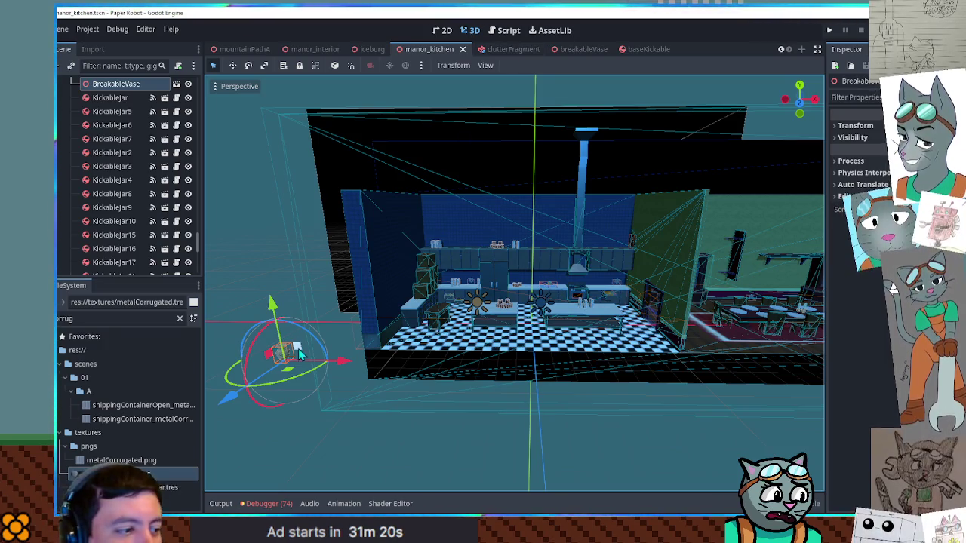
middle_click(575, 52)
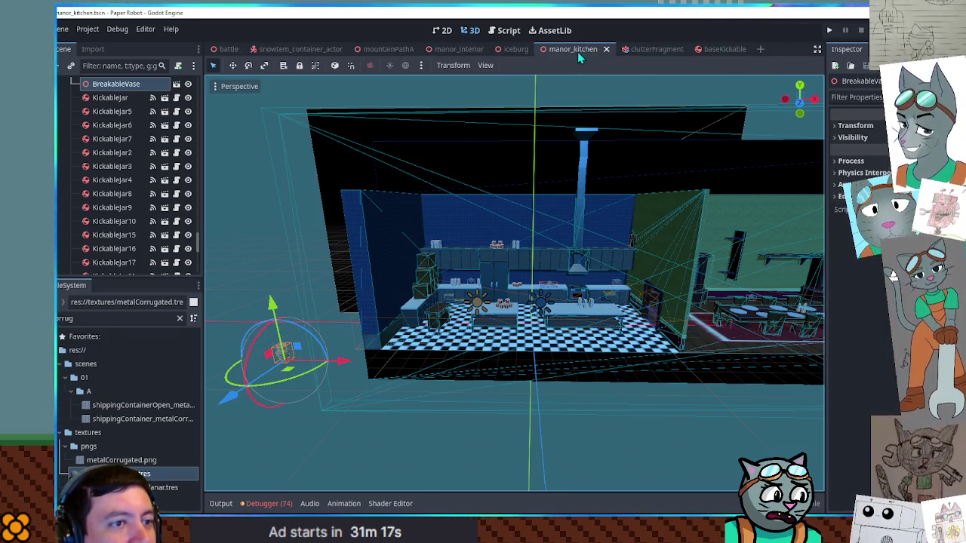
left_click(509, 31)
Close the textureRandomizer, shippingContainer and Utility.gd scripts
middle_click(230, 141)
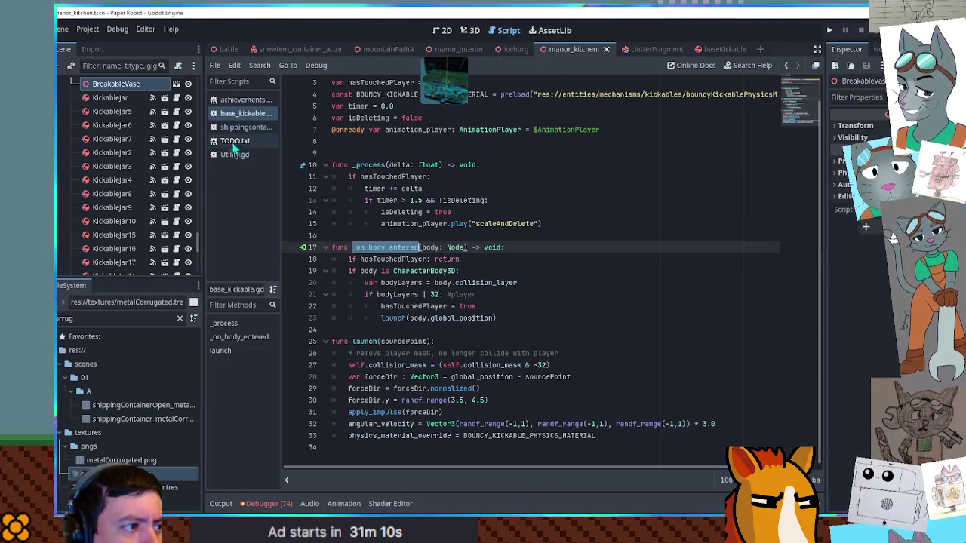
middle_click(240, 128)
middle_click(235, 142)
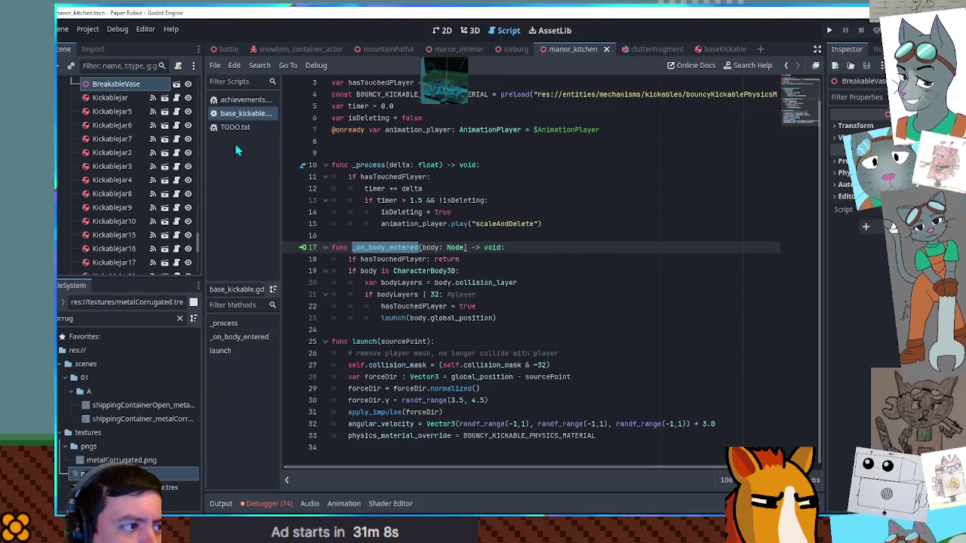
Open achievements.txt and scroll through its list of achievement ideas
left_click(243, 102)
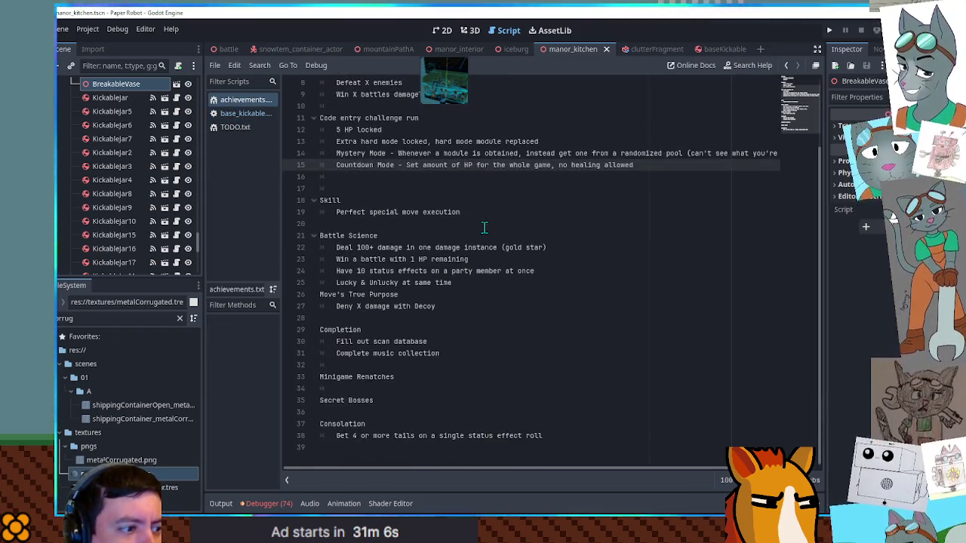
scroll(484, 227, "up", 2)
scroll(483, 227, "down", 2)
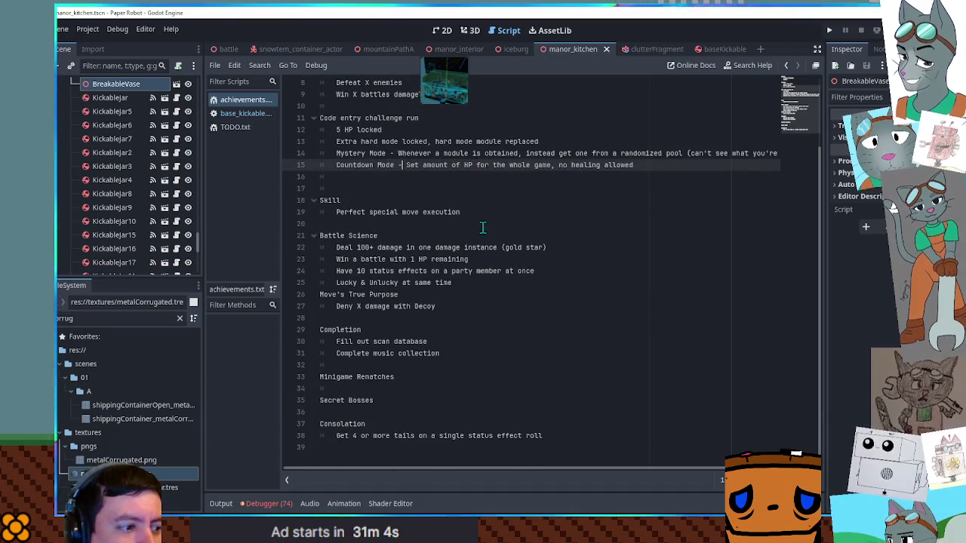
scroll(483, 228, "up", 2)
scroll(483, 227, "down", 2)
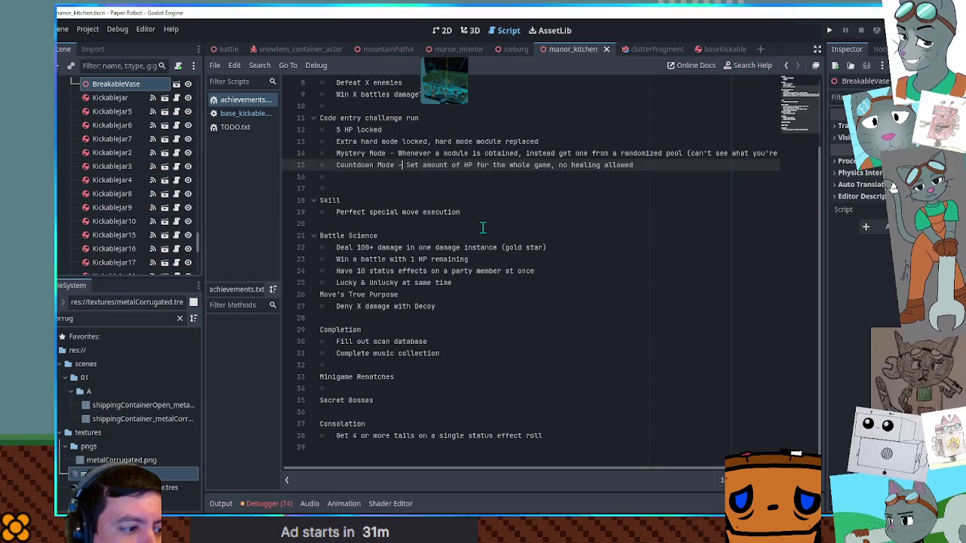
scroll(483, 227, "up", 3)
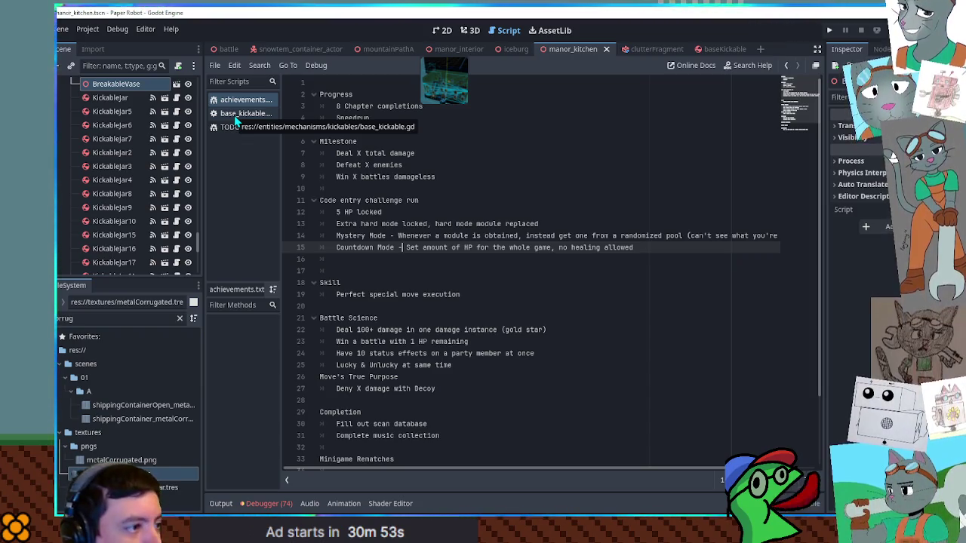
Filter the FileSystem for 'databan' and open databank.gd and the databankPanel scene
left_click(126, 318)
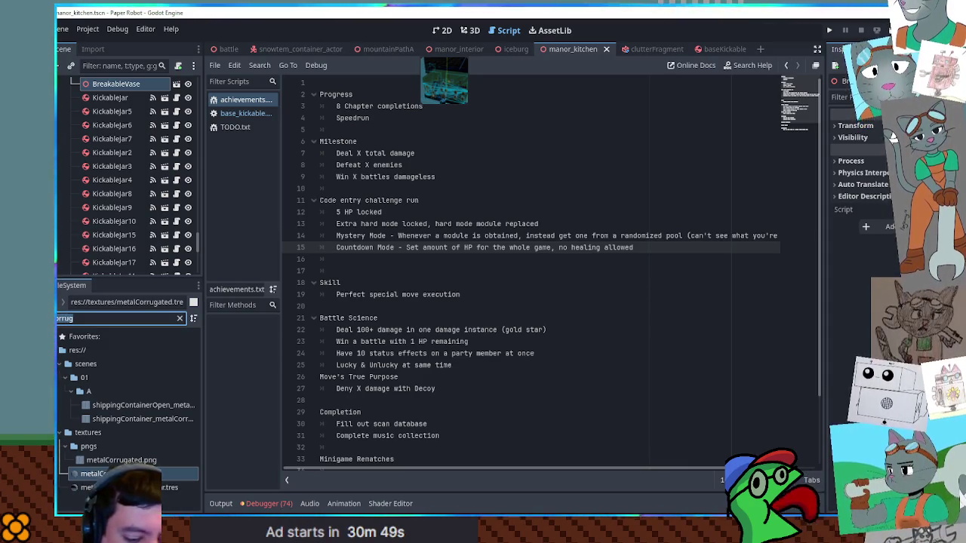
type("databan")
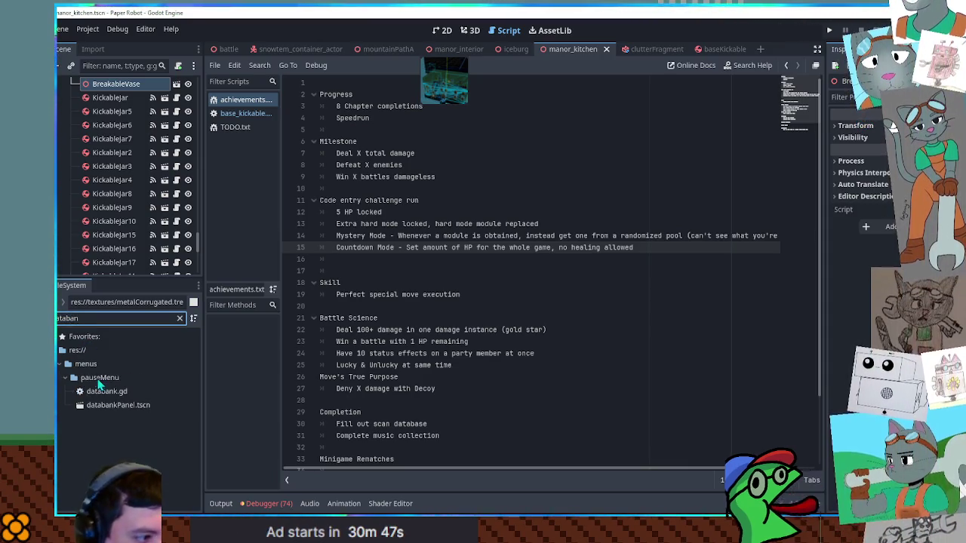
double_click(104, 392)
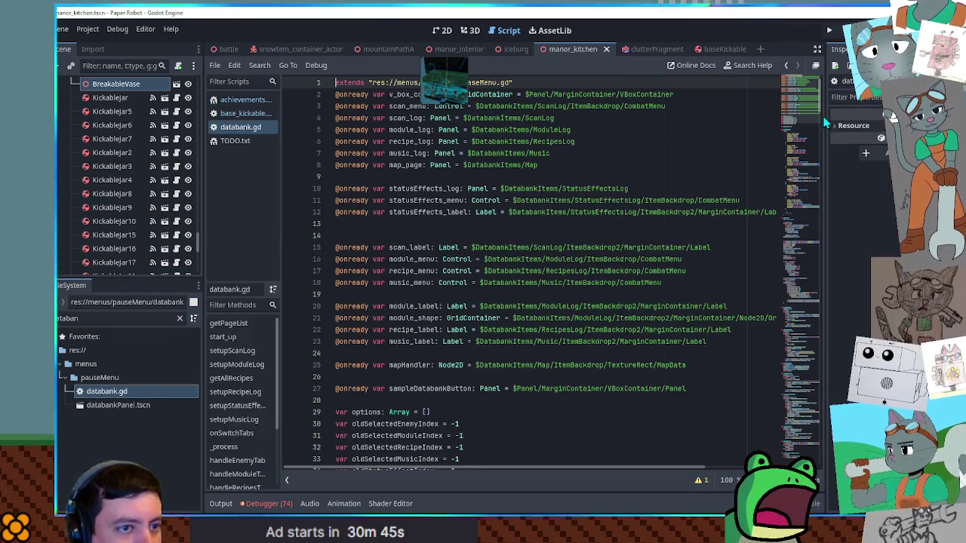
scroll(810, 127, "down", 3)
left_click_drag(810, 127, 808, 128)
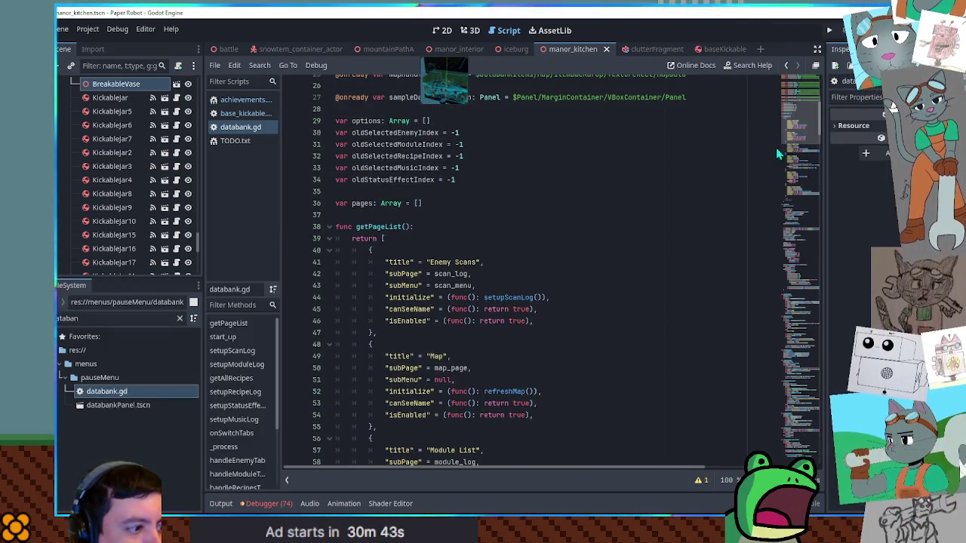
double_click(105, 406)
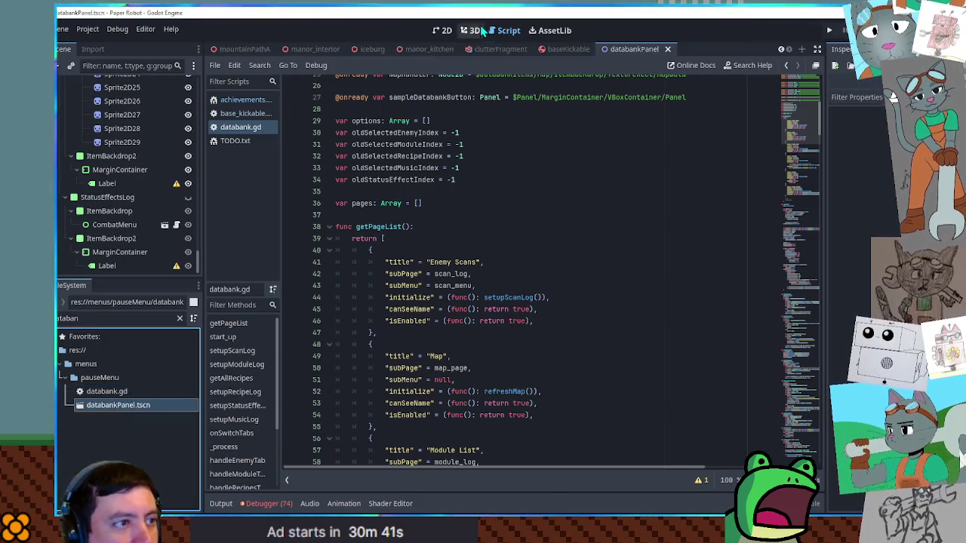
Show the Databank panel in the 2D view, zoomed out
left_click(476, 30)
left_click(441, 30)
scroll(519, 215, "down", 2)
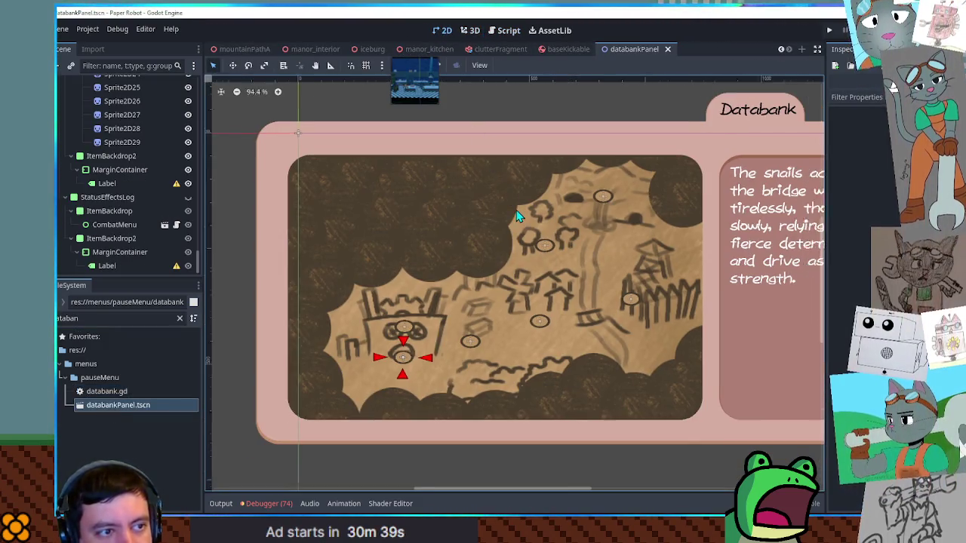
scroll(520, 215, "down", 1)
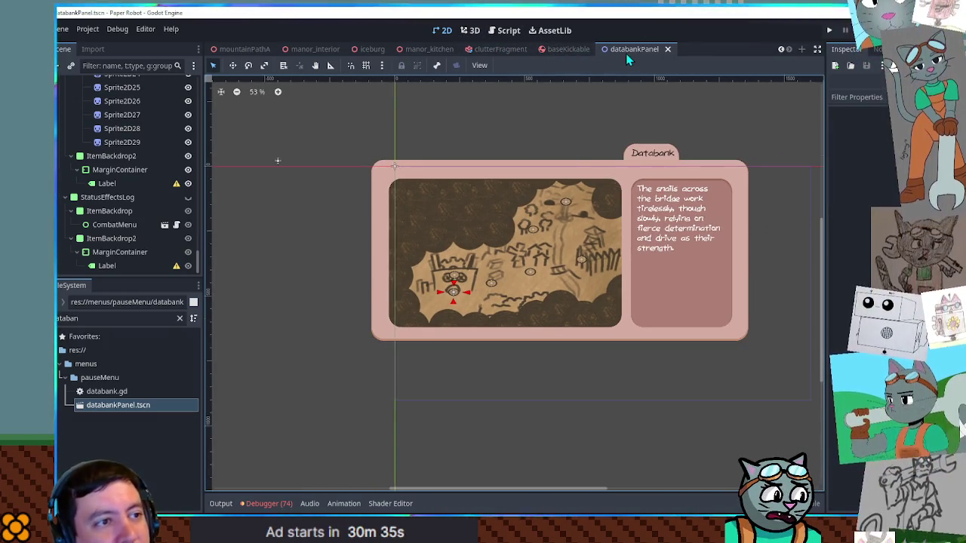
Review the Enemy Scans scan_log and Module List module_log entries in databank.gd, then return to 2D
left_click(510, 37)
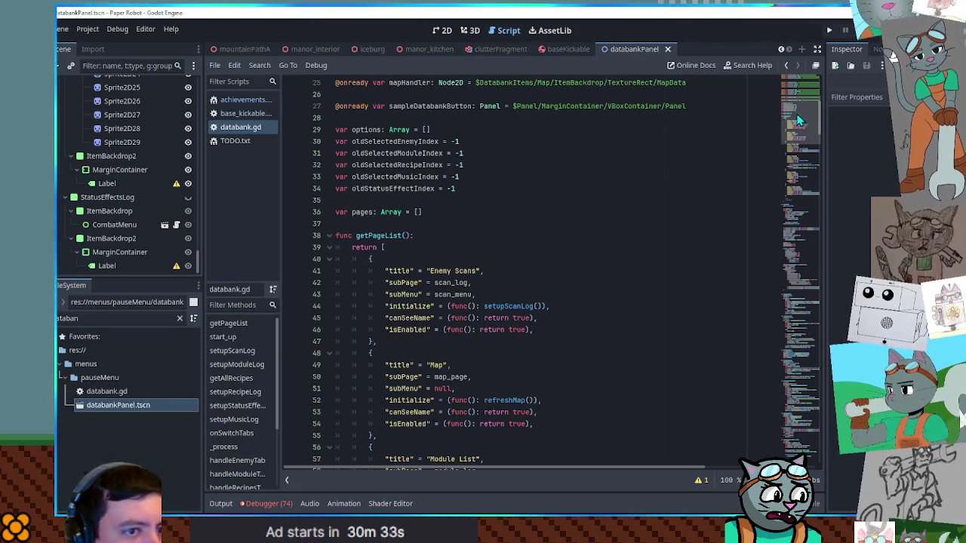
scroll(804, 134, "down", 5)
scroll(804, 129, "up", 4)
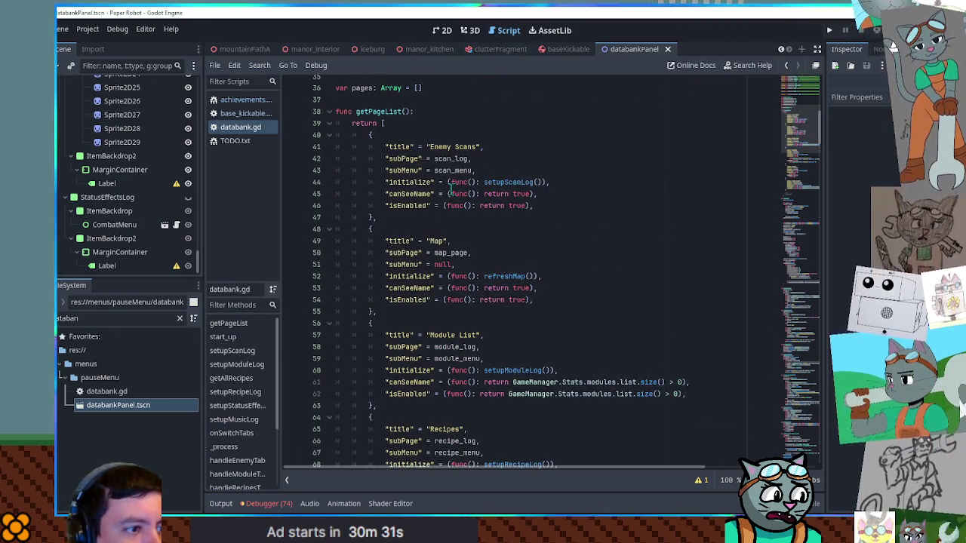
double_click(451, 158)
double_click(443, 146)
double_click(450, 158)
scroll(449, 172, "up", 1)
scroll(449, 172, "up", 10)
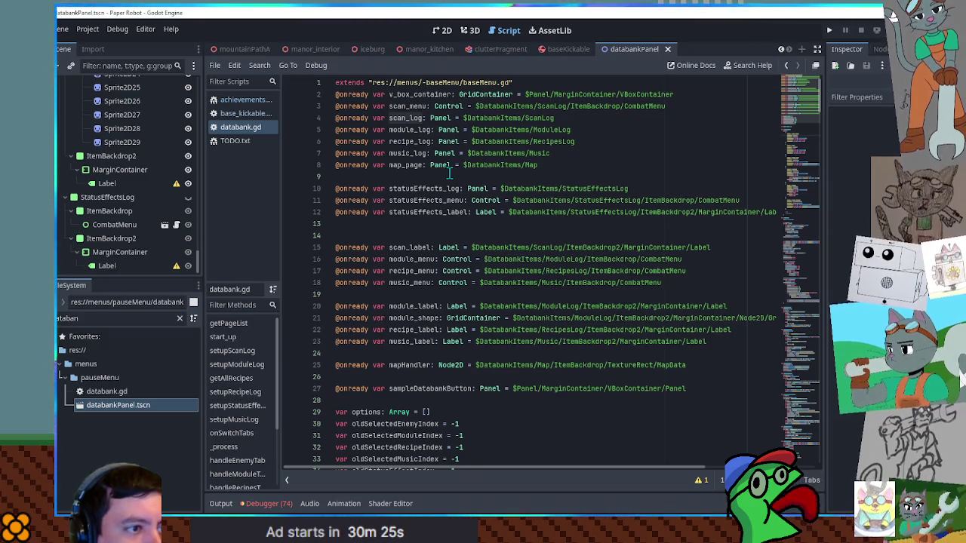
scroll(456, 177, "down", 15)
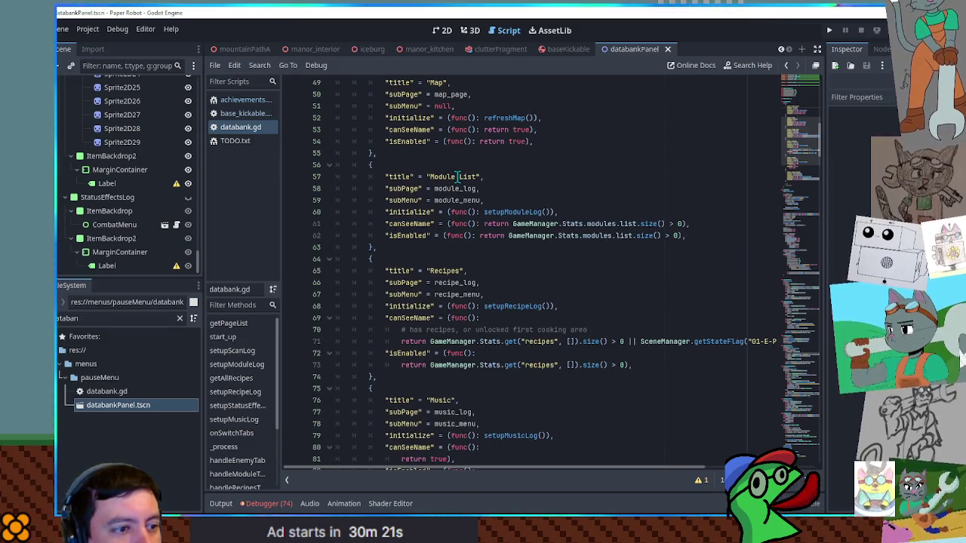
double_click(457, 188)
scroll(459, 189, "up", 15)
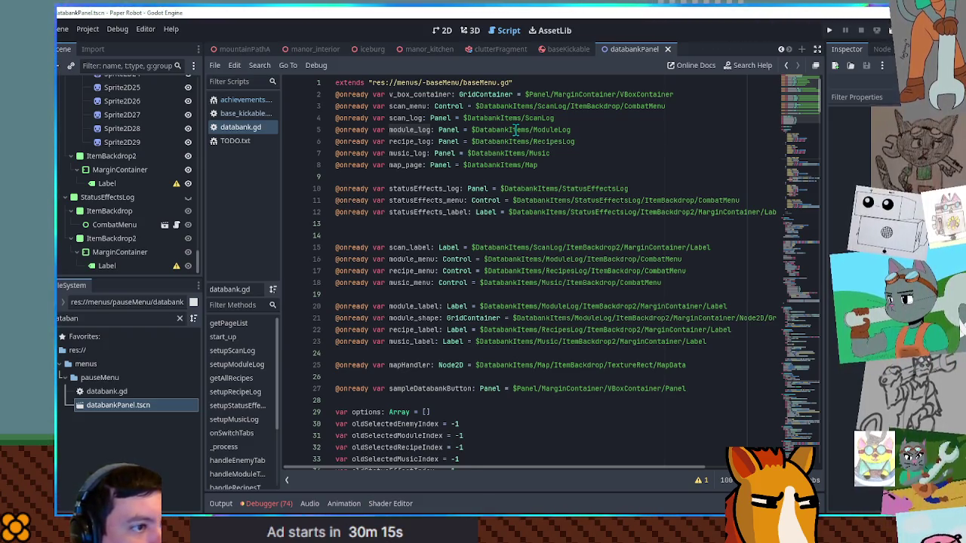
key("ctrl+F1")
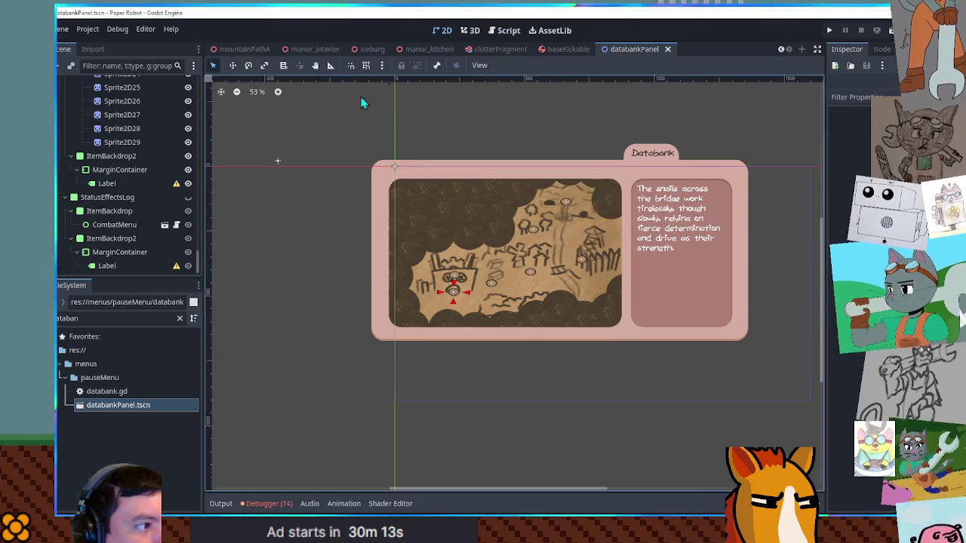
scroll(151, 189, "down", 10)
left_click_drag(203, 223, 214, 79)
left_click(62, 126)
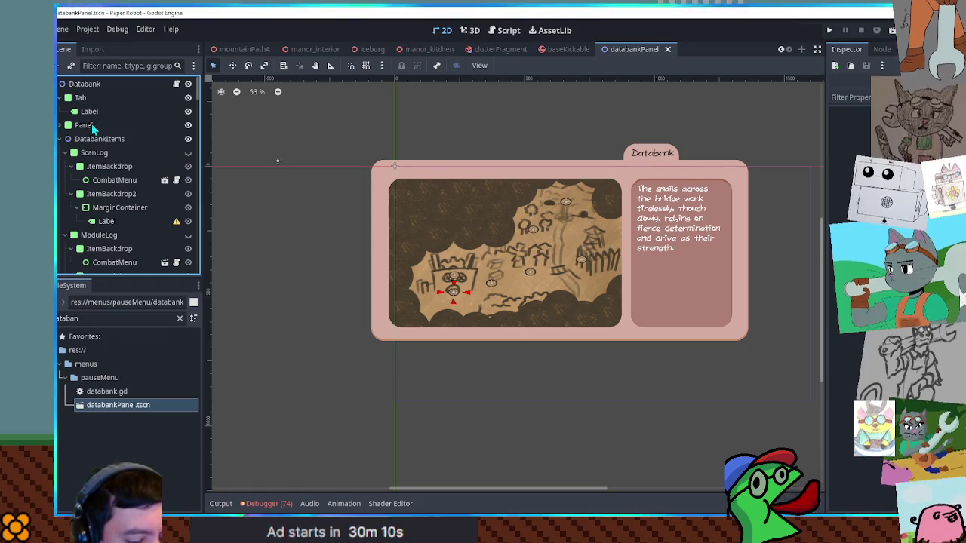
left_click(62, 140)
left_click(62, 139)
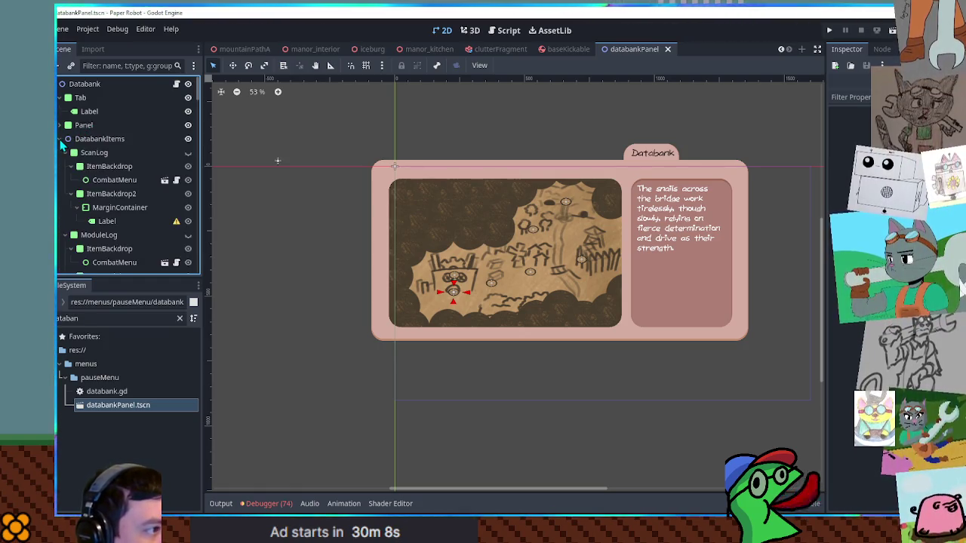
left_click(64, 139)
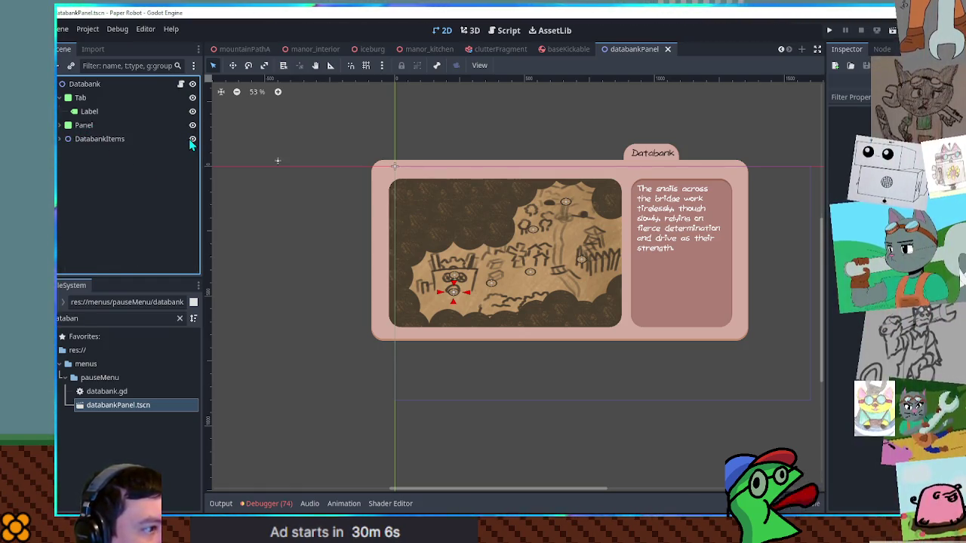
left_click(192, 140)
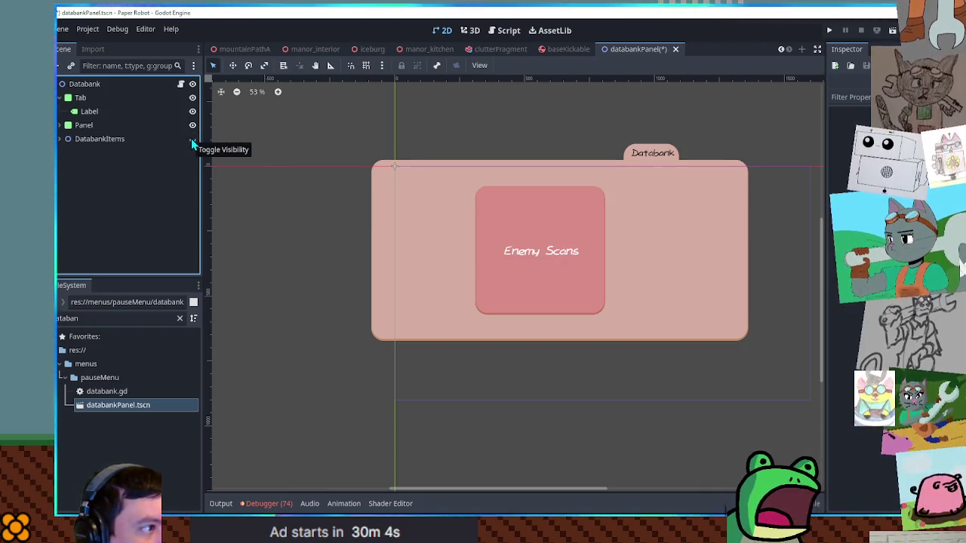
left_click(192, 139)
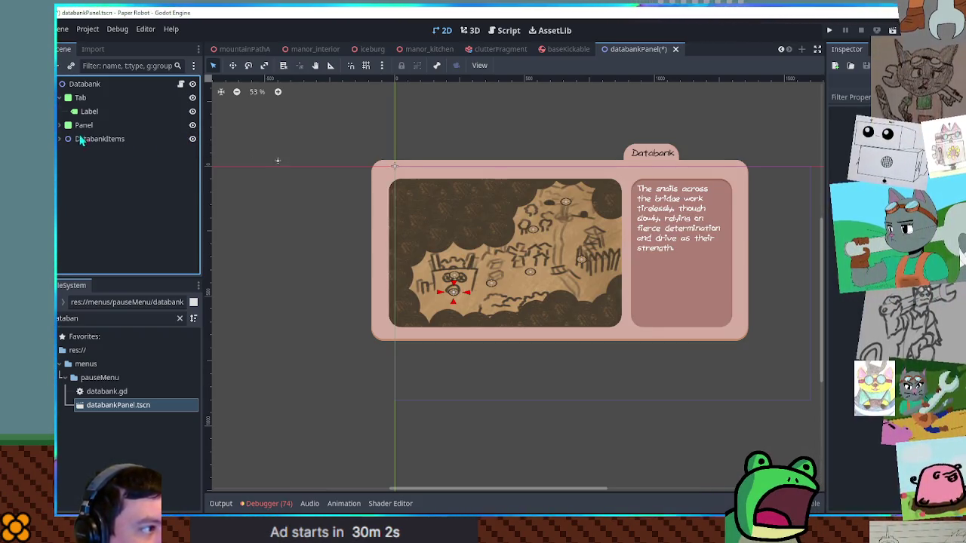
left_click(60, 125)
left_click(108, 168)
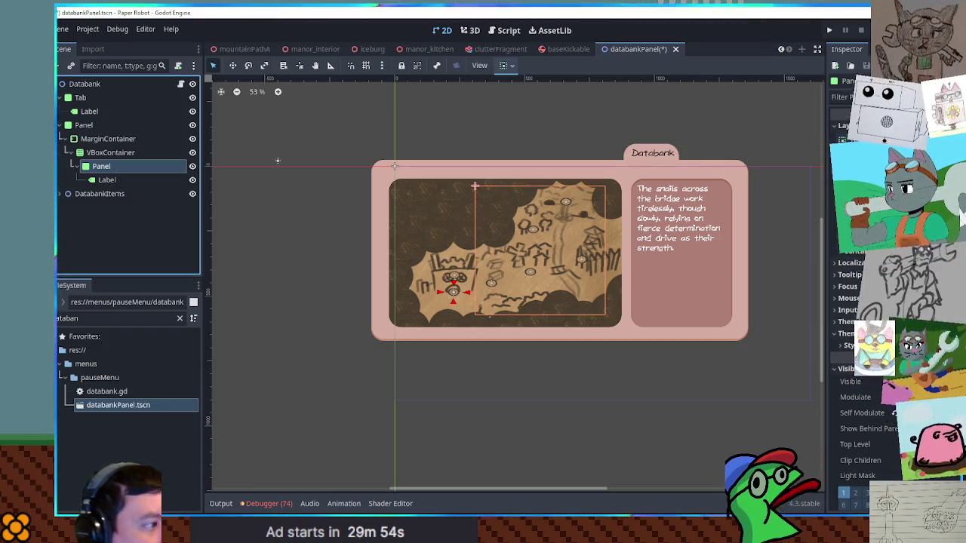
left_click(62, 193)
scroll(63, 197, "down", 1)
left_click(65, 184)
left_click(65, 197)
left_click(65, 210)
left_click(65, 224)
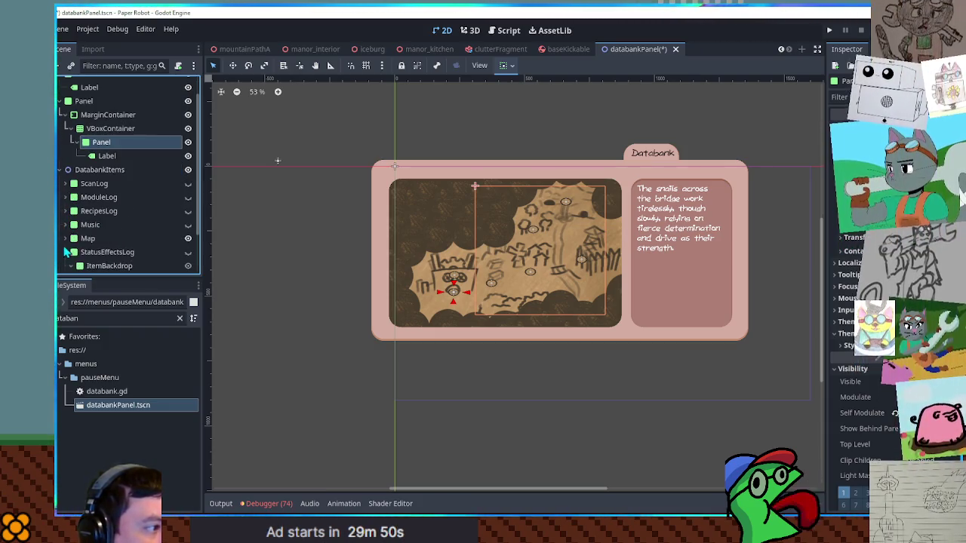
scroll(65, 256, "up", 1)
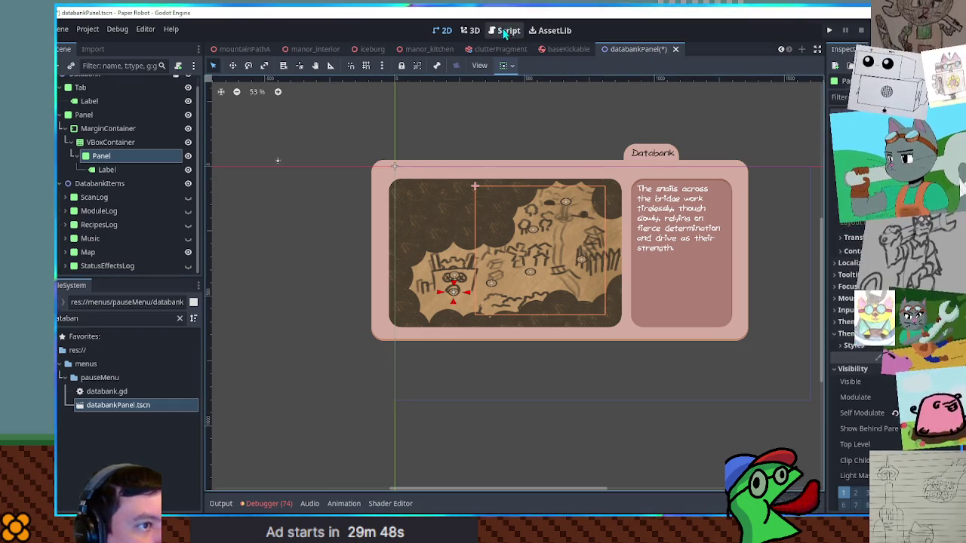
left_click(502, 30)
double_click(504, 130)
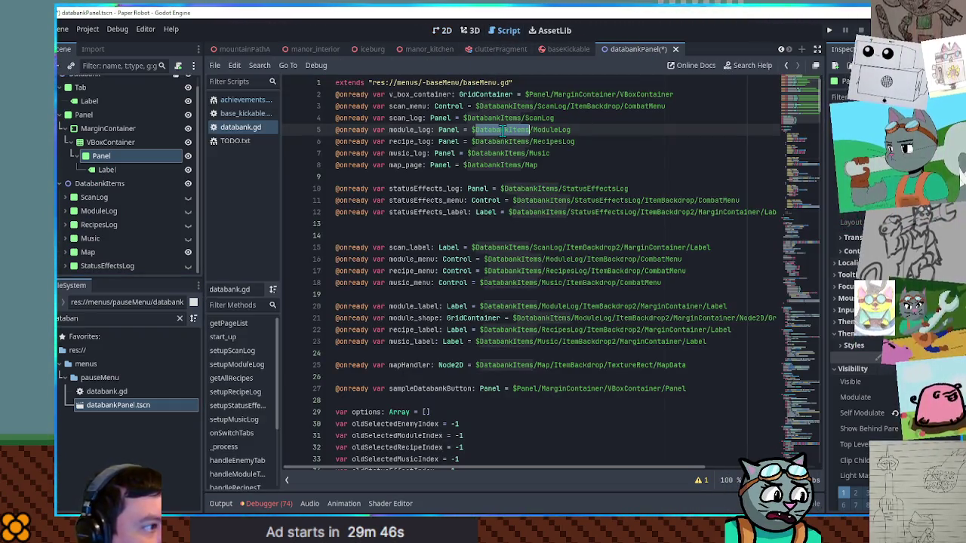
scroll(407, 153, "down", 8)
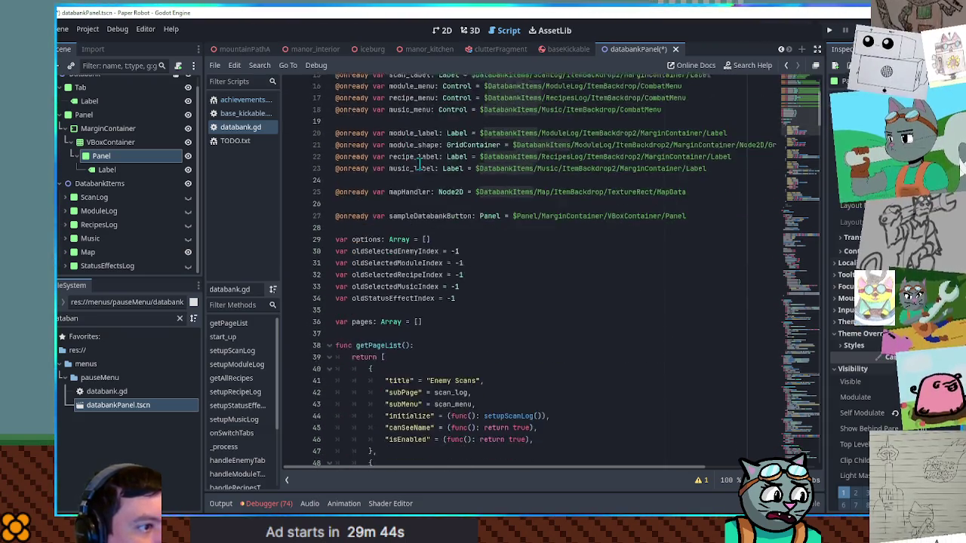
double_click(451, 282)
scroll(452, 283, "up", 8)
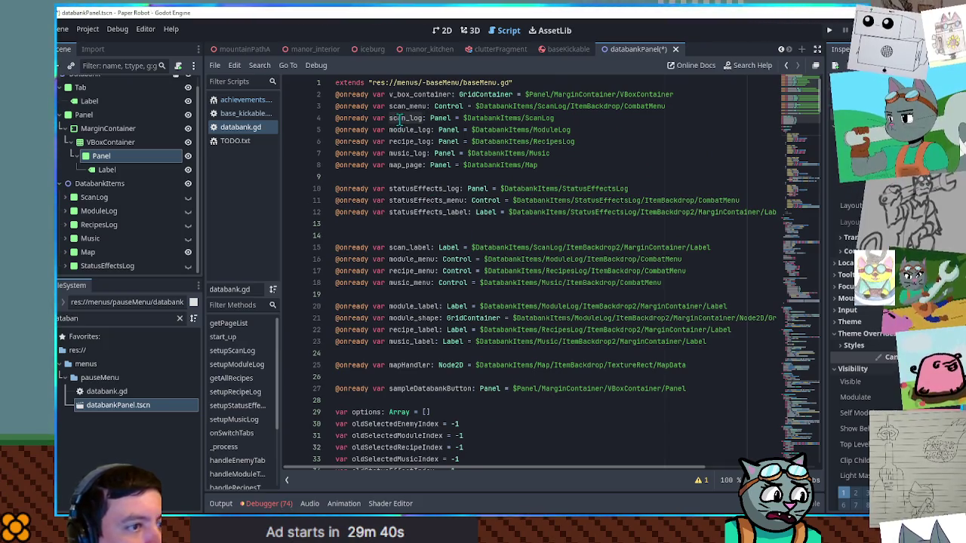
left_click(94, 197)
left_click(442, 30)
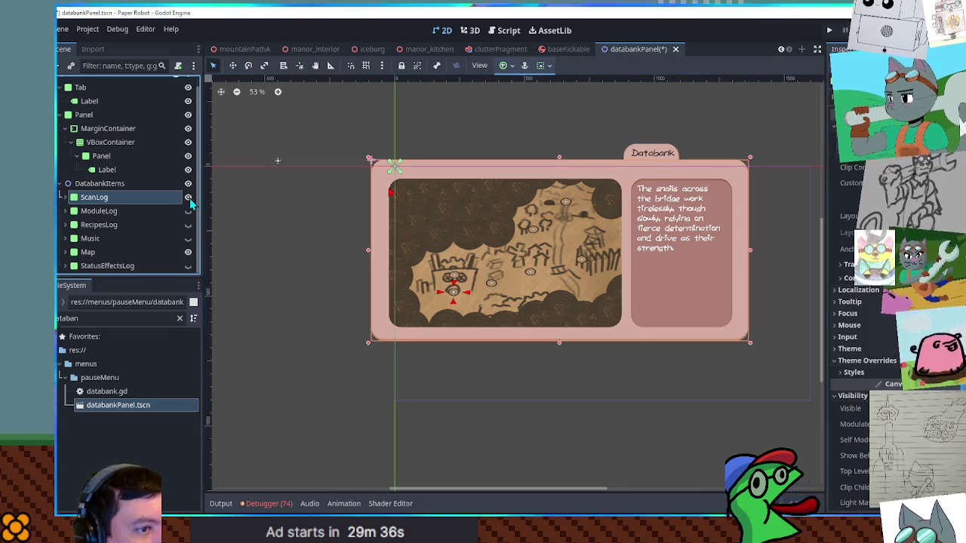
left_click(188, 252)
left_click(188, 197)
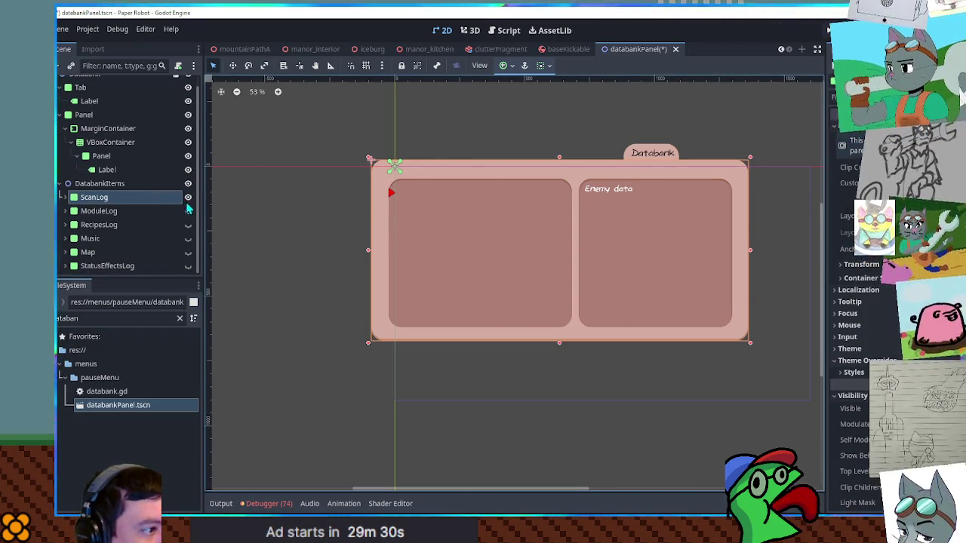
left_click(188, 252)
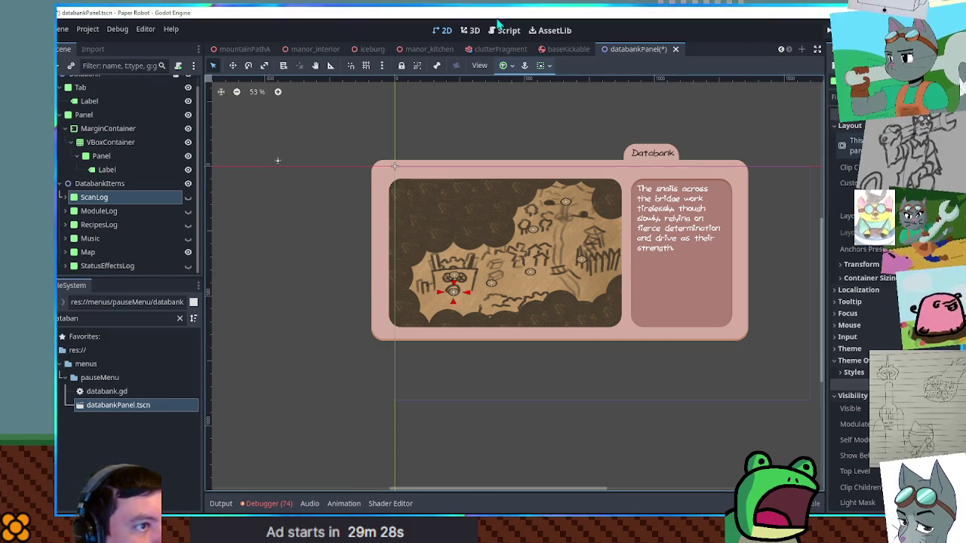
left_click(499, 32)
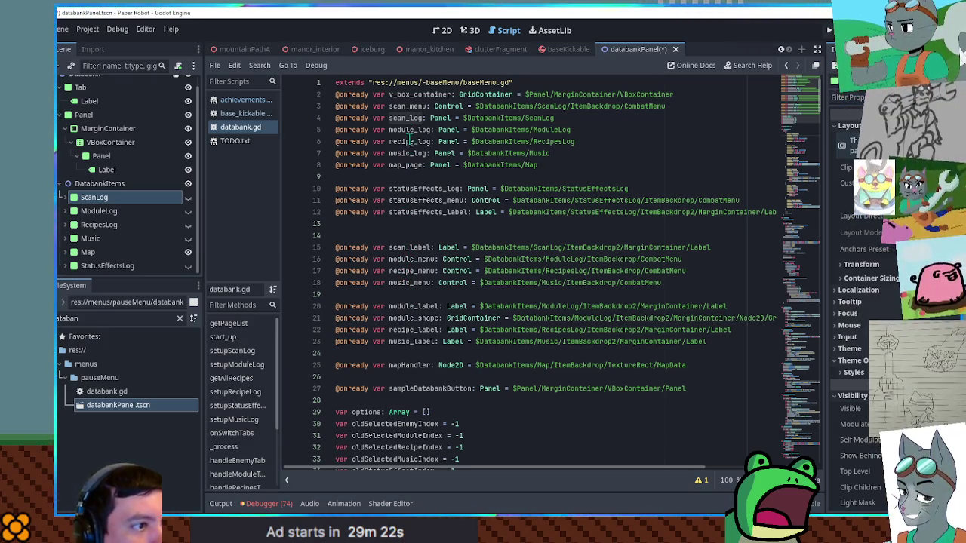
Save the databankPanel scene and switch to the manor_kitchen scene
left_click(408, 107)
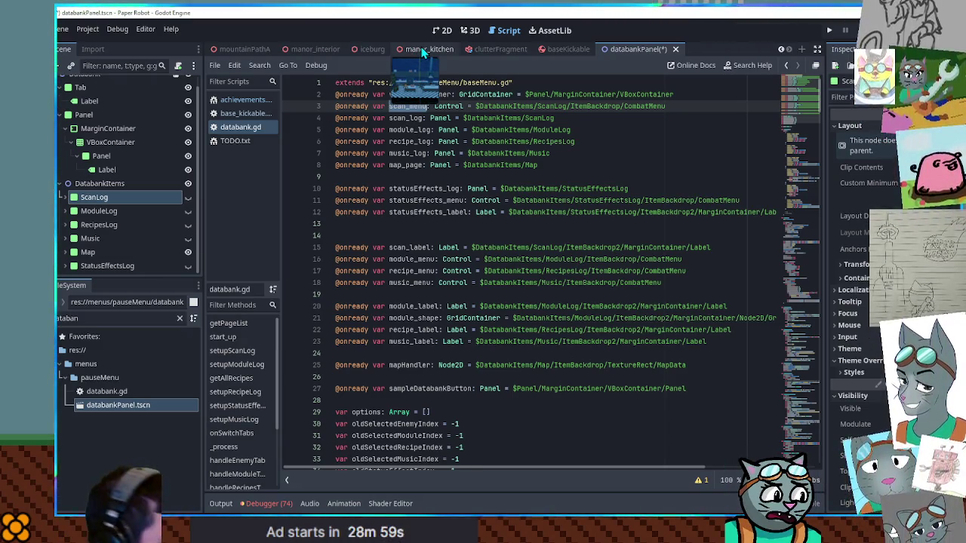
key("ctrl+s")
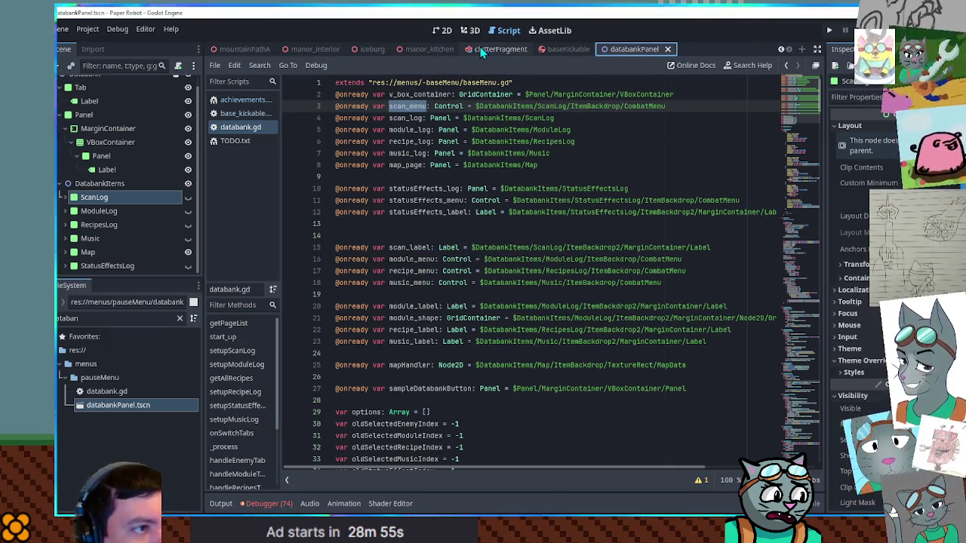
left_click(418, 53)
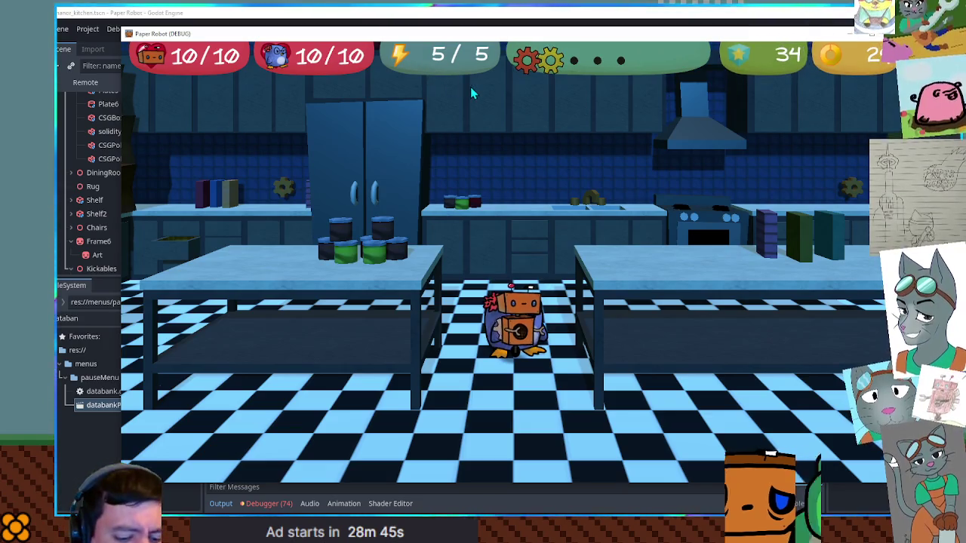
In the pause menu's Databank, browse Enemy Scans down to entry 14, then back out
key("Escape")
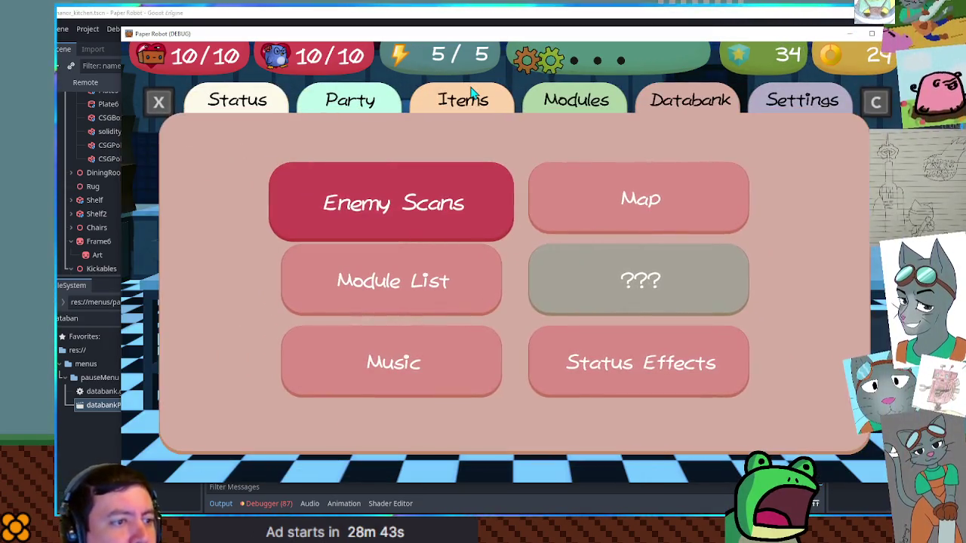
key("Down")
key("Up")
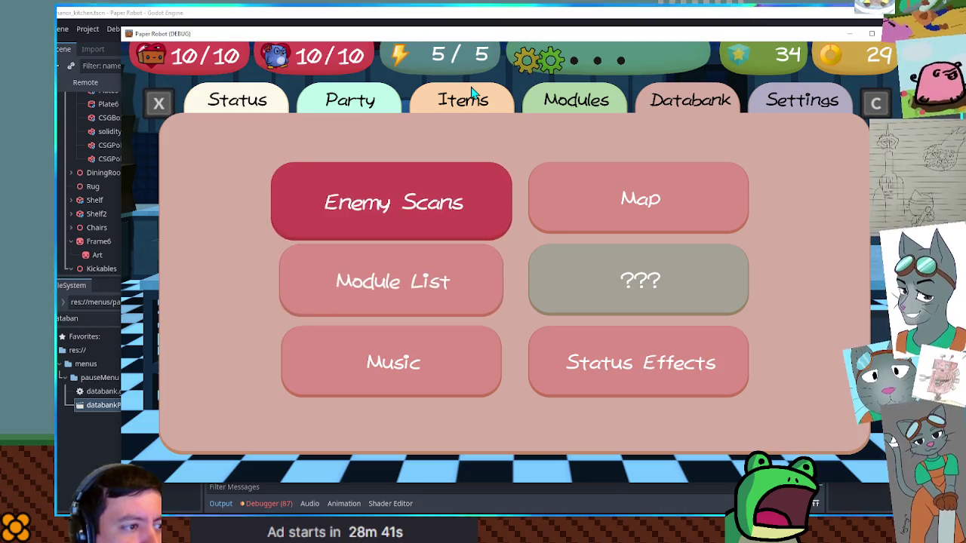
key("Return")
key("Down")
key("Down")
key("Down")
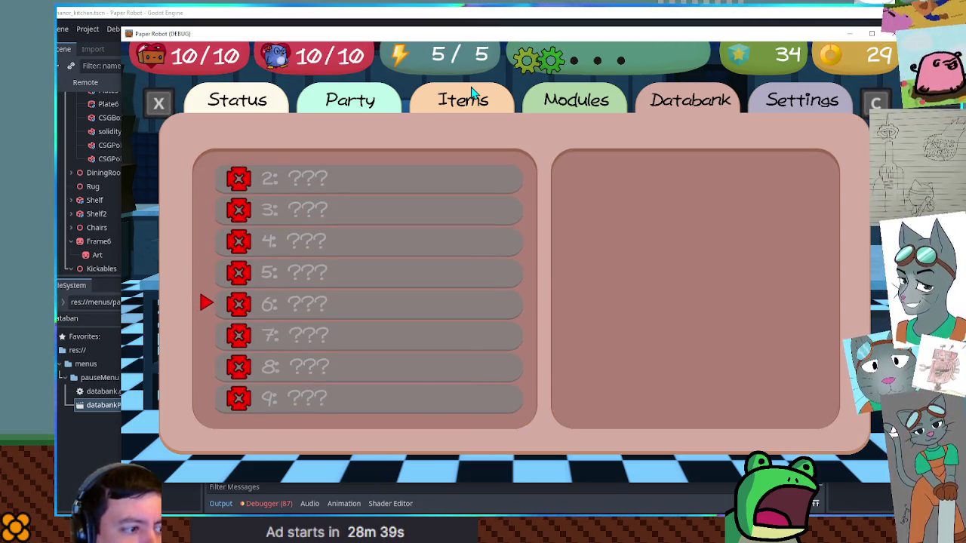
key("Down")
key("Down")
key("Down")
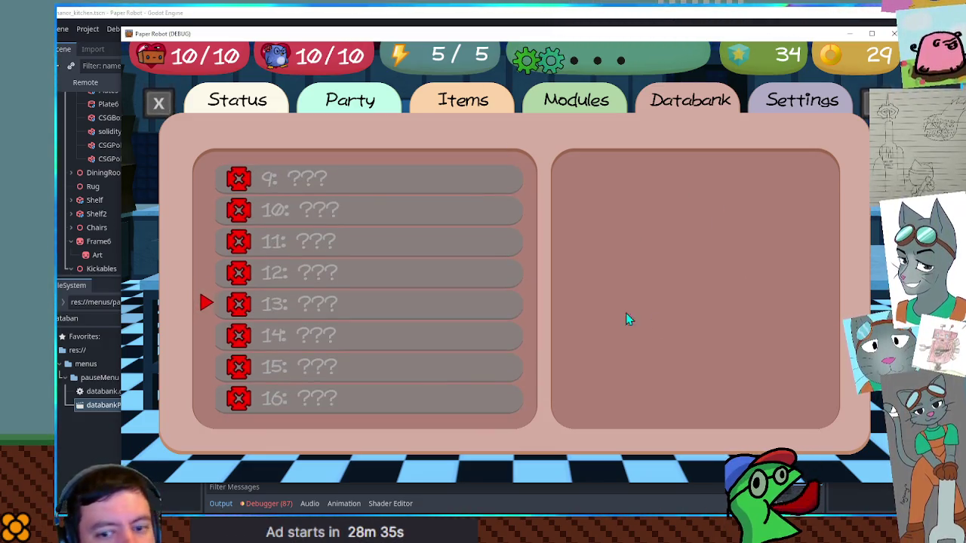
key("Down")
key("Escape")
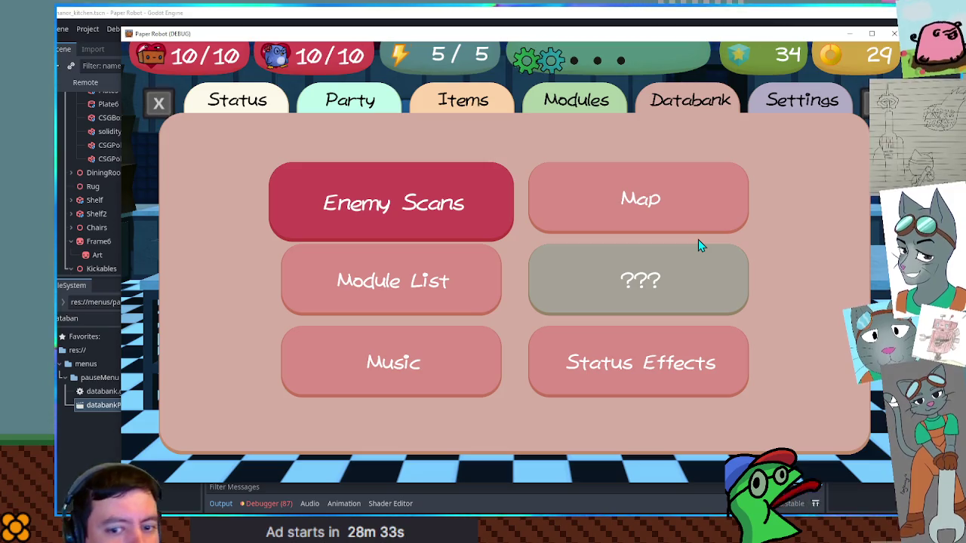
Open the Databank Music list and move through its entries
key("Down")
key("Down")
key("Return")
key("Down")
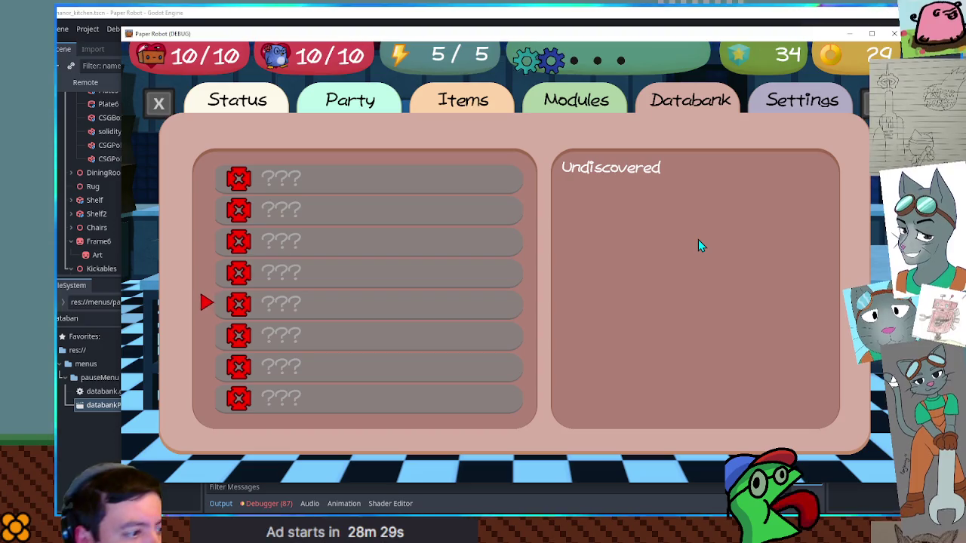
key("Up")
key("Up")
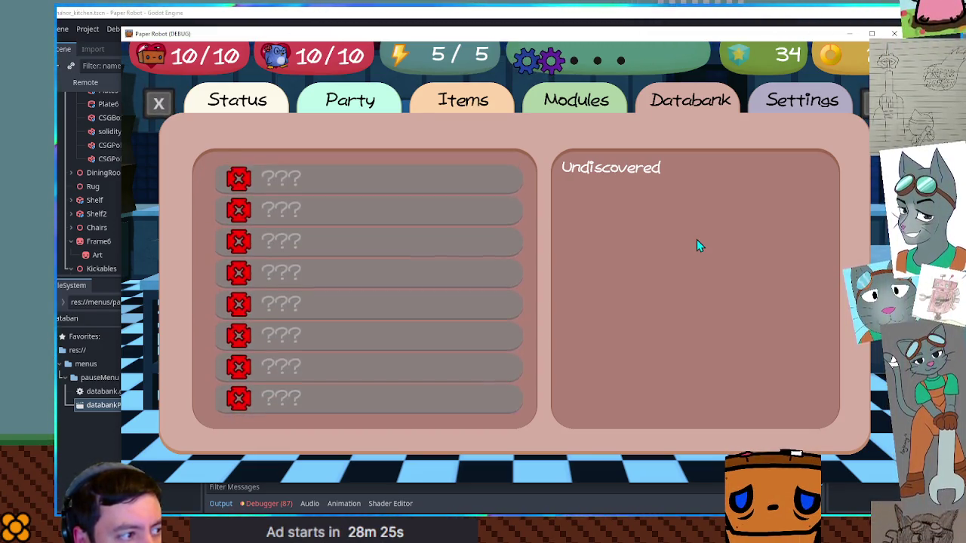
key("Down")
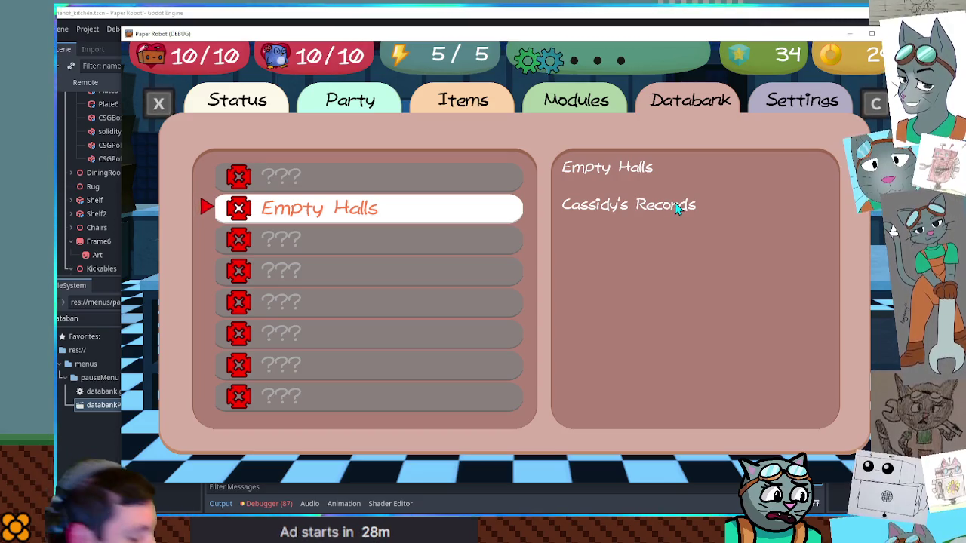
Reopen the pause menu and open the Databank Status Effects list
key("Escape")
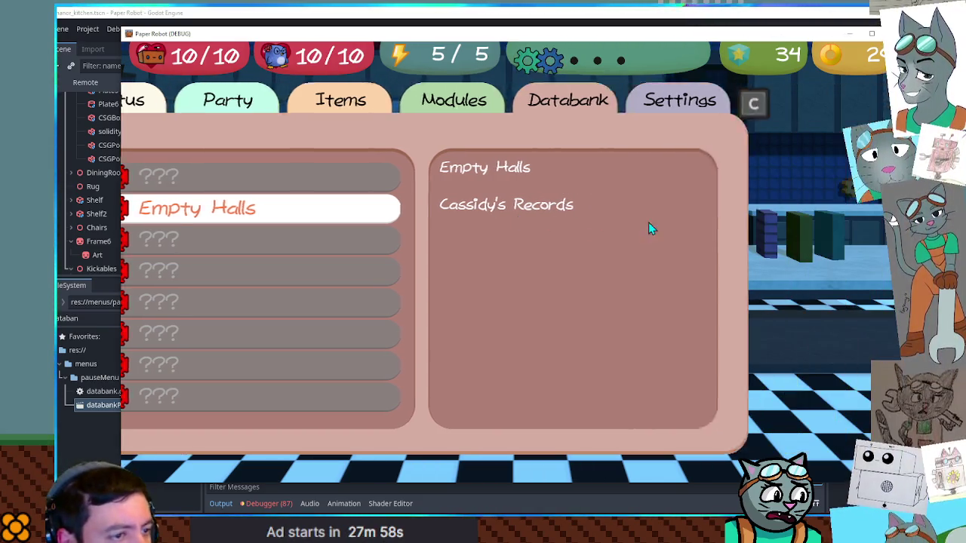
key("Escape")
key("Right")
key("Return")
Step through Status Effects between Cash Grab, Poison and the last item, then back out
key("Down")
key("Down")
key("Down")
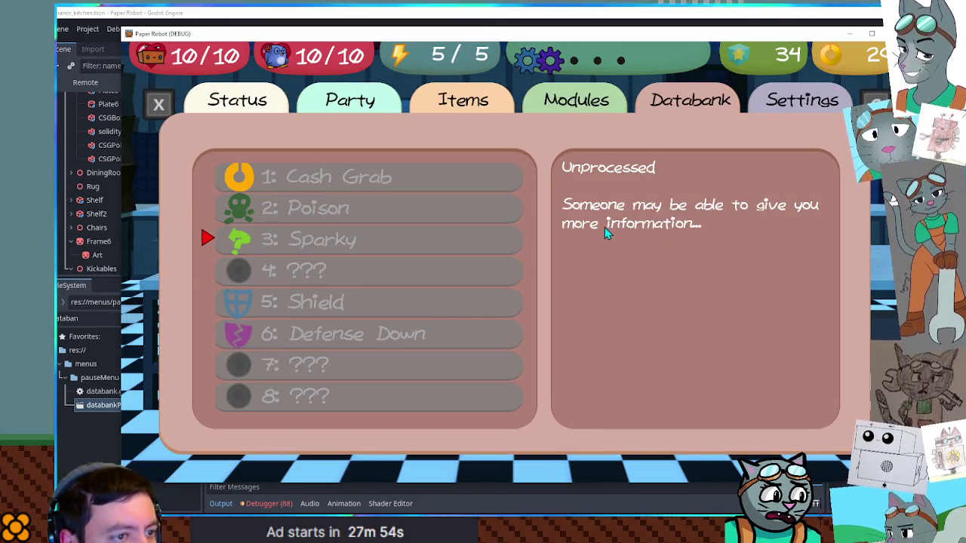
key("Down")
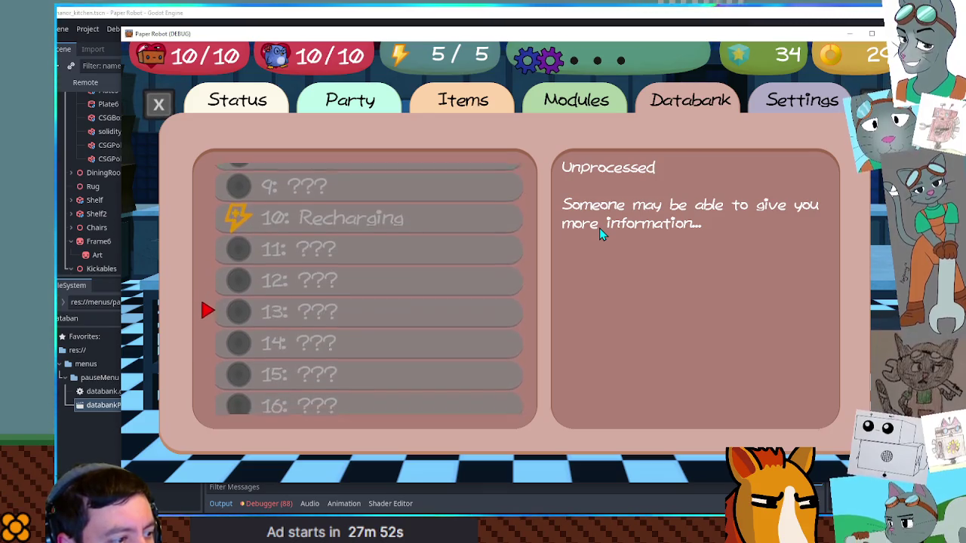
key("Up")
key("Up")
key("Up")
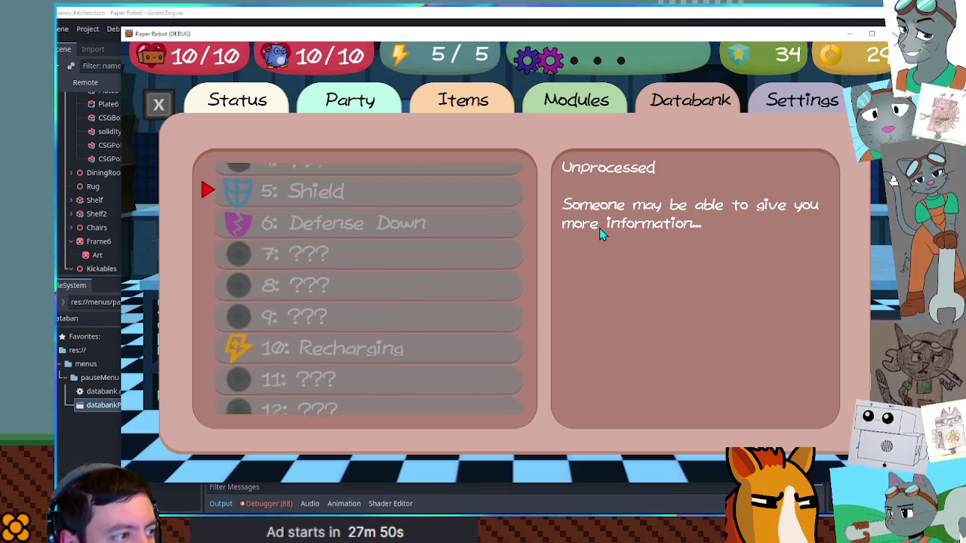
key("Up")
key("Down")
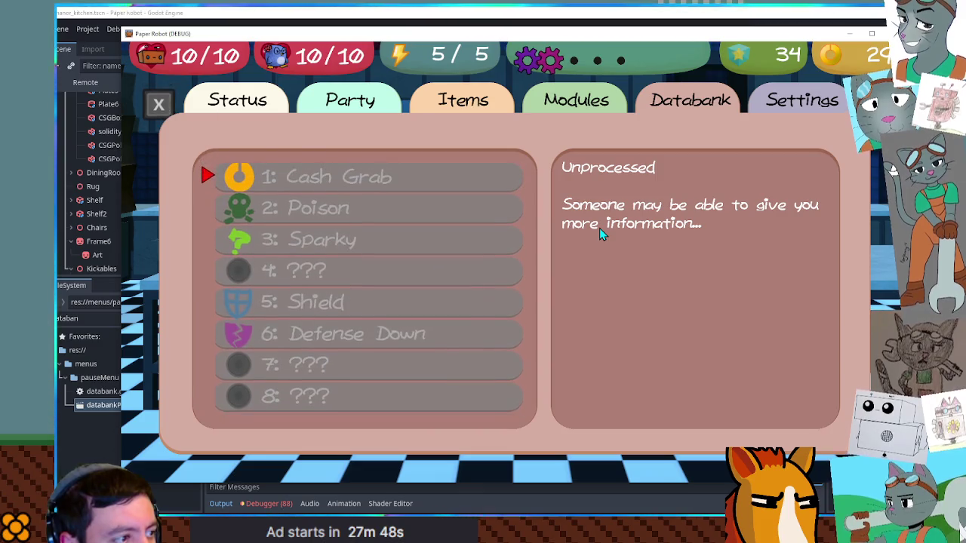
key("Down")
key("Up")
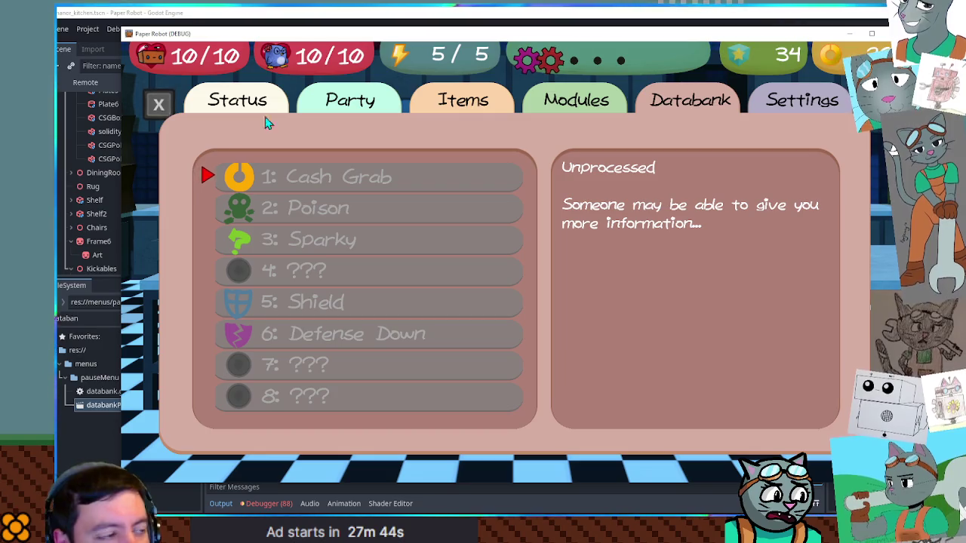
key("Down")
key("Down")
key("Down")
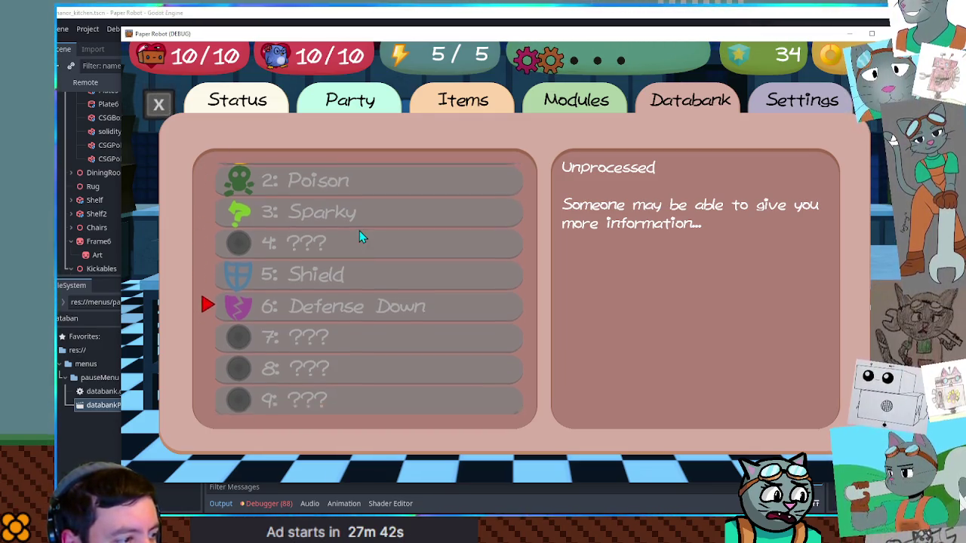
key("Up")
key("Escape")
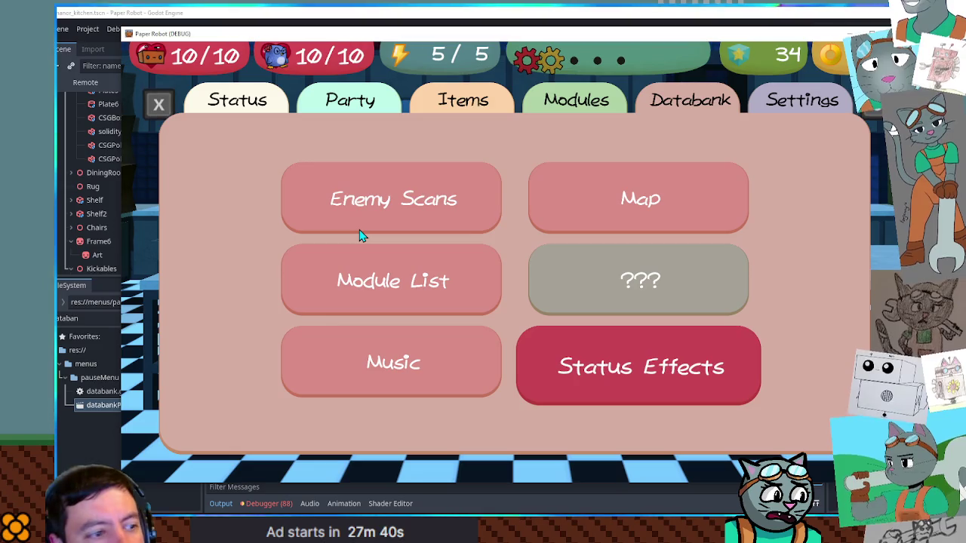
Open the Module List grid, move between Reinforced Frame, Heavy Gear and Backup Battery, then close it
key("Up")
key("Return")
key("Down")
key("Up")
key("Right")
key("Right")
key("Right")
key("Right")
key("Down")
key("Down")
key("Left")
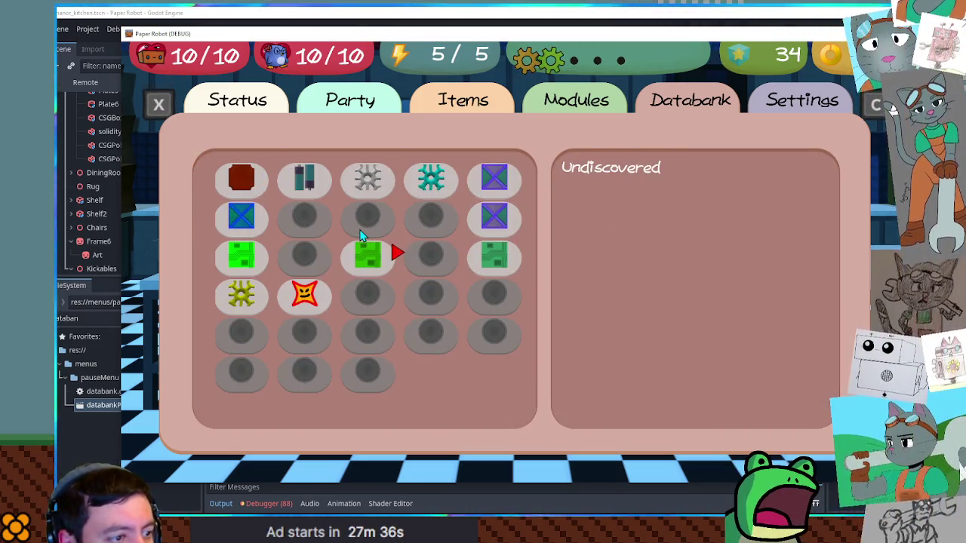
key("Left")
key("Left")
key("Left")
key("Up")
key("Up")
key("Right")
key("Right")
key("Right")
key("Right")
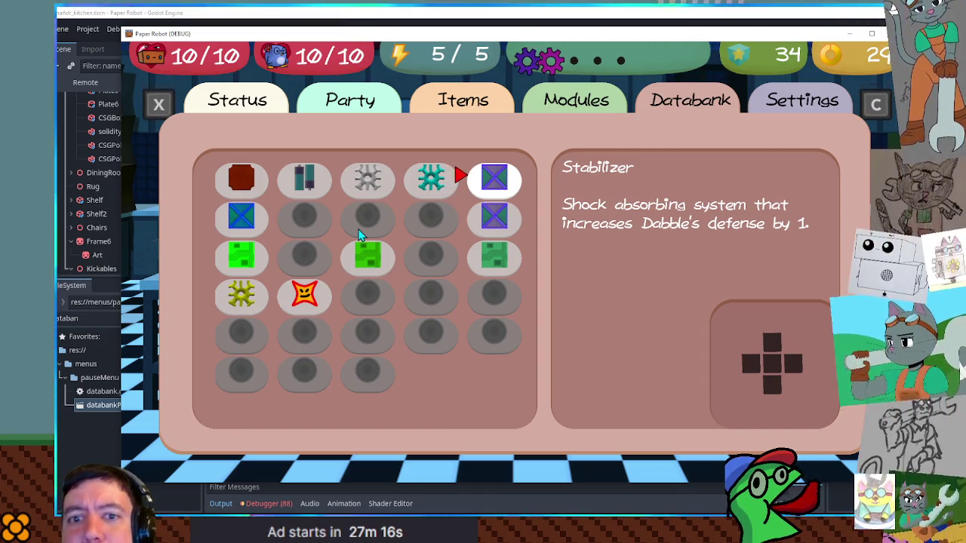
key("Escape")
Open and close Music, then open Status Effects and select Defense Down before returning to the editor
key("Down")
key("Return")
key("Escape")
key("Right")
key("Return")
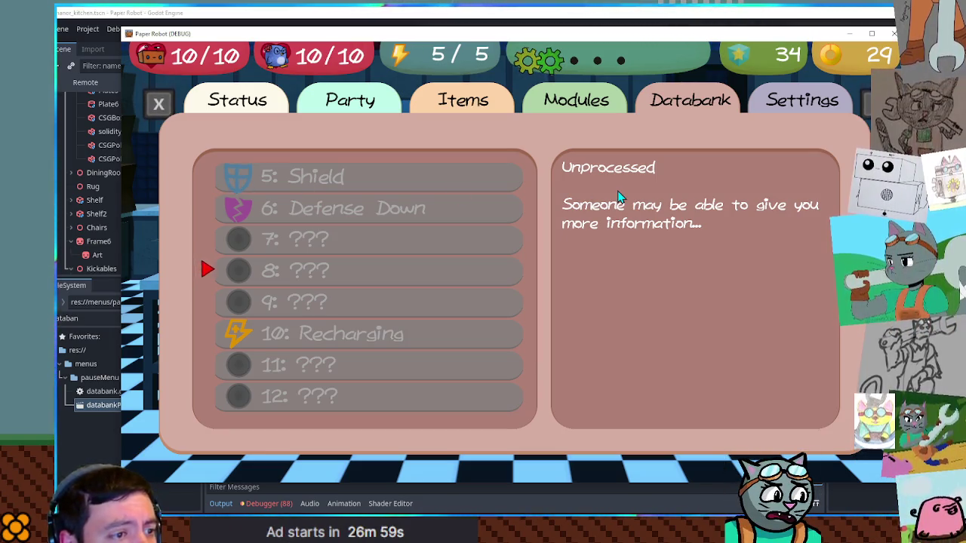
key("Up")
key("Up")
key("Up")
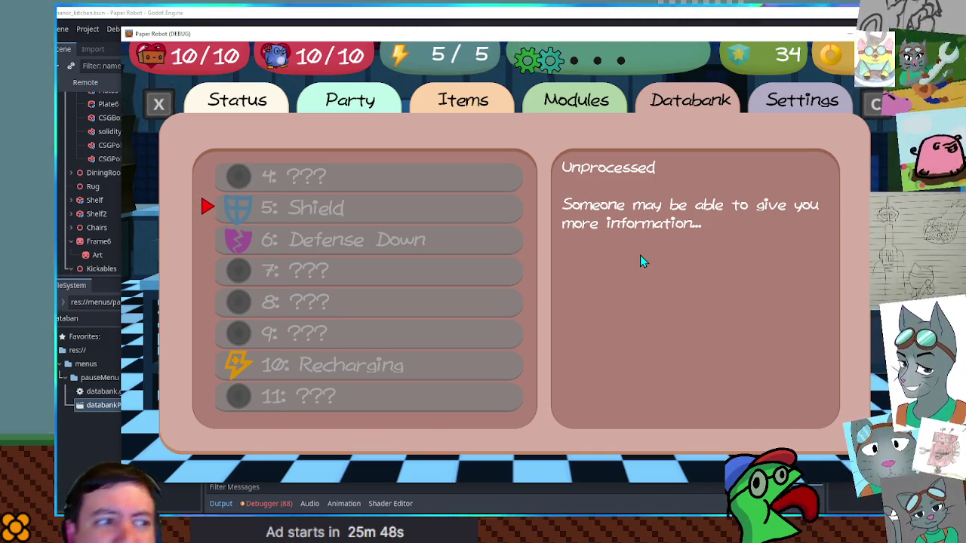
left_click(636, 13)
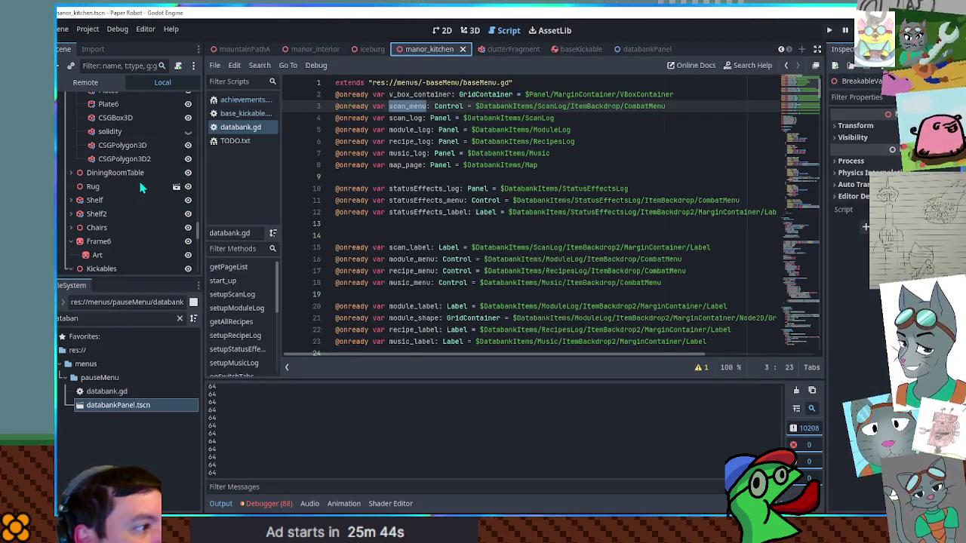
Switch to the databankPanel scene, select the StatusEffectsLog node and stop the running game
scroll(141, 166, "down", 3)
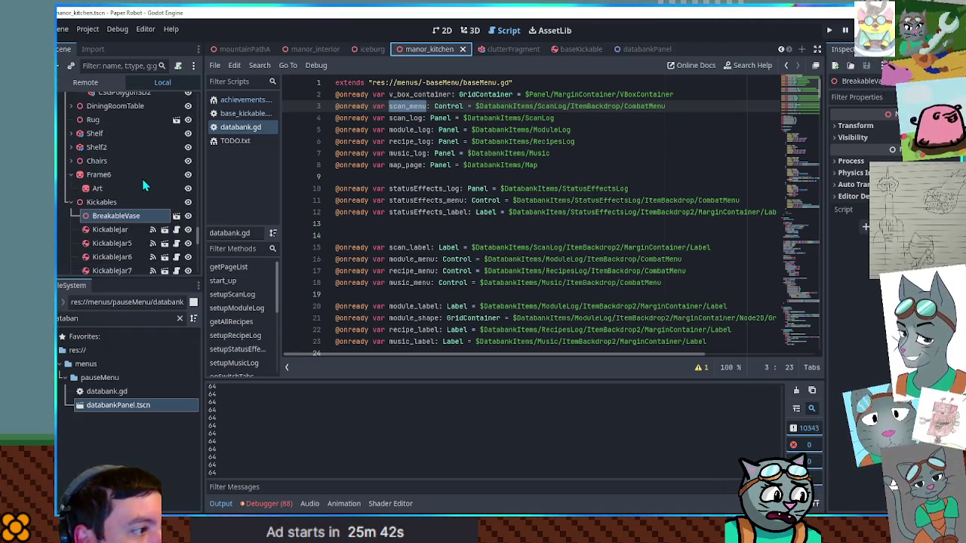
left_click(638, 50)
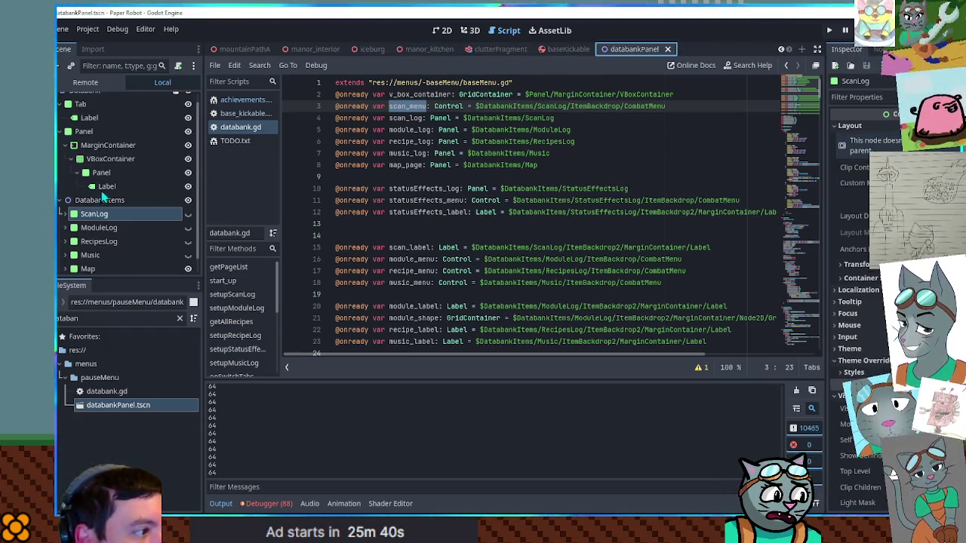
scroll(96, 188, "down", 1)
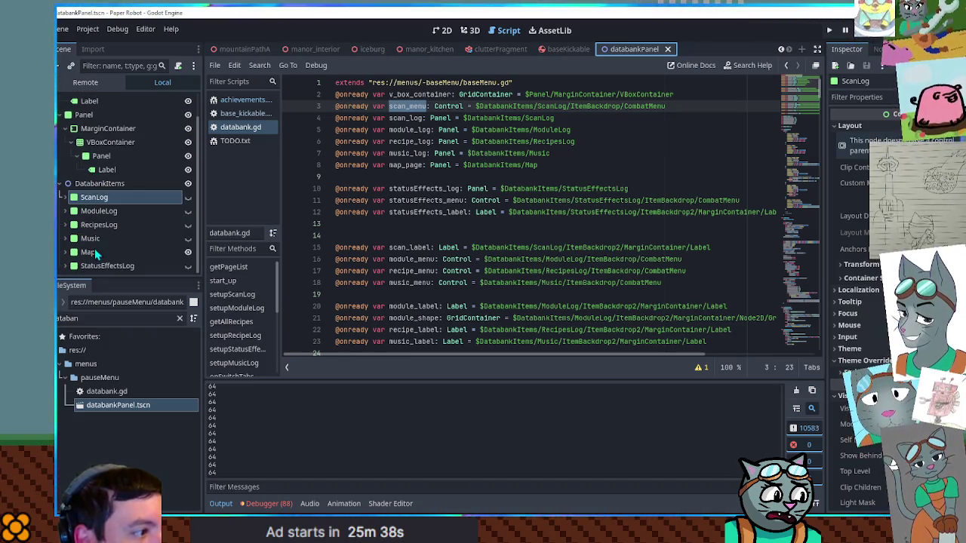
left_click(97, 264)
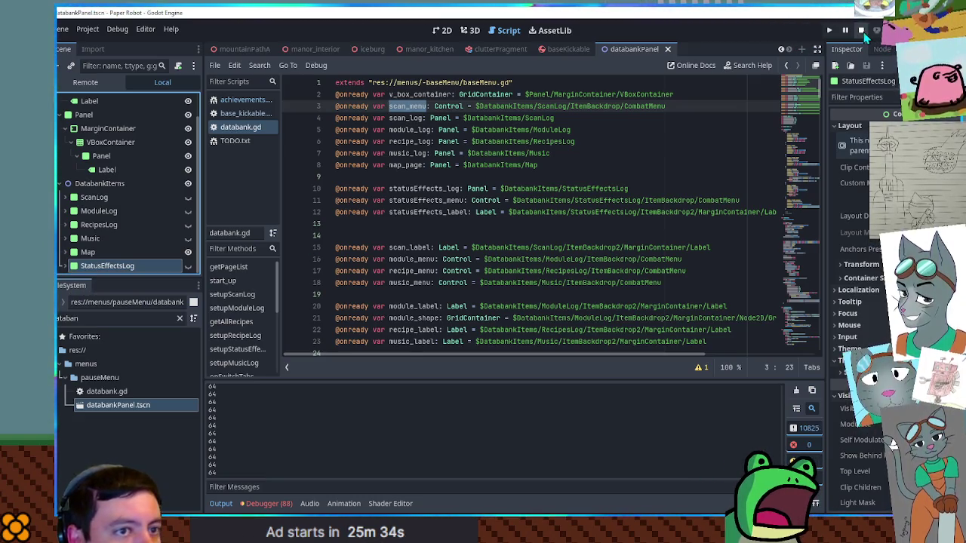
key("F8")
left_click(636, 389)
key("ctrl+f")
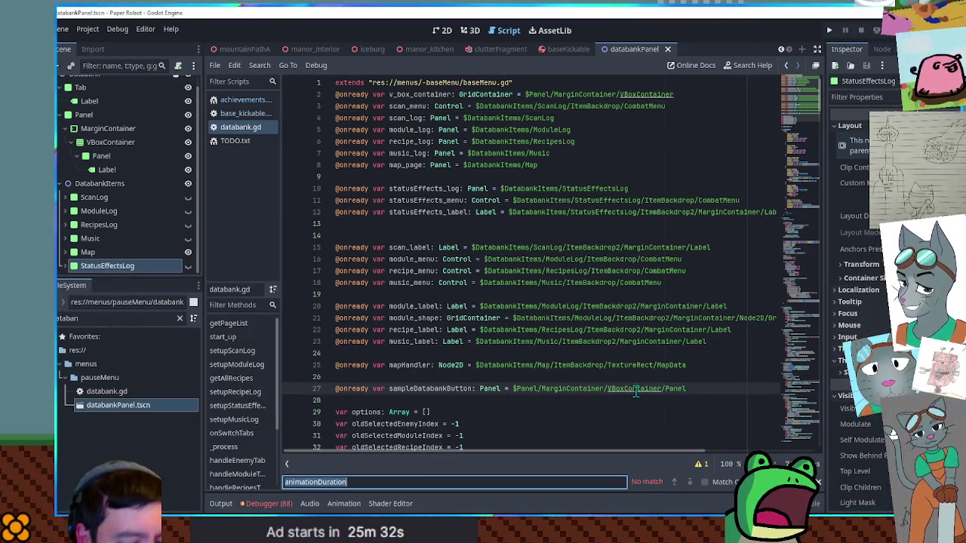
Search databank.gd for 'print(', restore the output panel, then cut the search term
type("print")
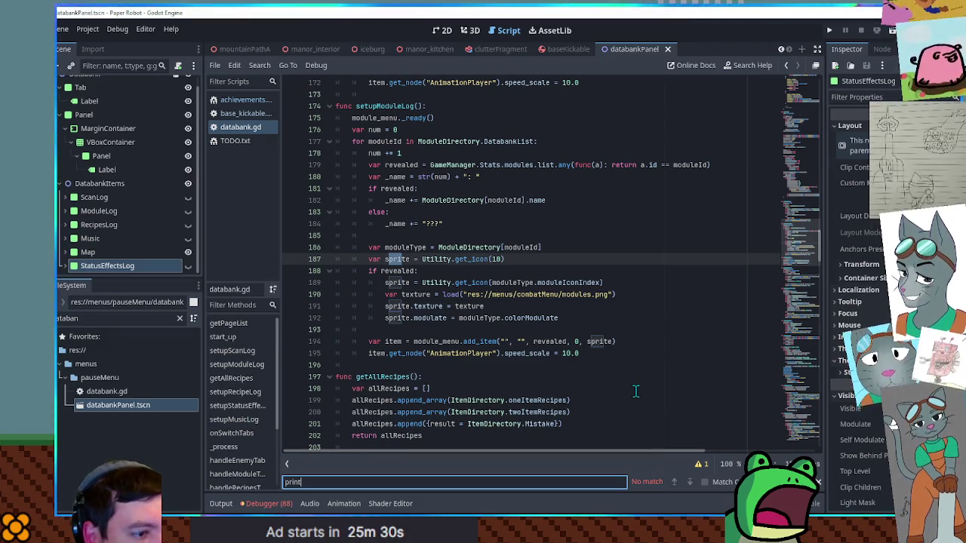
type("(")
key("ctrl+a")
key("BackSpace")
key("alt+o")
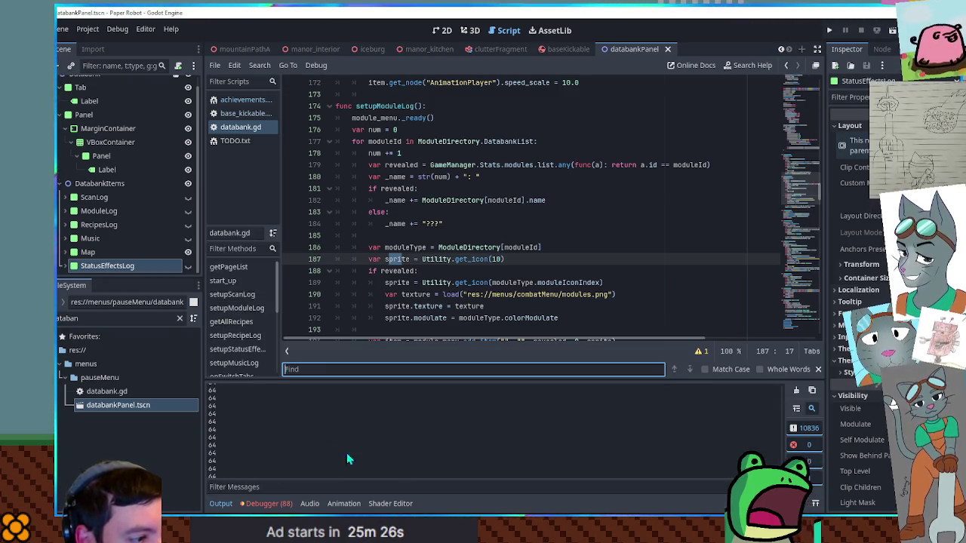
left_click(565, 234)
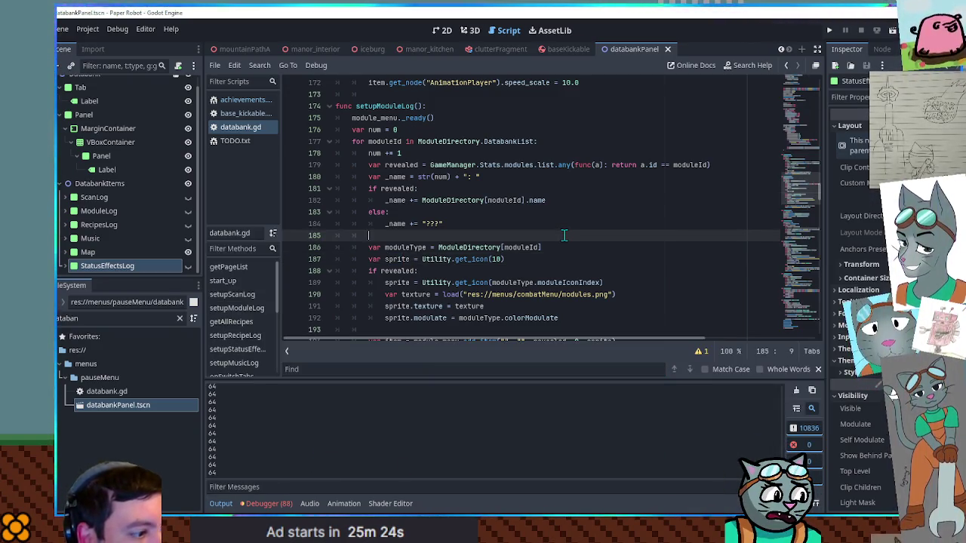
key("ctrl+f")
type("print(")
key("ctrl+a")
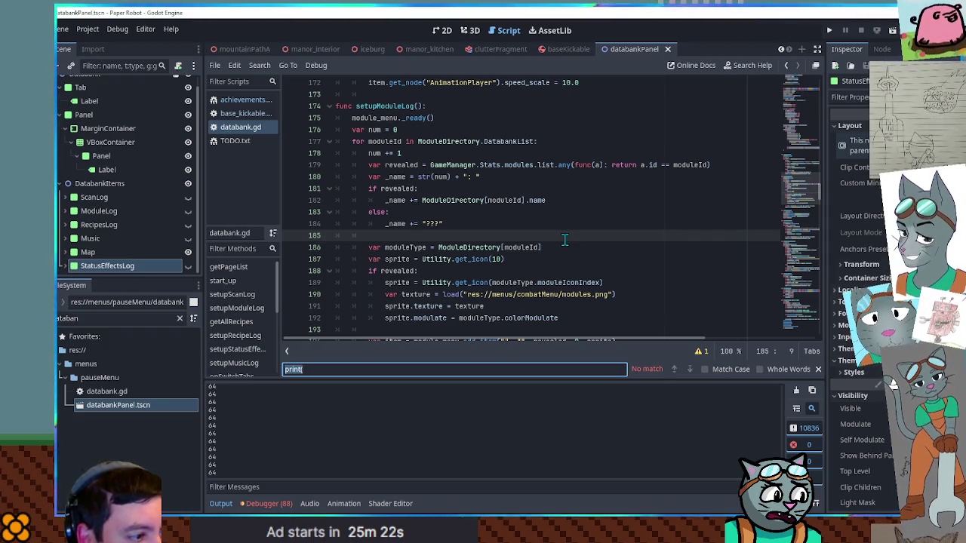
key("ctrl+x")
Search all project files for 'print(' and open combatMenu.gd's print(menuItemHeight) match
key("ctrl+shift+f")
key("ctrl+v")
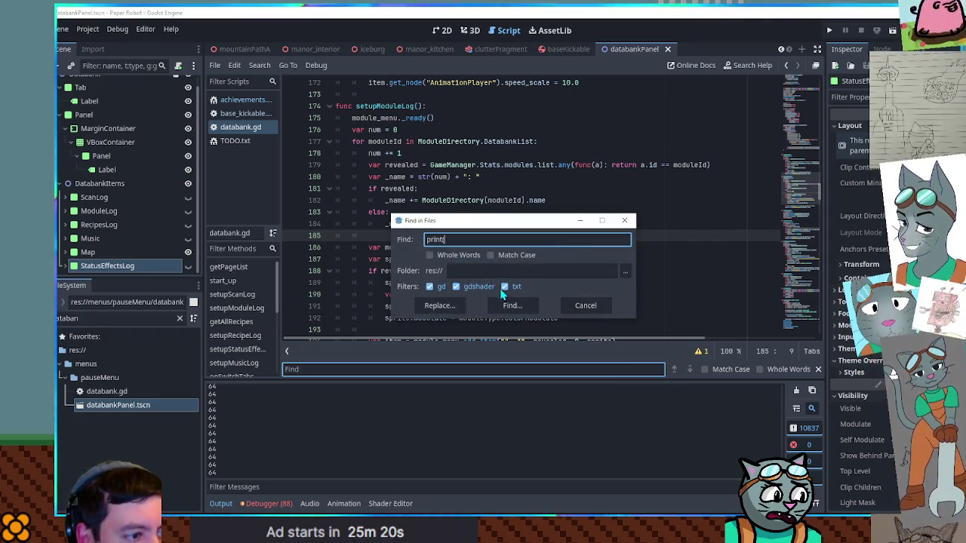
left_click(512, 305)
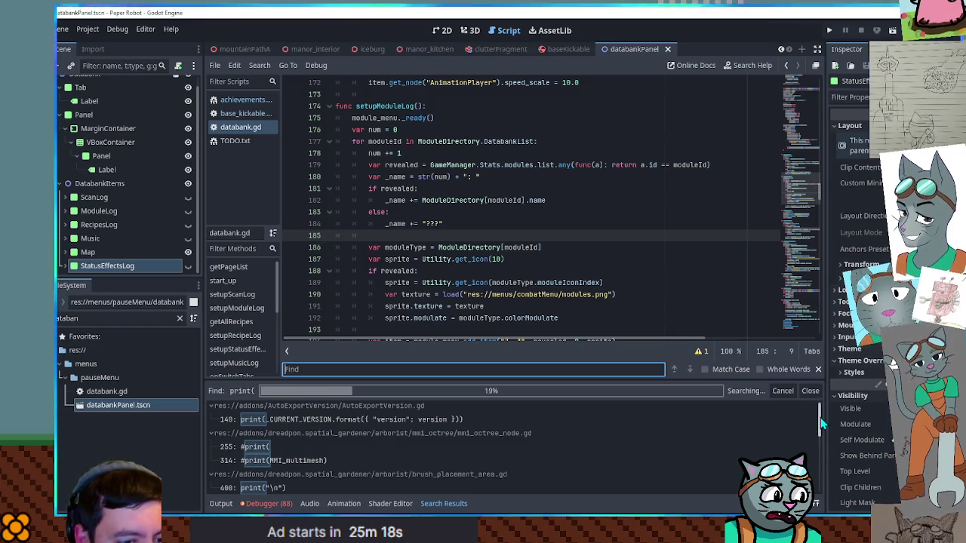
scroll(368, 417, "up", 3)
left_click_drag(819, 452, 824, 491)
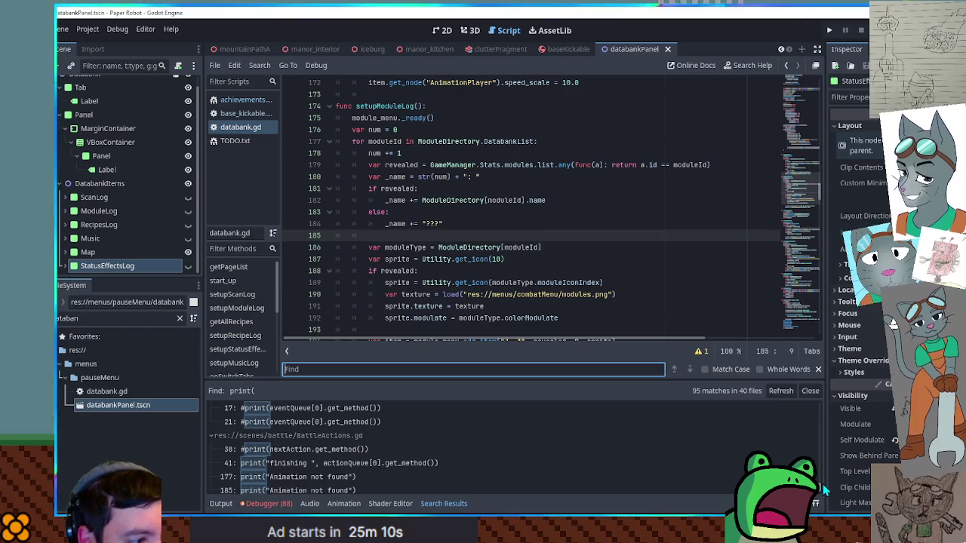
left_click_drag(592, 381, 591, 278)
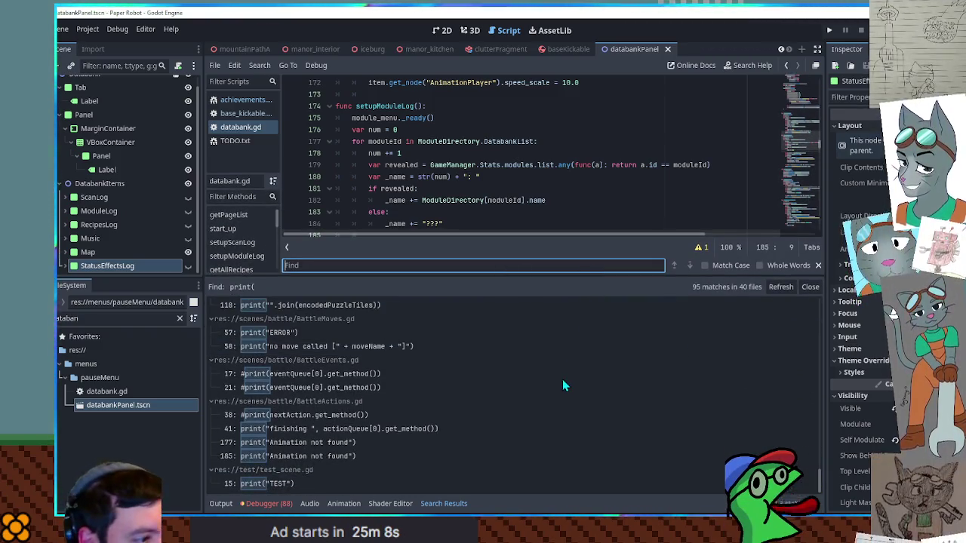
scroll(504, 378, "up", 1)
scroll(504, 379, "up", 3)
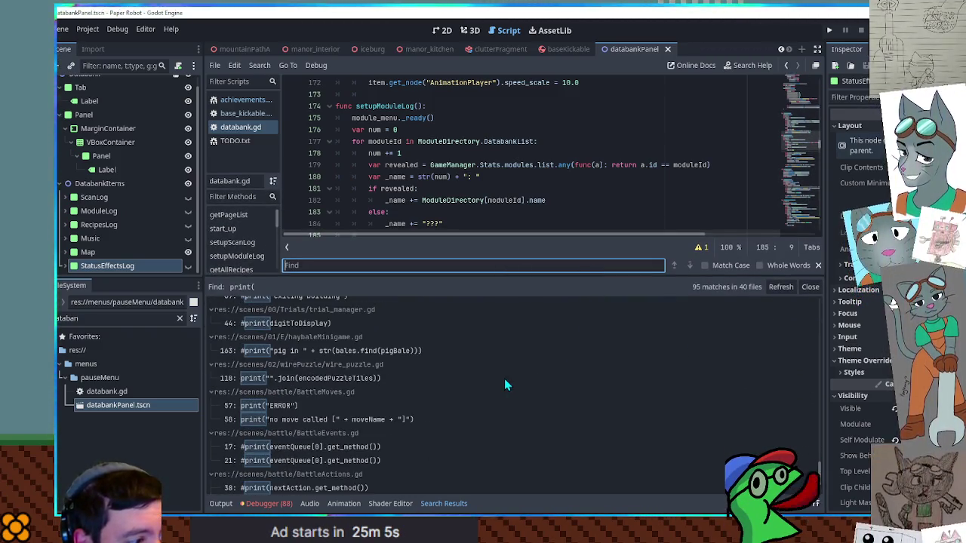
scroll(497, 379, "up", 1)
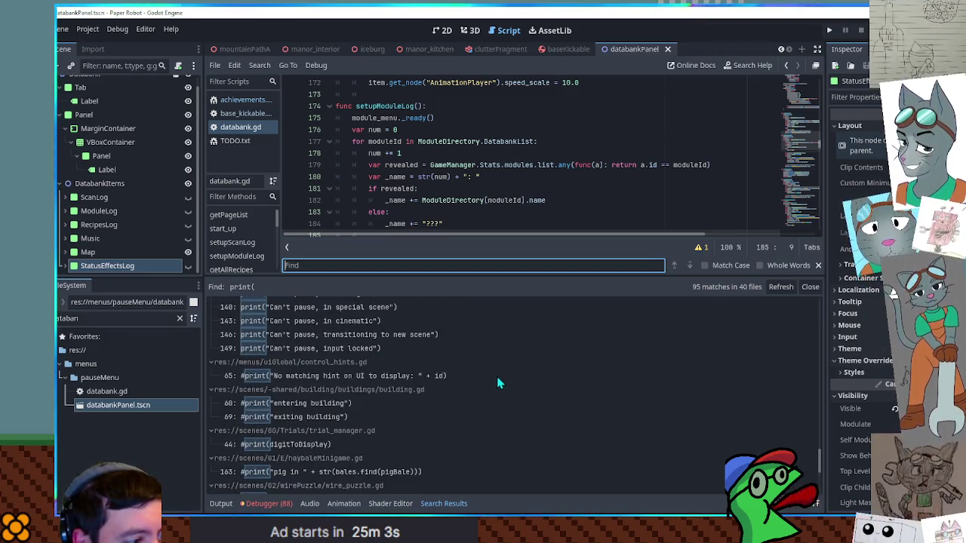
scroll(264, 414, "up", 5)
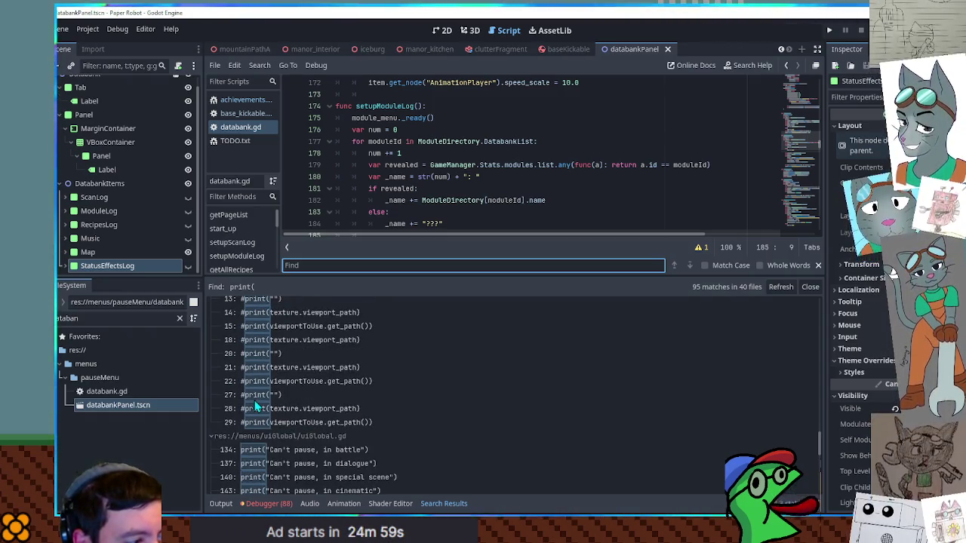
scroll(268, 404, "up", 4)
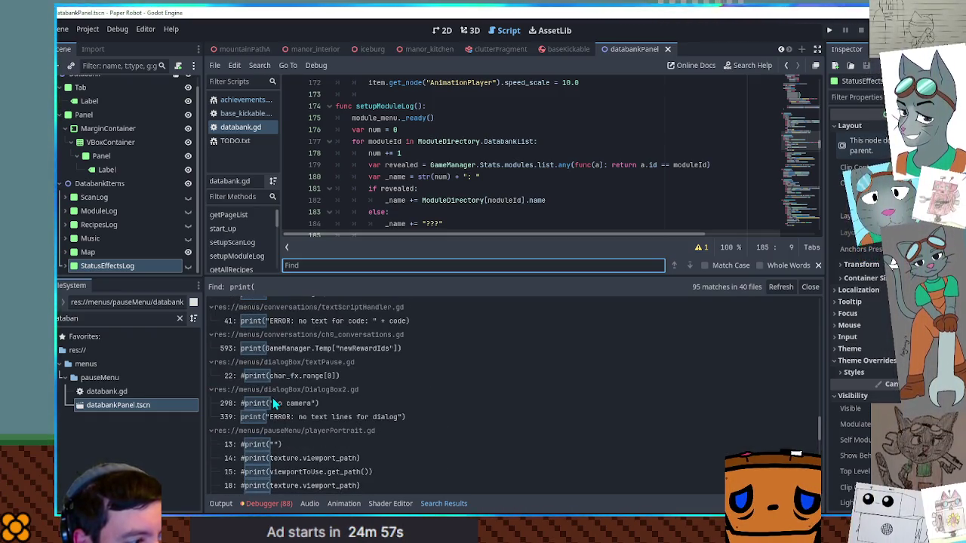
scroll(273, 402, "up", 3)
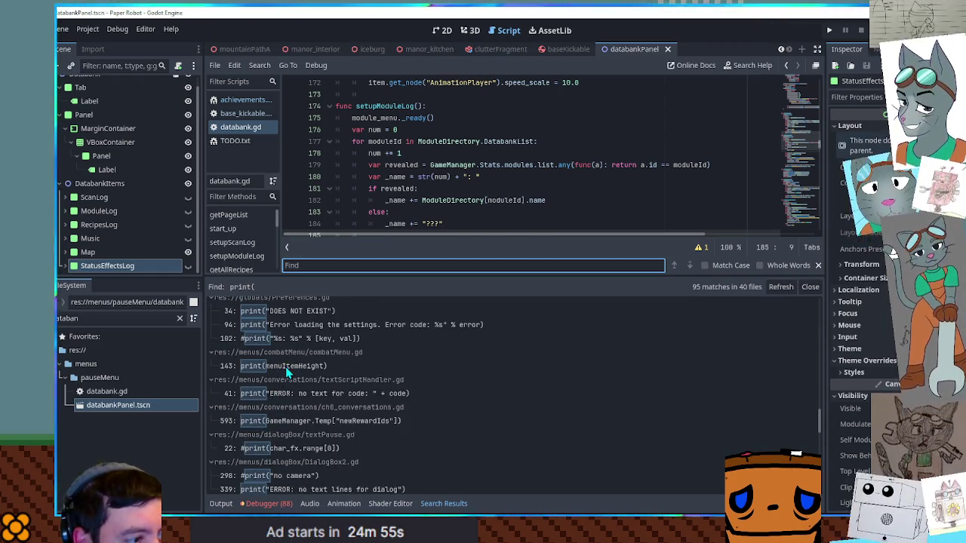
left_click(285, 367)
scroll(383, 163, "up", 2)
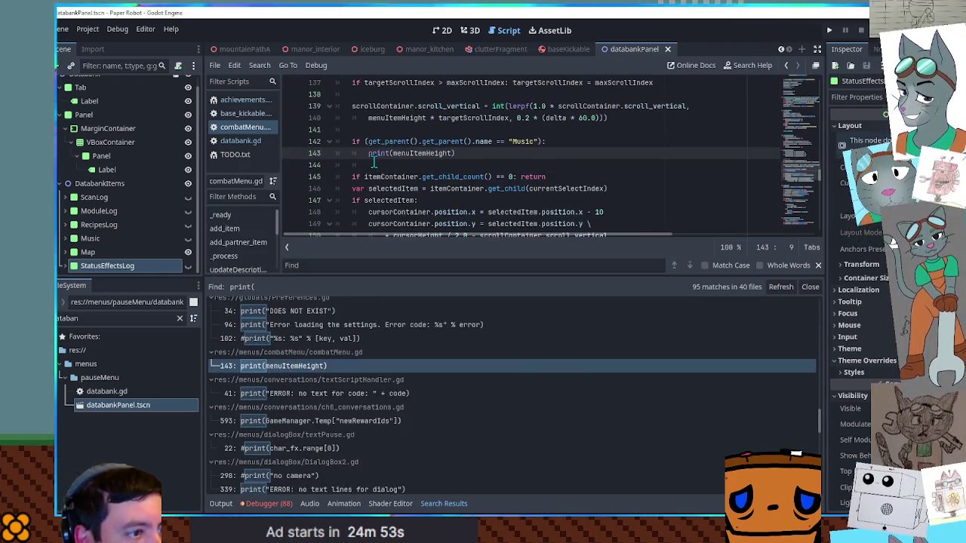
Delete combatMenu.gd's Music print(menuItemHeight) lines 142–144, save, and close the search results and script
key("ctrl+shift+k")
key("ctrl+shift+k")
key("ctrl+shift+k")
key("ctrl+s")
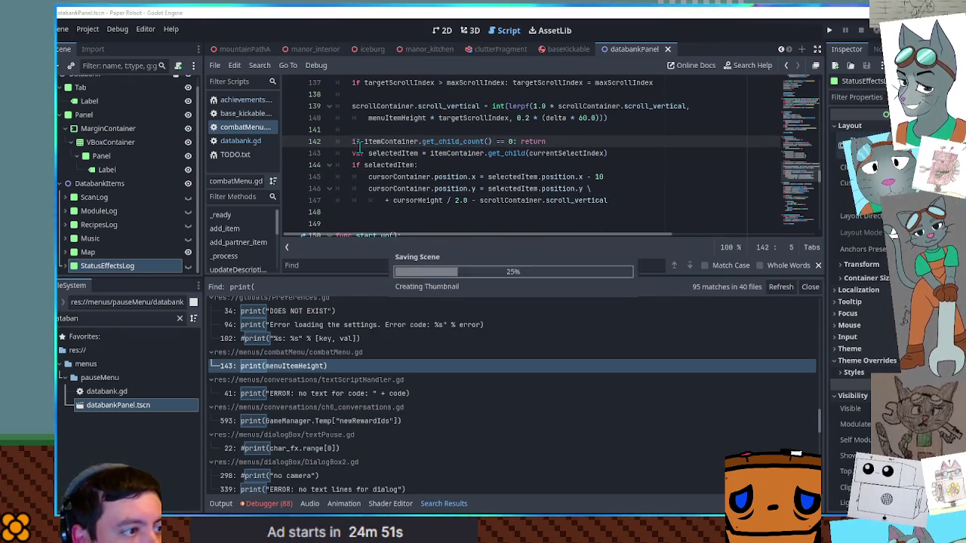
left_click(810, 287)
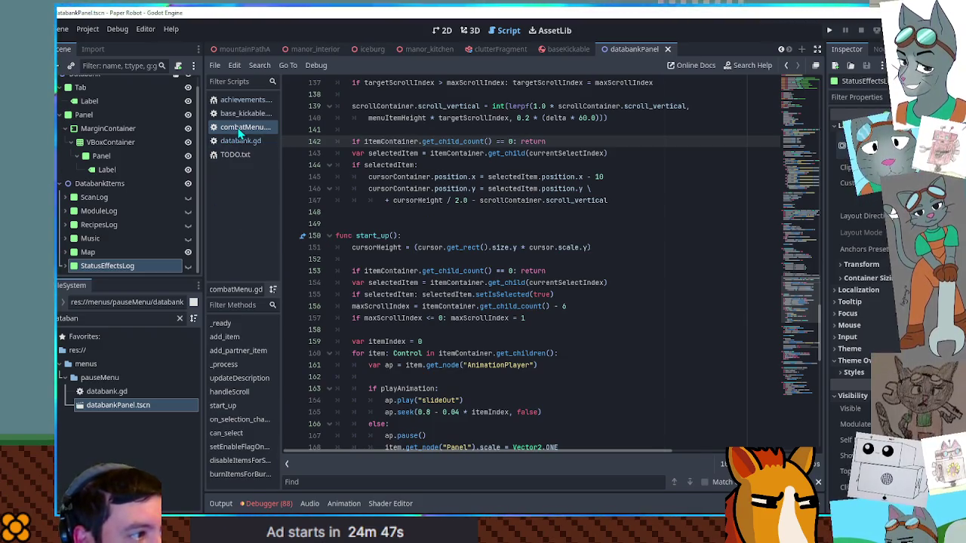
middle_click(240, 130)
left_click(138, 270)
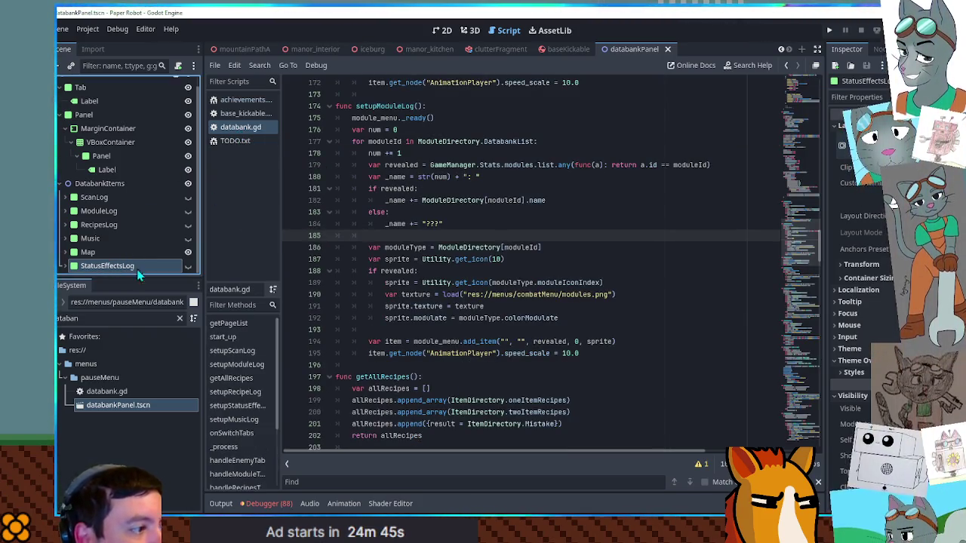
Duplicate the StatusEffectsLog node and name the copy AchievementsLog
key("ctrl+d")
key("F2")
type("A")
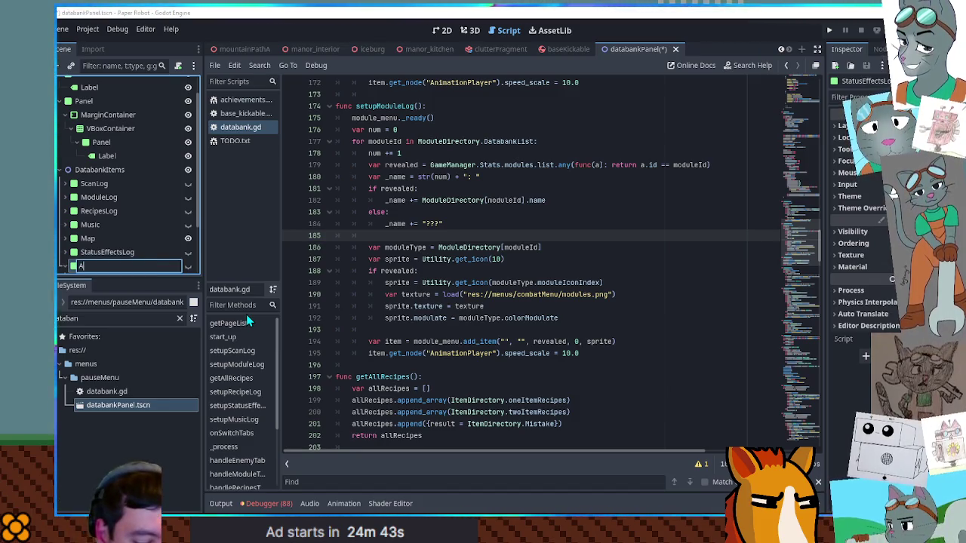
type("chievements")
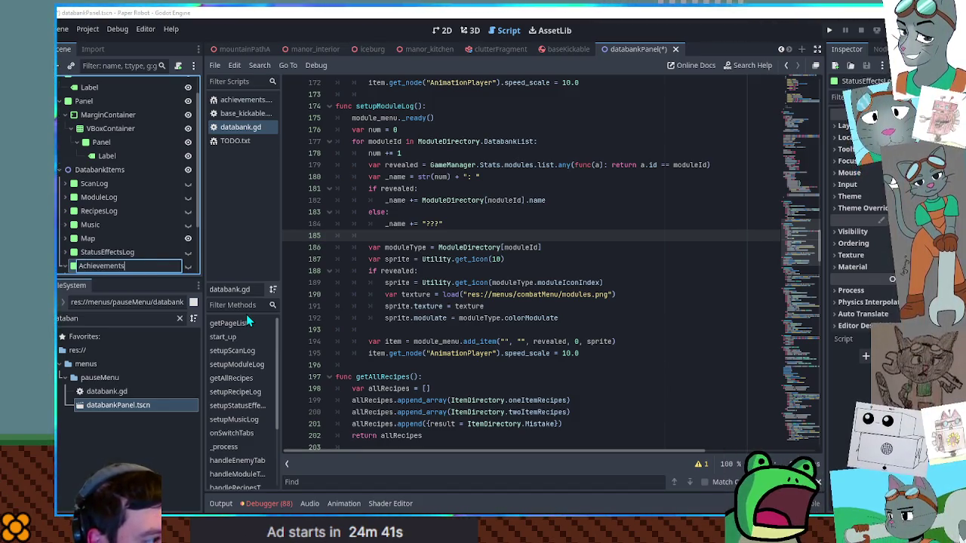
type("Log")
key("Return")
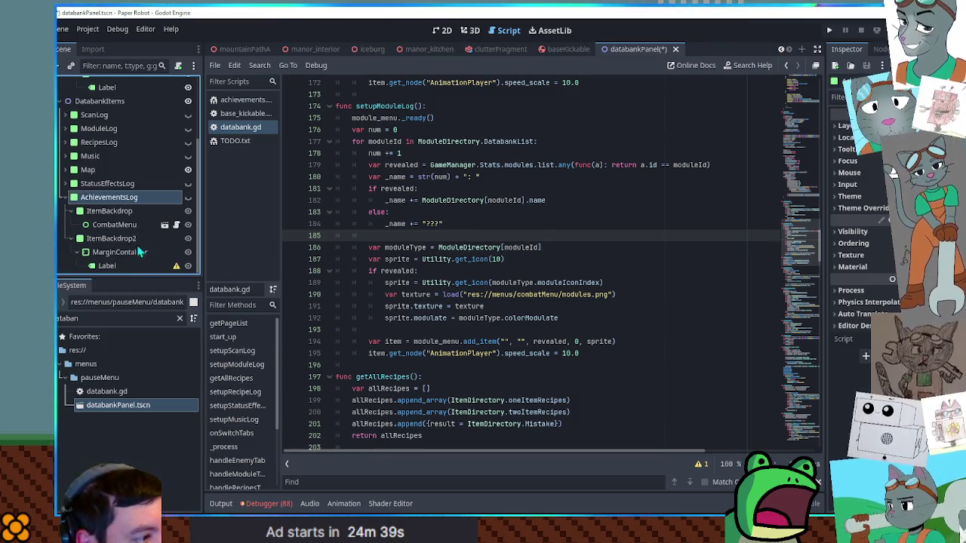
left_click(113, 224)
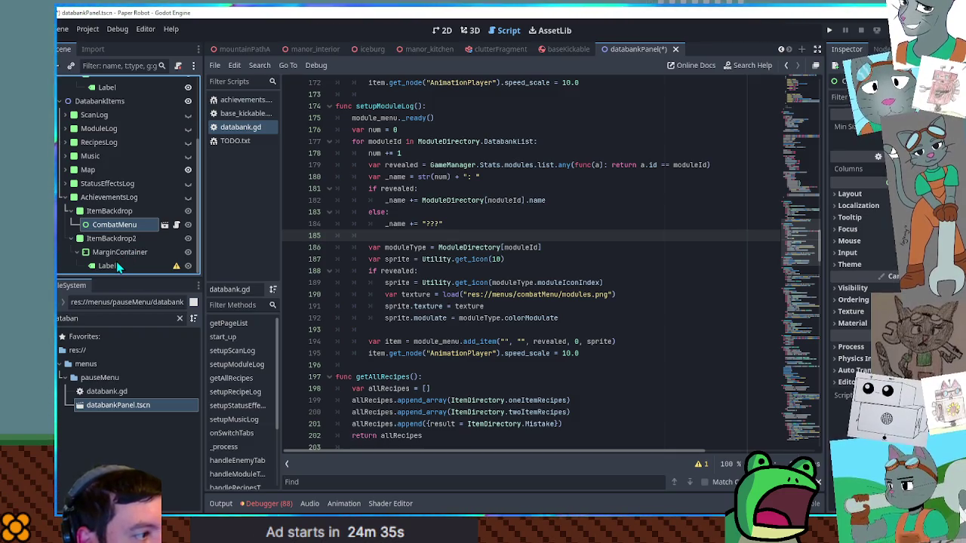
left_click(102, 196)
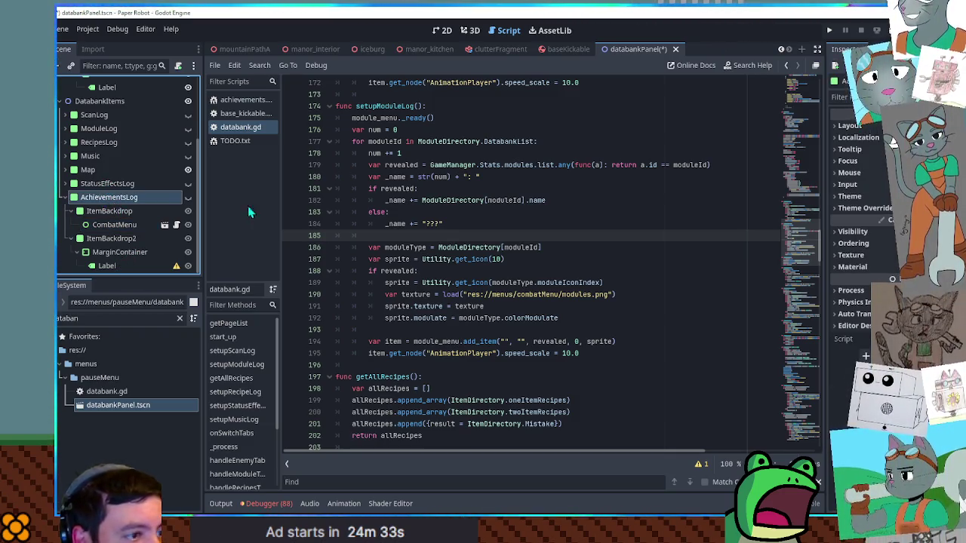
scroll(803, 239, "up", 20)
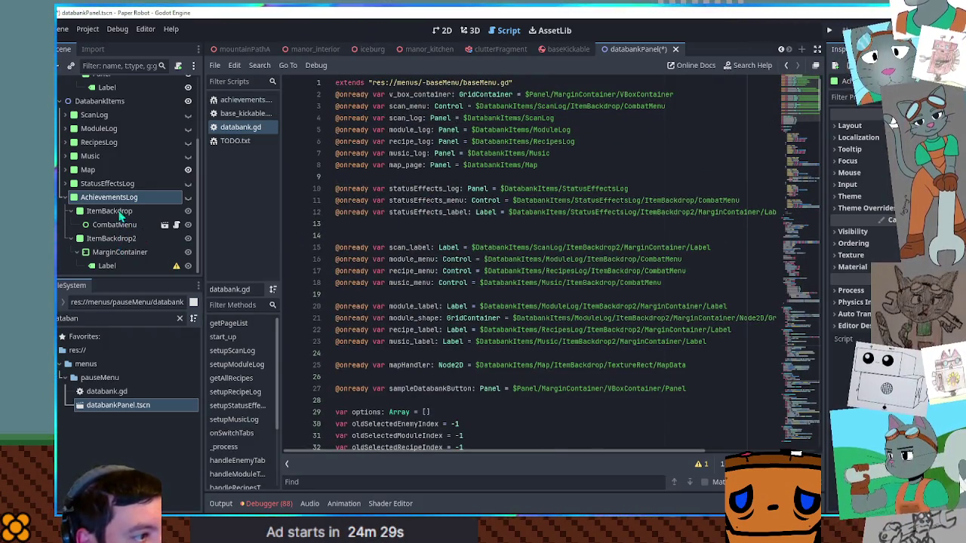
Add achievements_log and achievements_menu references to AchievementsLog and its CombatMenu in databank.gd
mouse_move(121, 202)
left_mouse_down()
mouse_move(234, 212)
mouse_move(418, 177)
left_mouse_up()
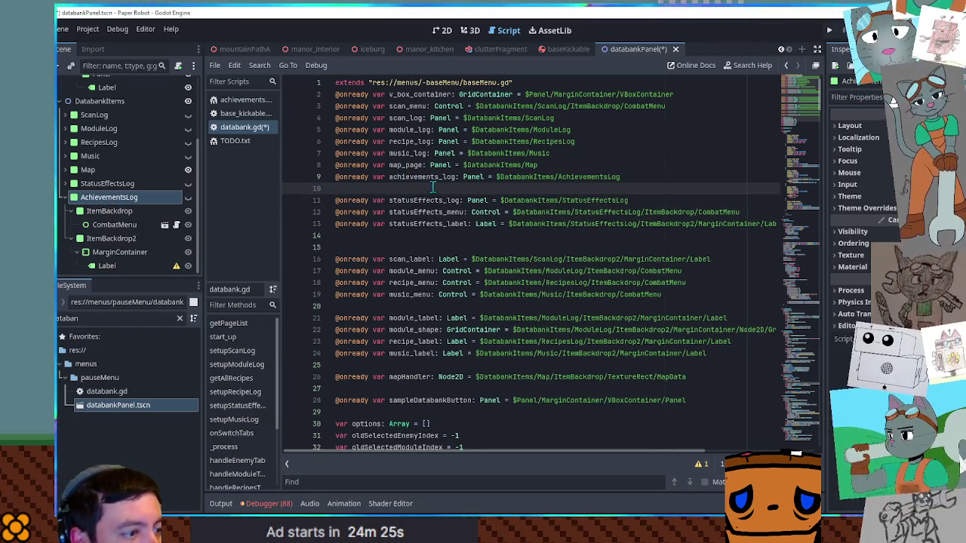
left_click(708, 300)
key("Return")
mouse_move(114, 224)
left_mouse_down()
mouse_move(407, 294)
mouse_move(414, 310)
left_mouse_up()
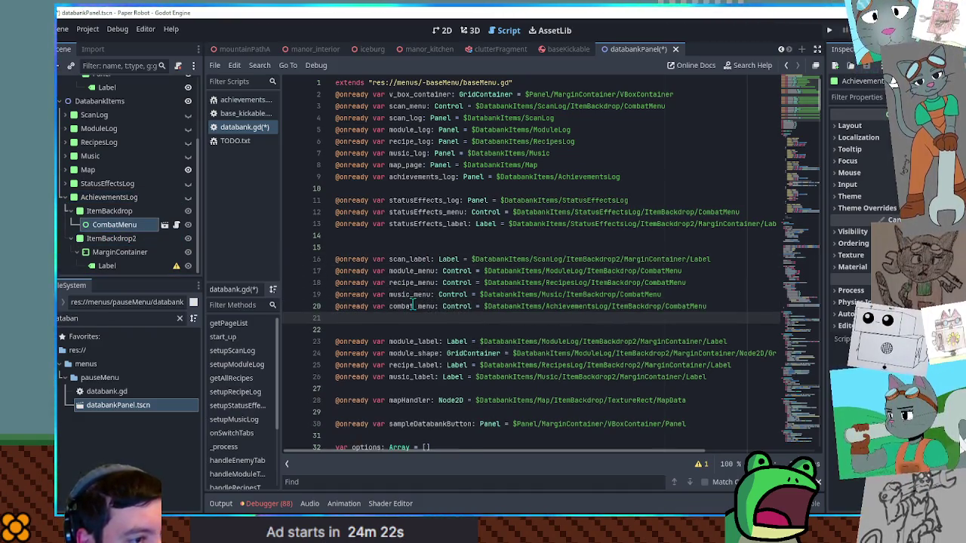
left_click_drag(389, 177, 442, 176)
key("ctrl+c")
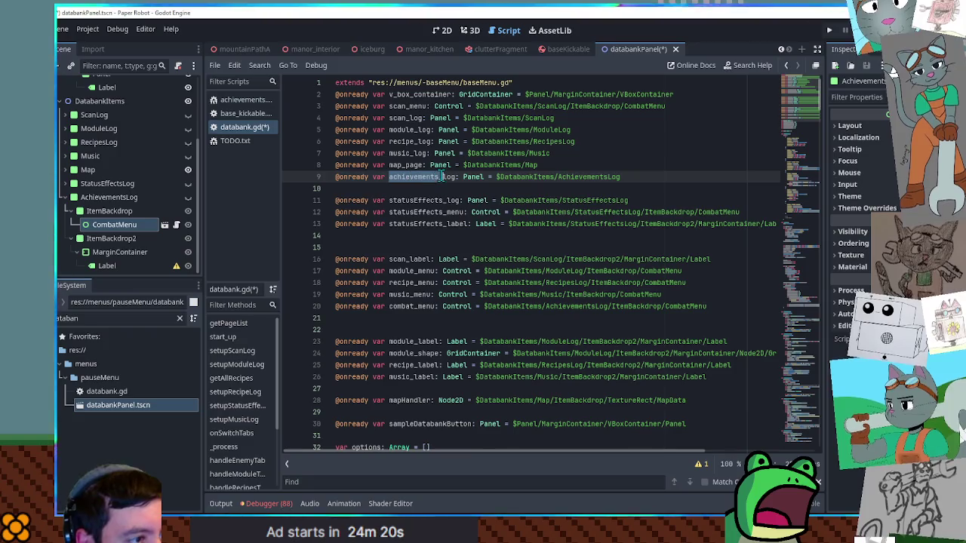
left_click_drag(390, 307, 412, 307)
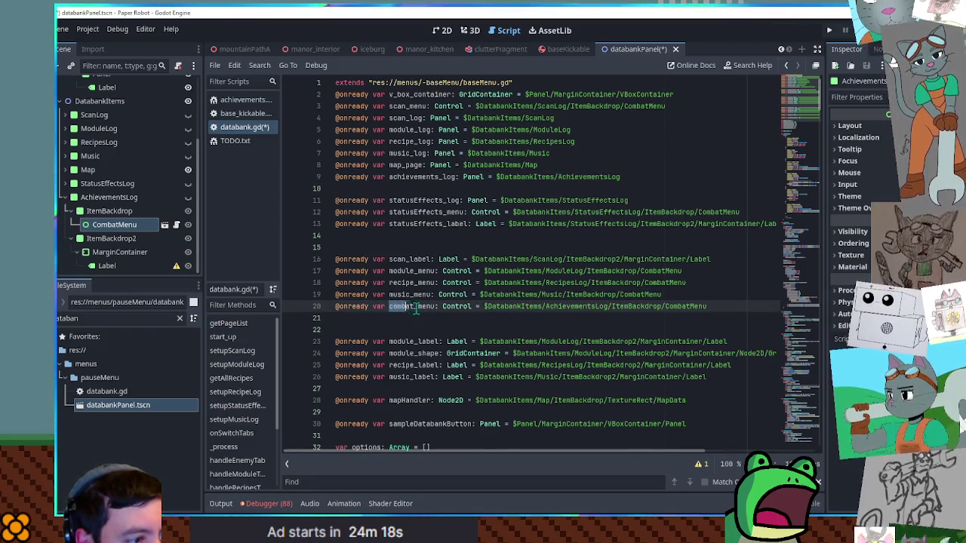
key("ctrl+v")
Remove the extra blank line near line 14 and save the script
double_click(589, 177)
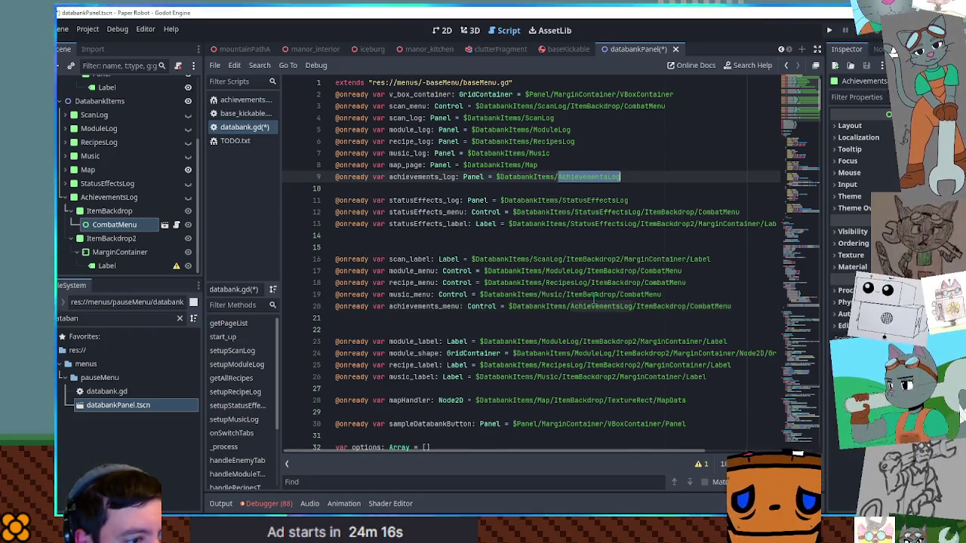
left_click(628, 277)
key("ctrl+s")
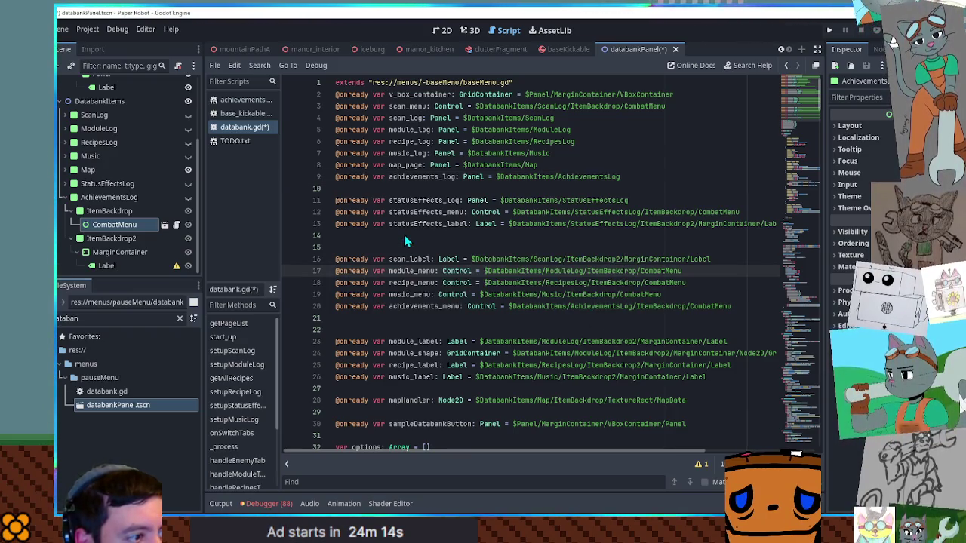
left_click(393, 238)
key("Delete")
key("ctrl+s")
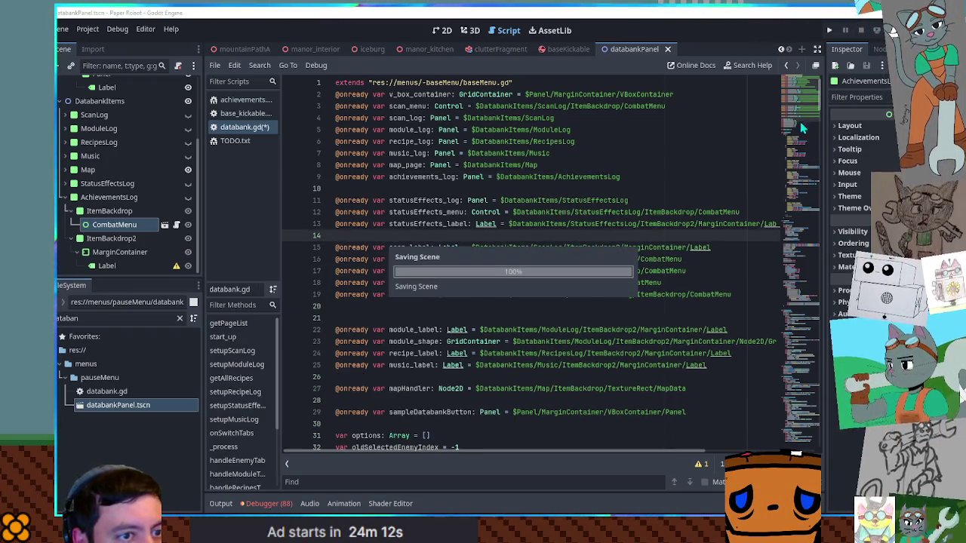
Scroll down to the page list and copy the Status Effects page entry
mouse_move(797, 98)
left_mouse_down()
mouse_move(804, 211)
mouse_move(807, 180)
left_mouse_up()
left_click_drag(377, 267, 393, 172)
key("ctrl+c")
left_click(392, 173)
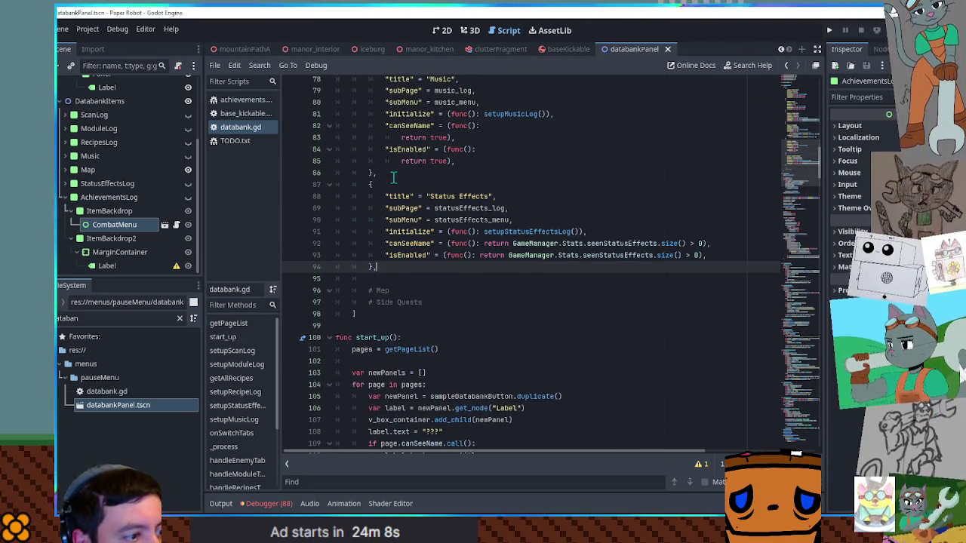
Paste an Achievements page entry using achievements_log, achievements_menu and setupAchievementsLog
key("ctrl+v")
left_click_drag(430, 289, 489, 290)
type("Ach")
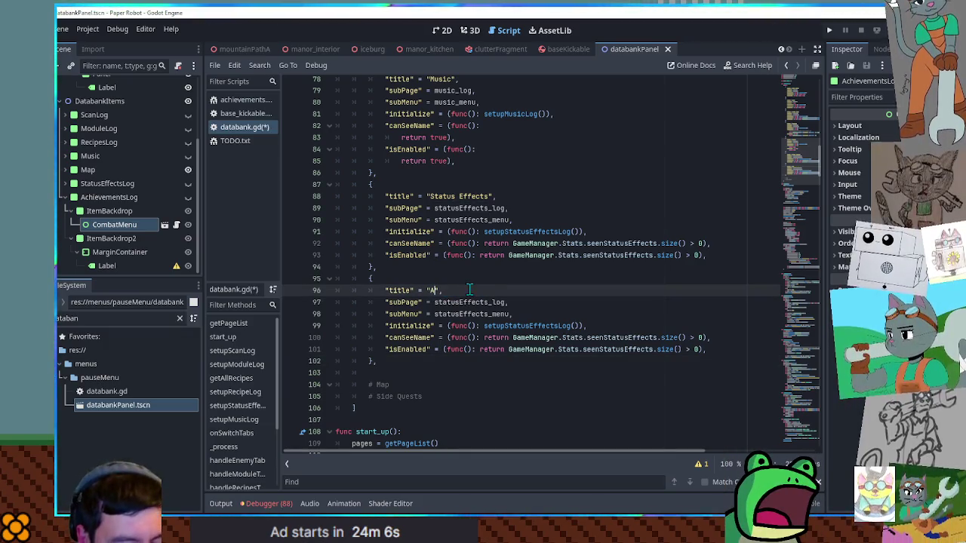
type("ievem")
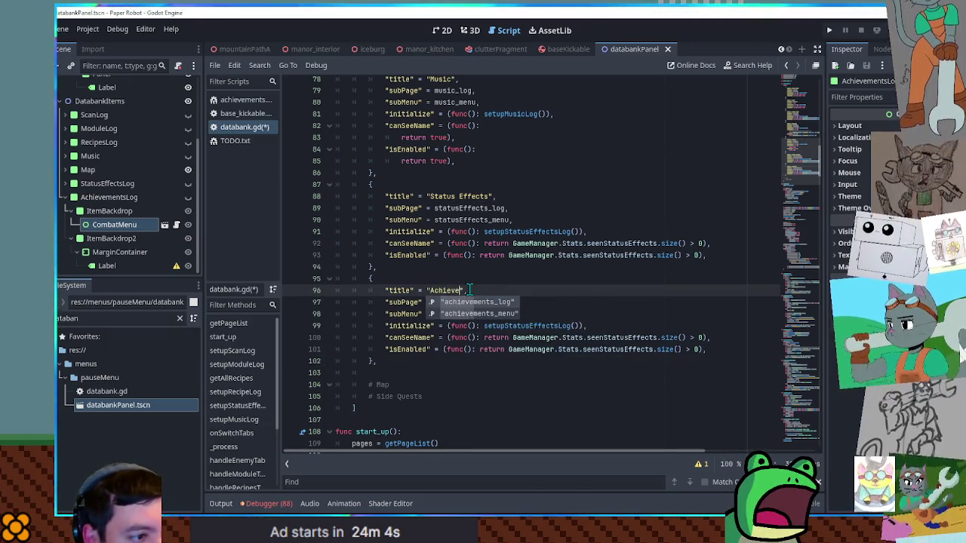
type("ents")
key("Escape")
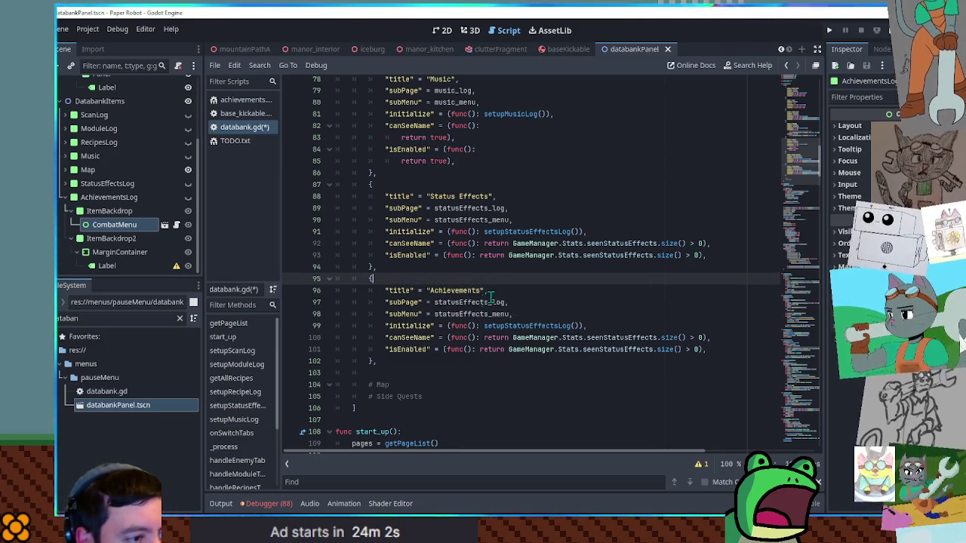
double_click(474, 302)
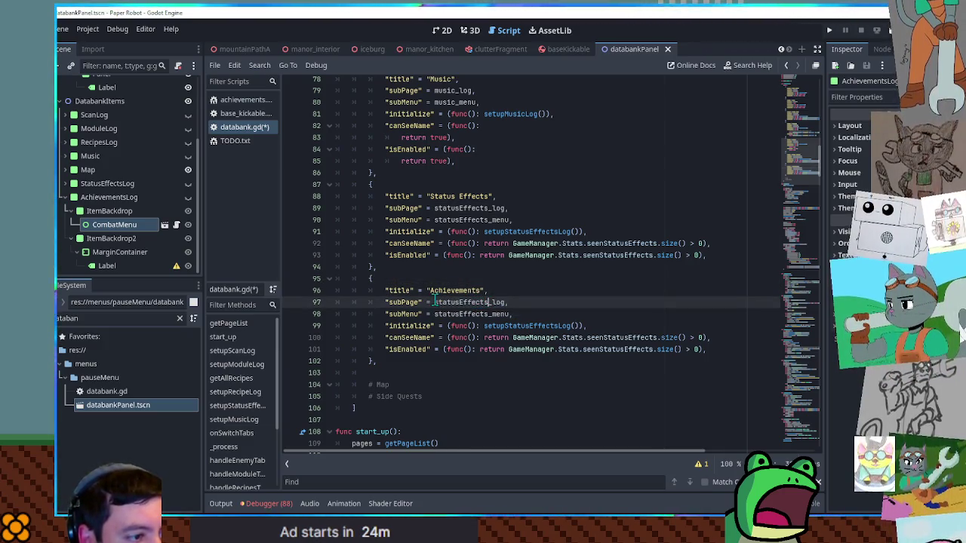
type("achievemen")
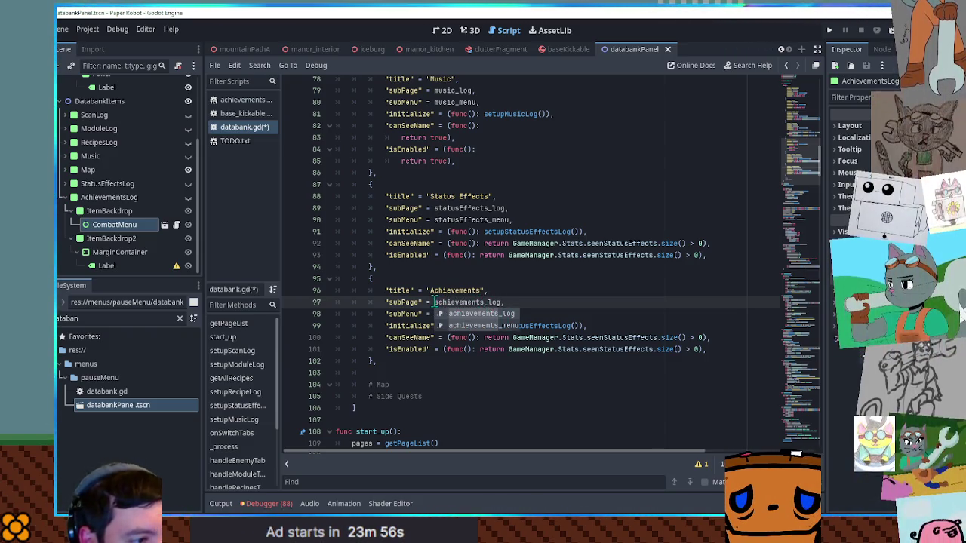
double_click(466, 302)
left_click_drag(436, 314, 468, 314)
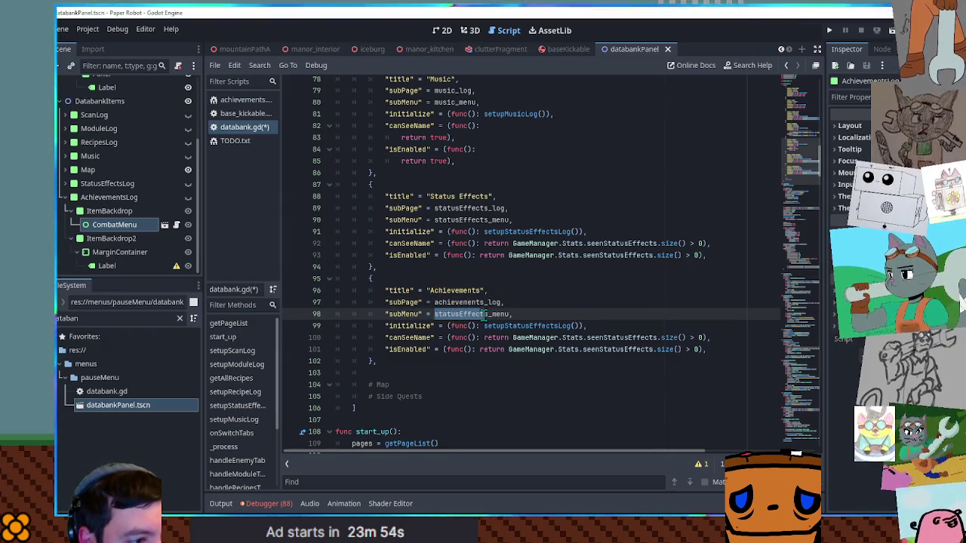
key("ctrl+v")
left_click_drag(506, 326, 560, 325)
type("Achi")
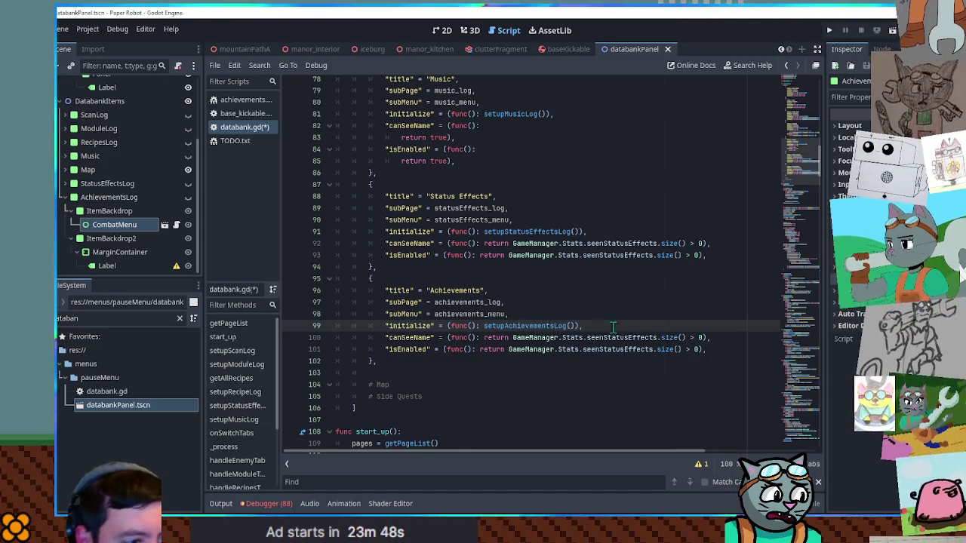
Check canSeeName's uses and jump to the Stats definition in GameManager.gd
scroll(563, 323, "down", 2)
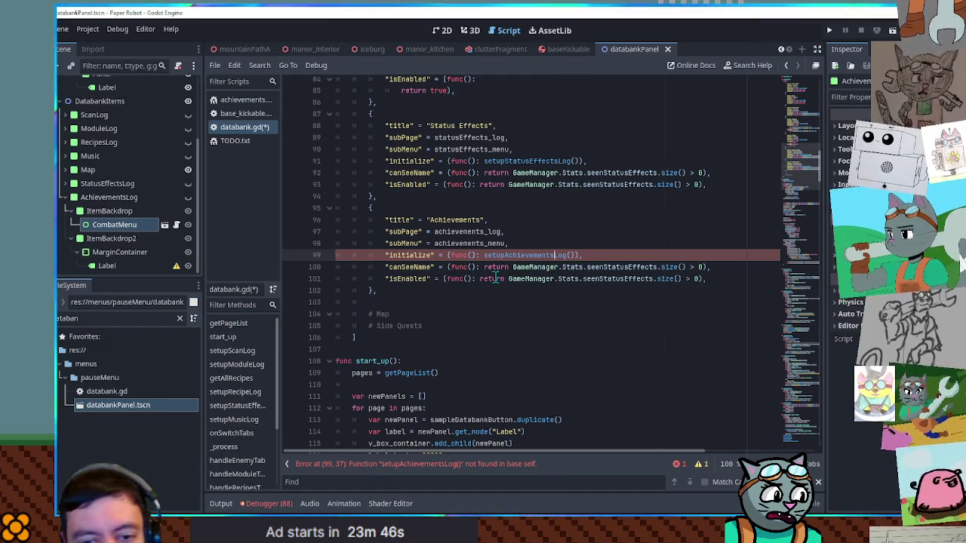
double_click(416, 267)
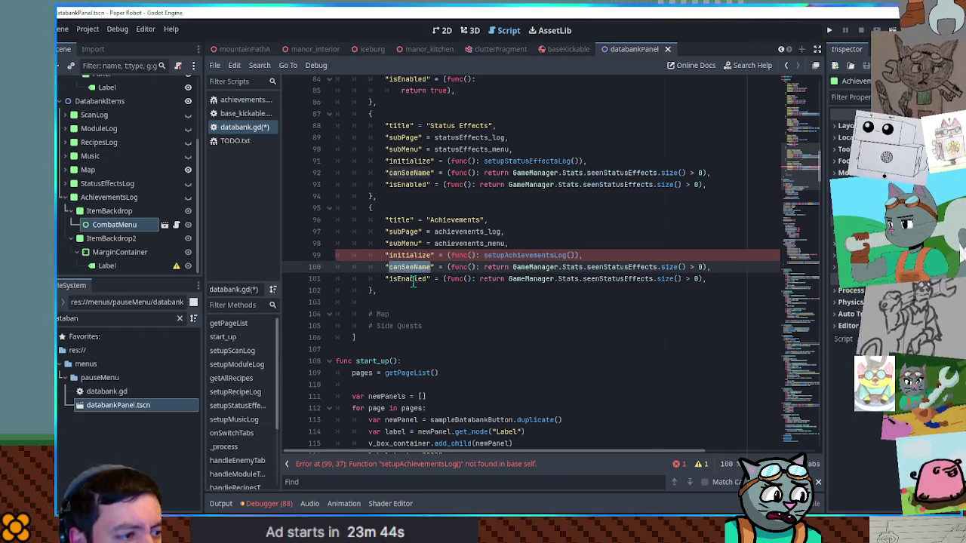
left_click(411, 268)
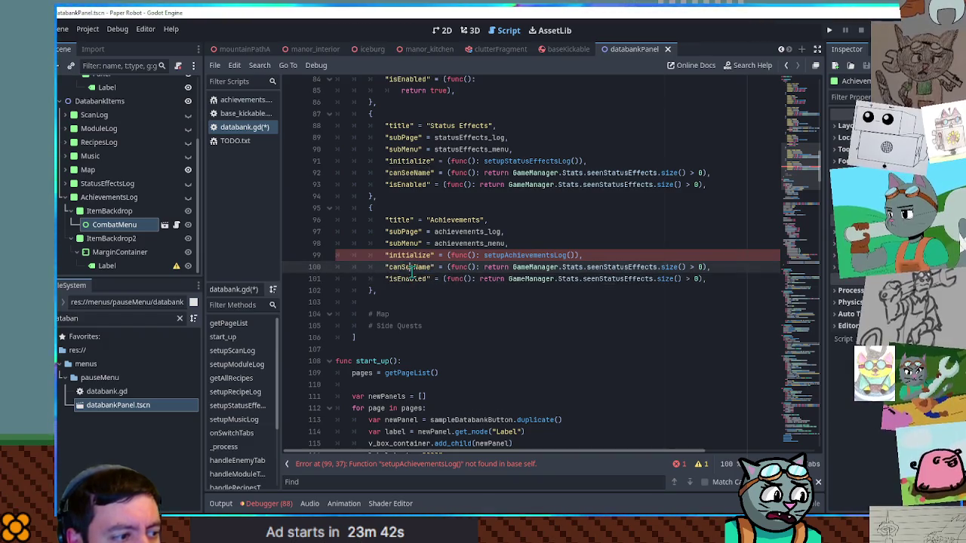
double_click(412, 268)
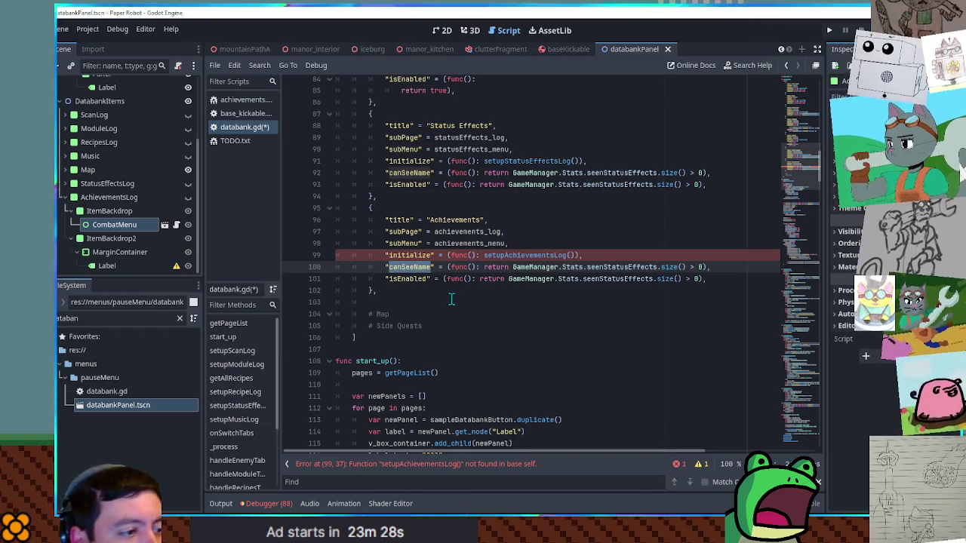
double_click(572, 268)
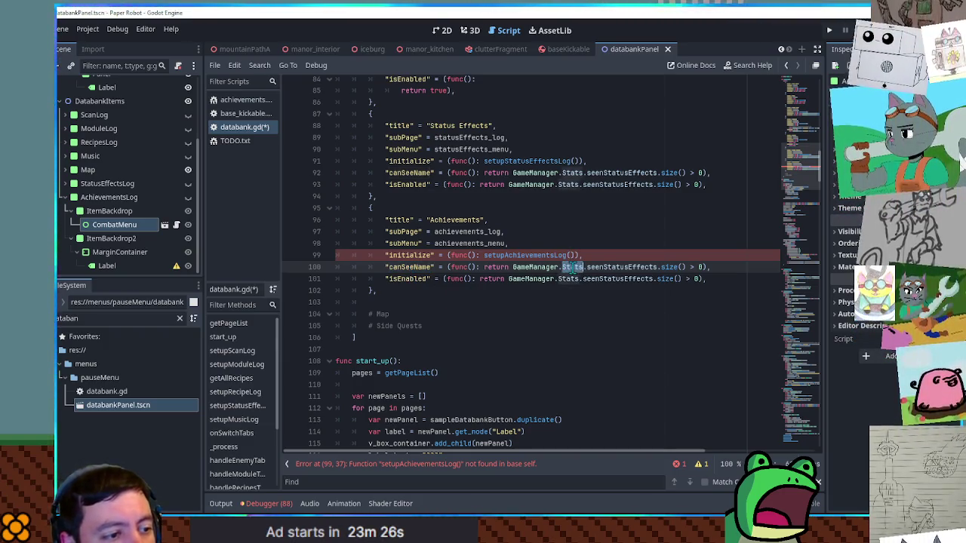
left_click(572, 267, "ctrl")
key("ctrl+f")
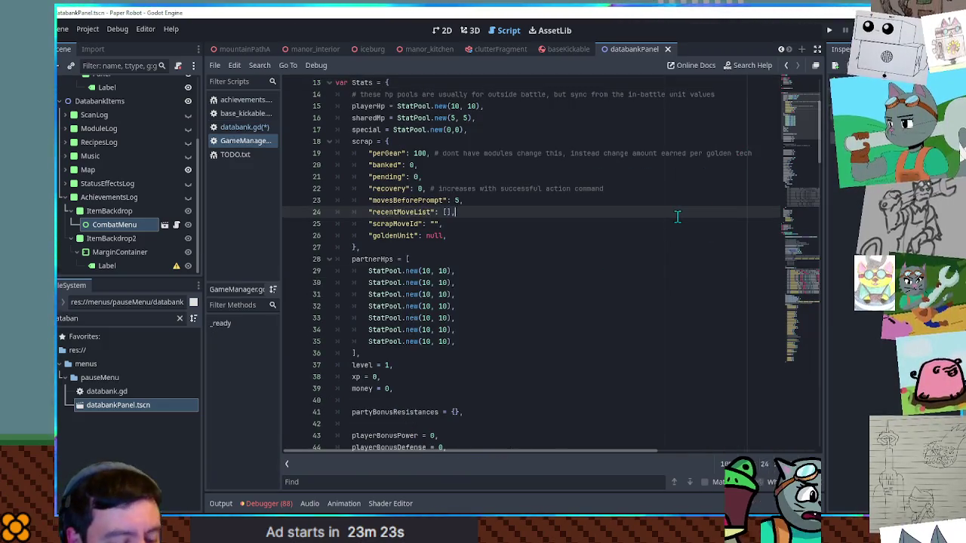
Add an unlockedAchievements empty-array entry beside seenStatusEffects in GameManager's Stats
type("seens")
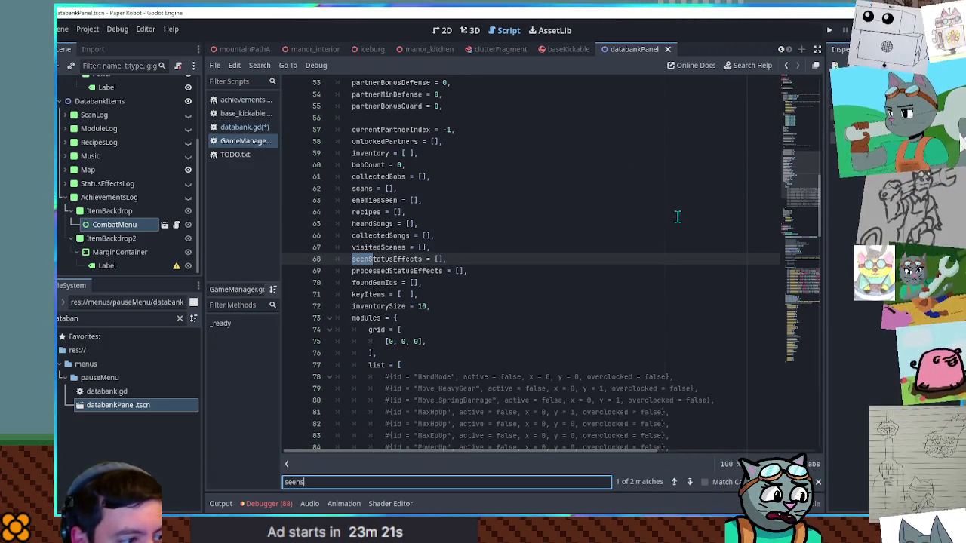
left_click(481, 259)
key("ctrl+d")
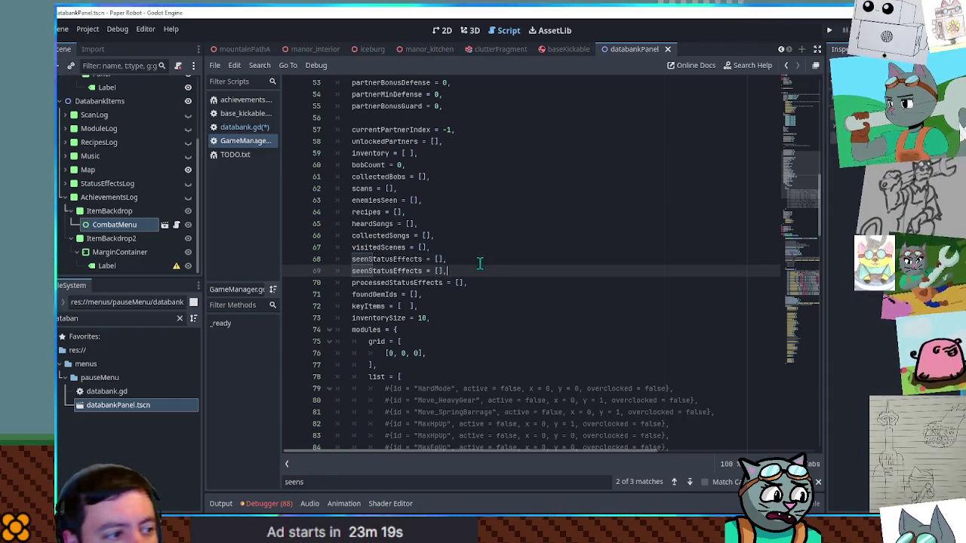
double_click(420, 270)
type("unlockedAchievem")
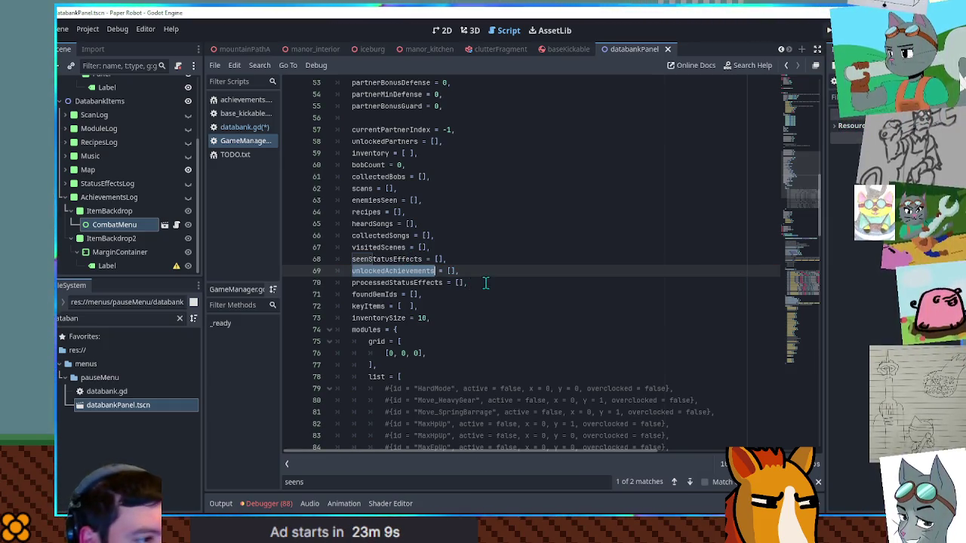
left_click(250, 128)
double_click(612, 282)
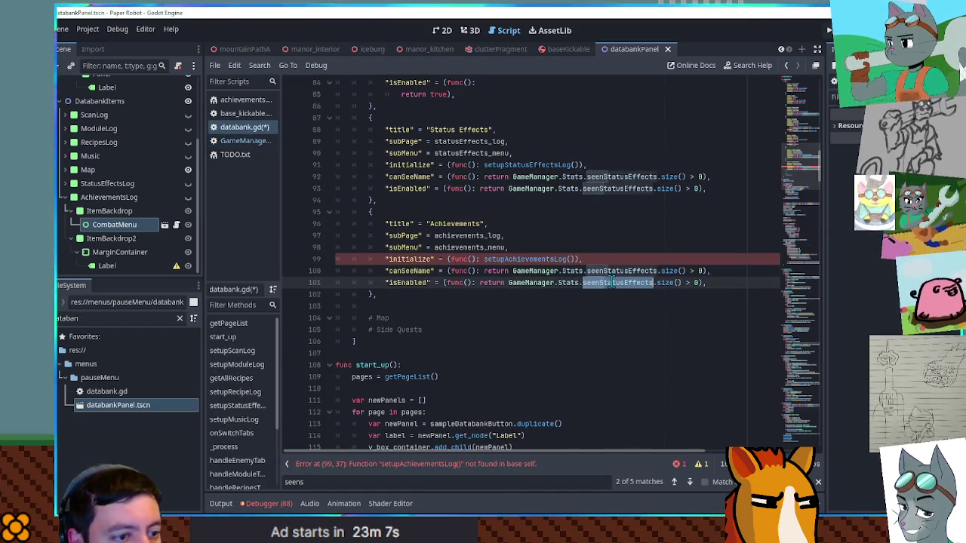
Make the Achievements entry's isEnabled and canSeeName checks use unlockedAchievements
key("ctrl+v")
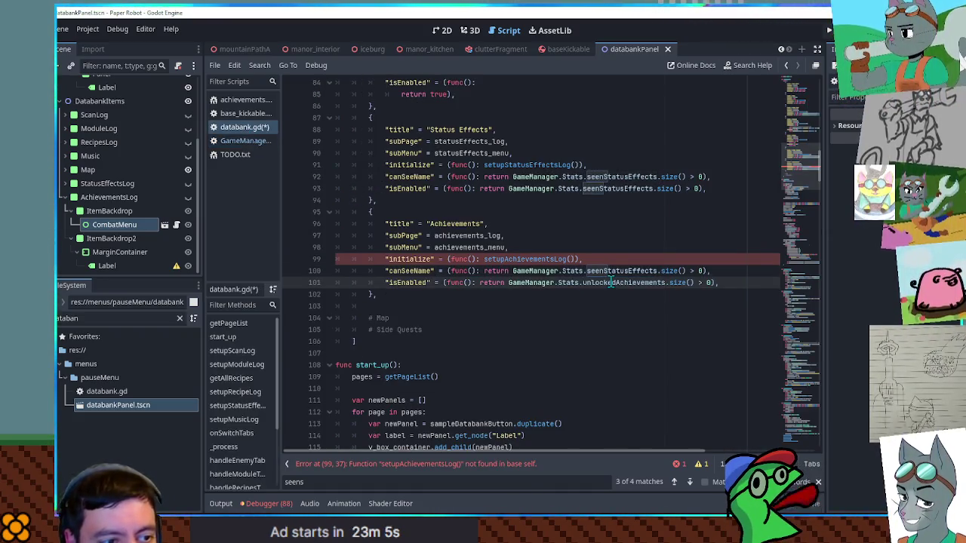
double_click(619, 271)
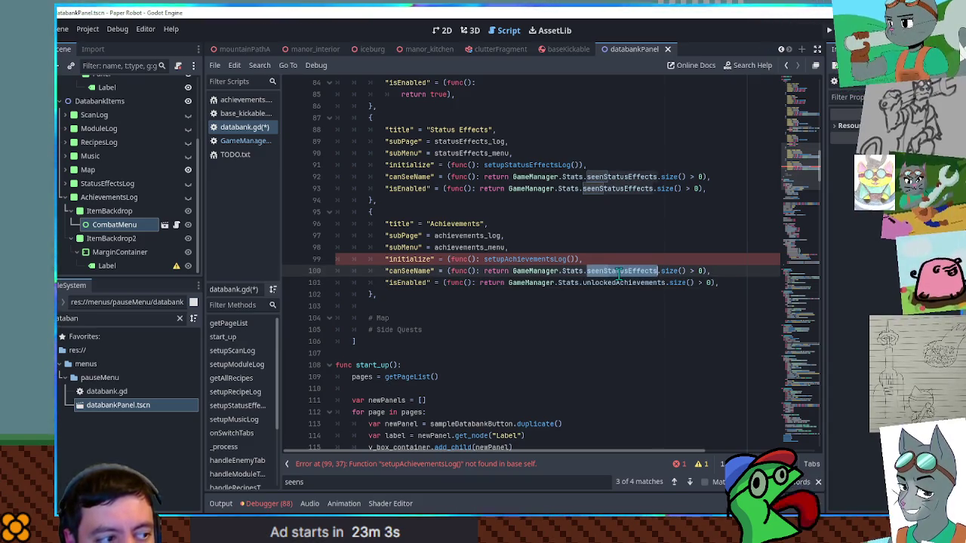
key("ctrl+v")
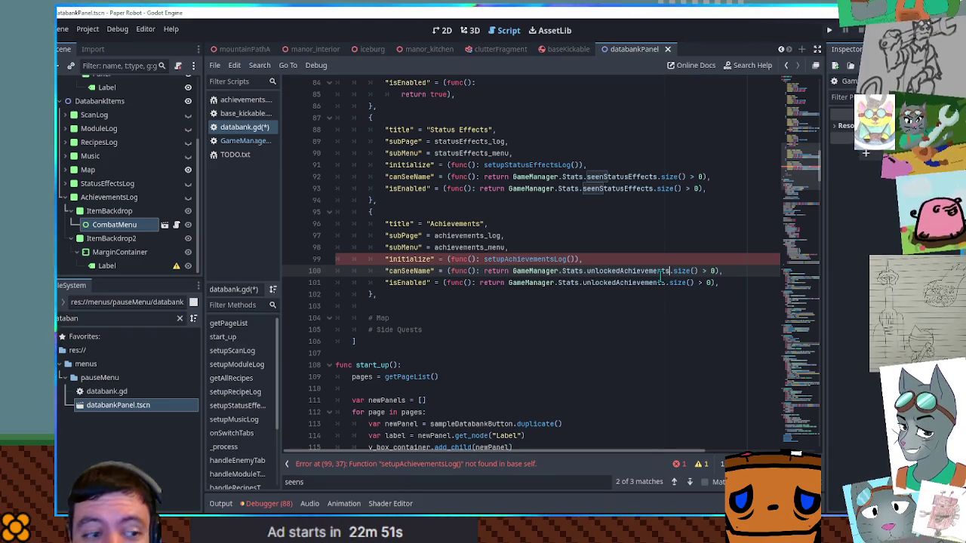
Locate the setupStatusEffectsLog definition and fold it
double_click(523, 259)
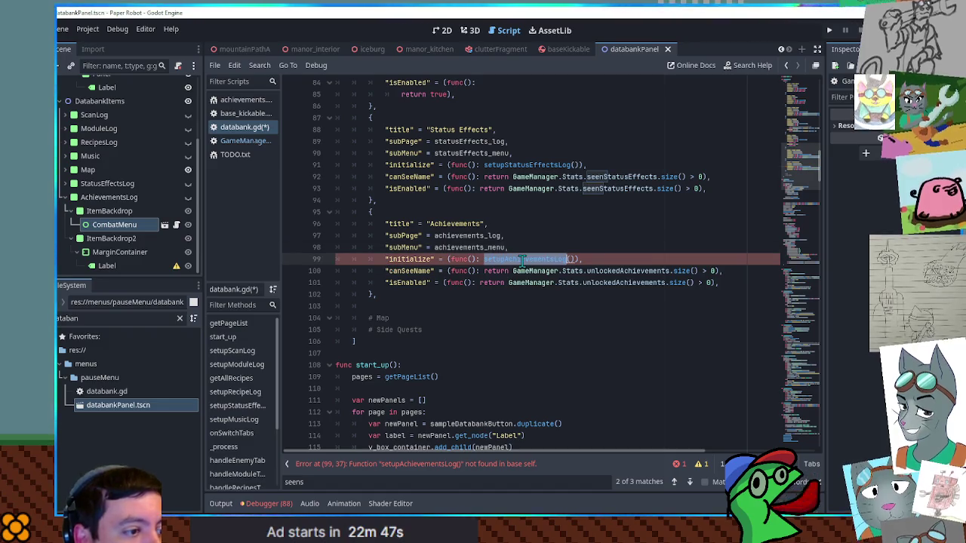
left_click(529, 165)
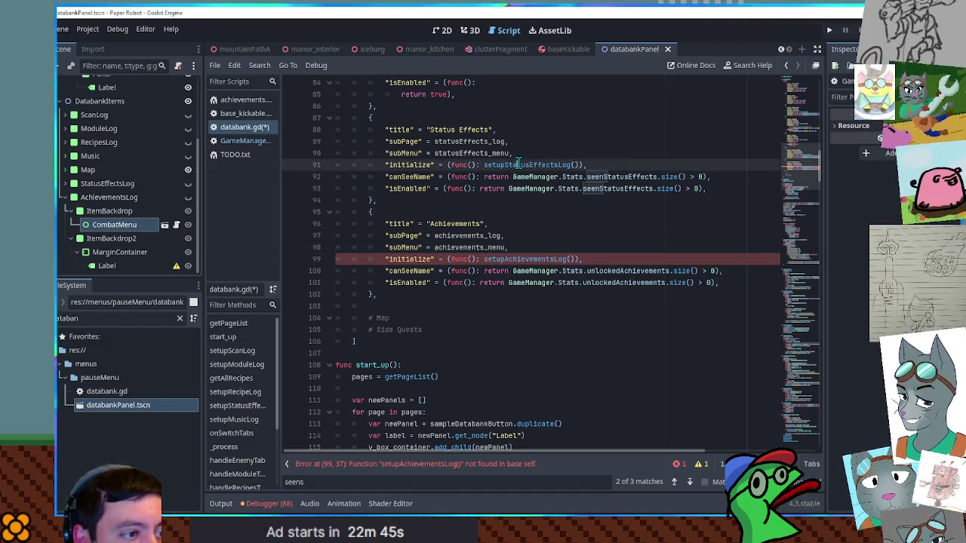
double_click(533, 258)
left_click(528, 166)
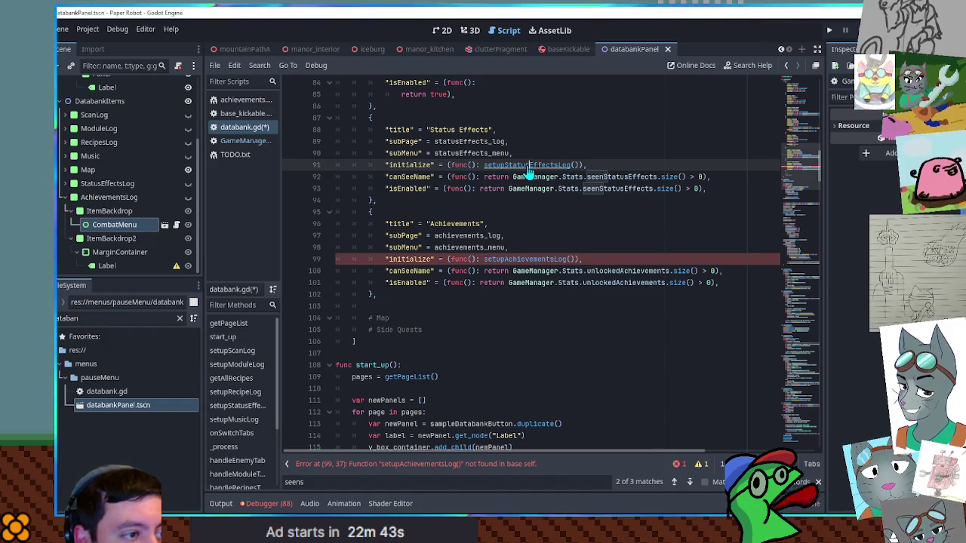
left_click(528, 166, "ctrl")
left_click(328, 259)
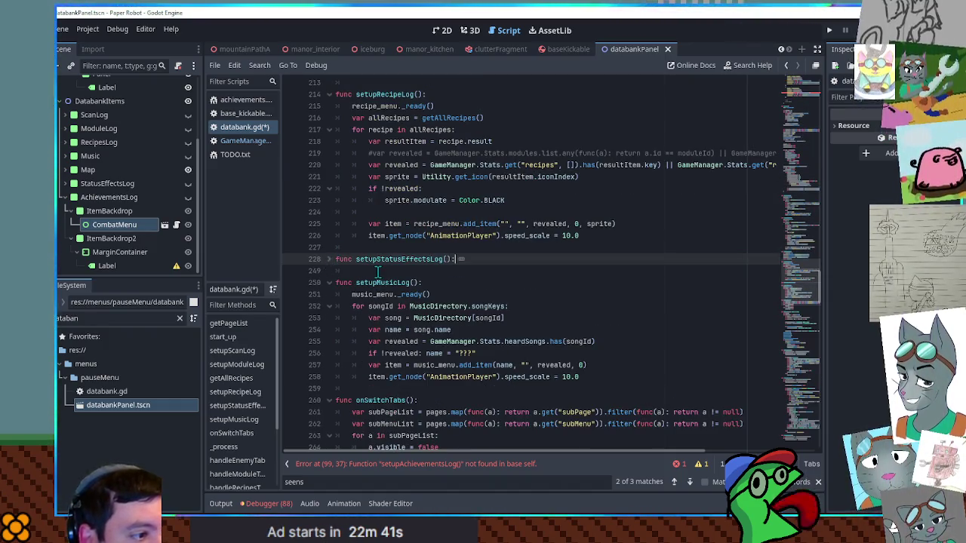
Add a setupAchievementsLog function containing pass below it, then save
left_click(377, 271)
key("Return")
key("Return")
key("Up")
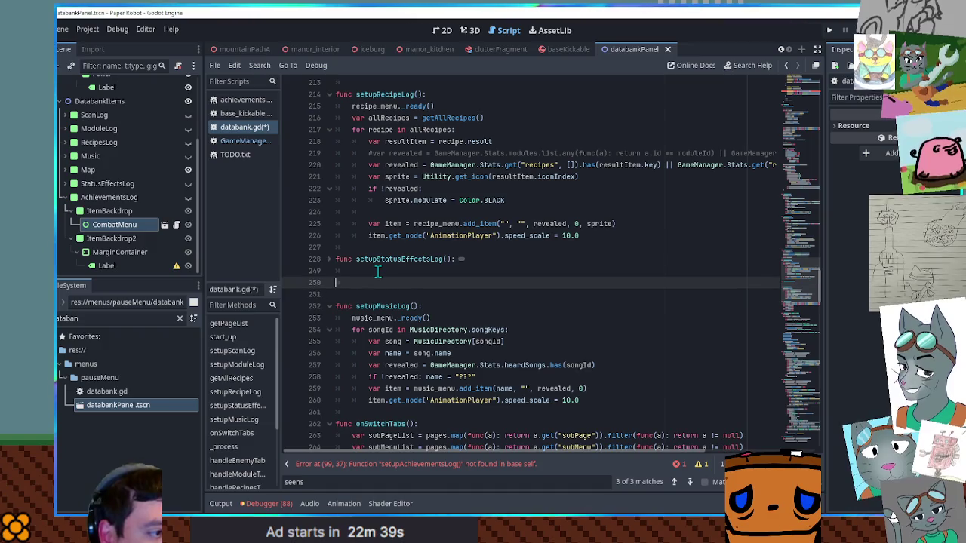
type("func")
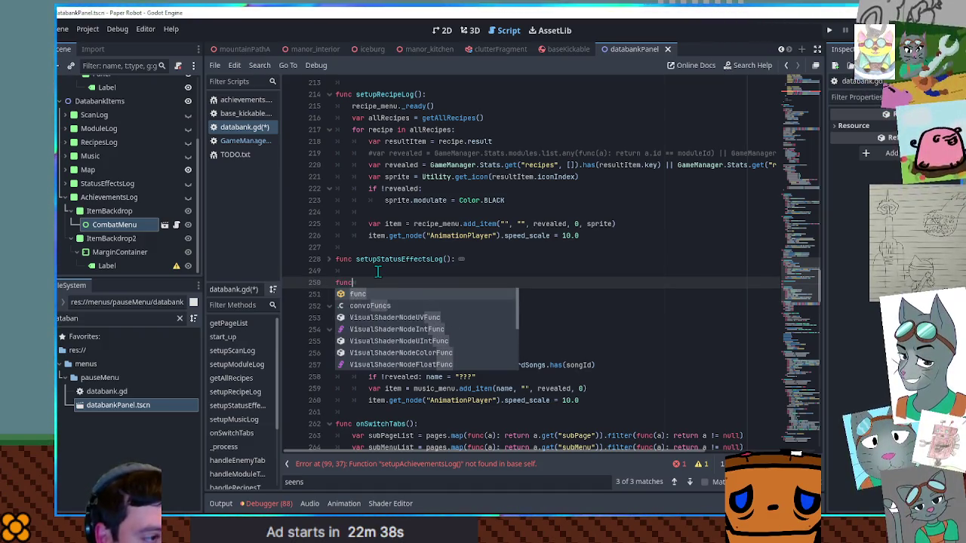
type(" setupAchievementsLog():")
key("Return")
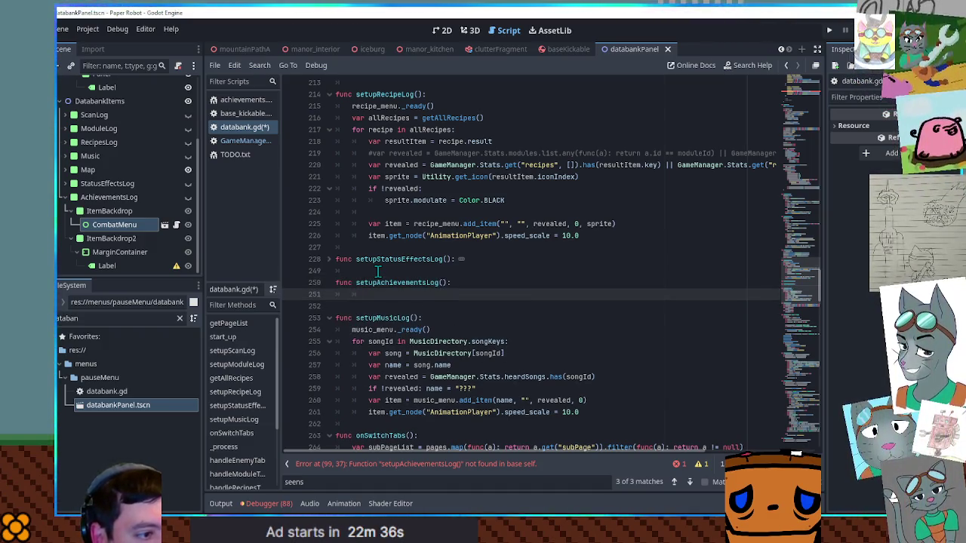
type("pass")
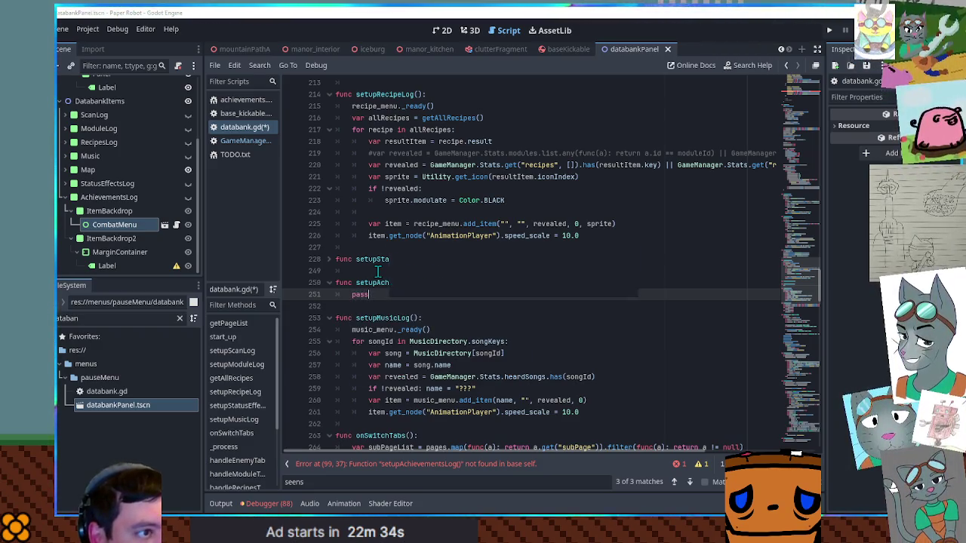
key("ctrl+s")
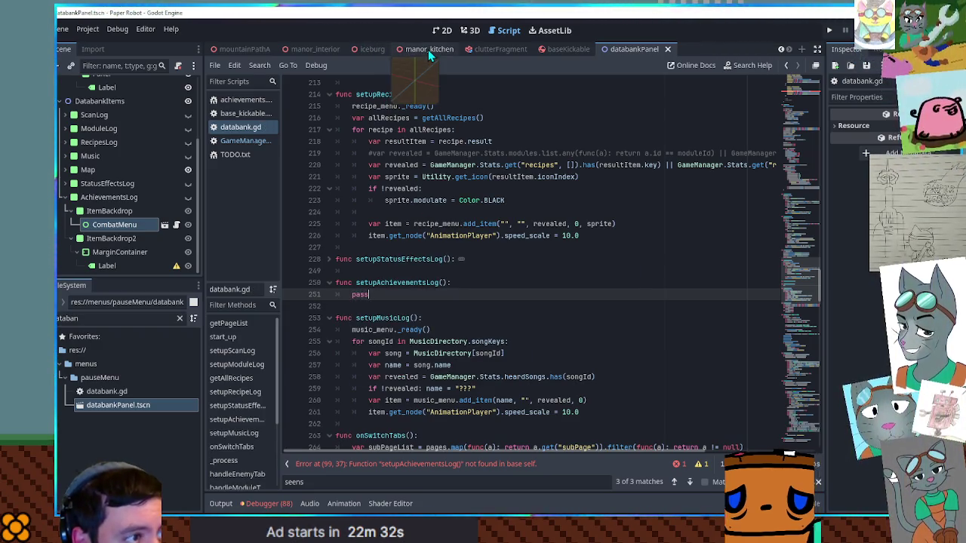
left_click(428, 50)
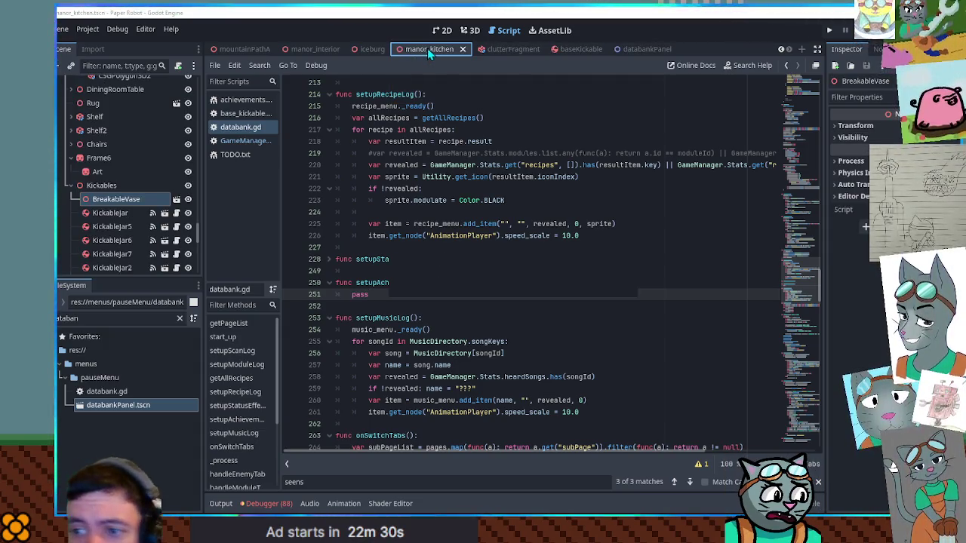
key("ctrl+s")
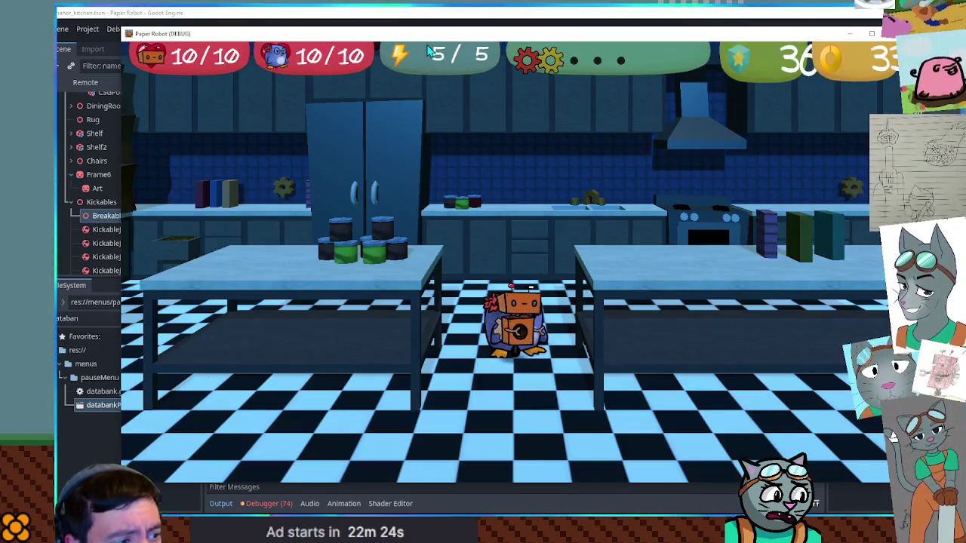
key("Escape")
key("Down")
key("Down")
key("Down")
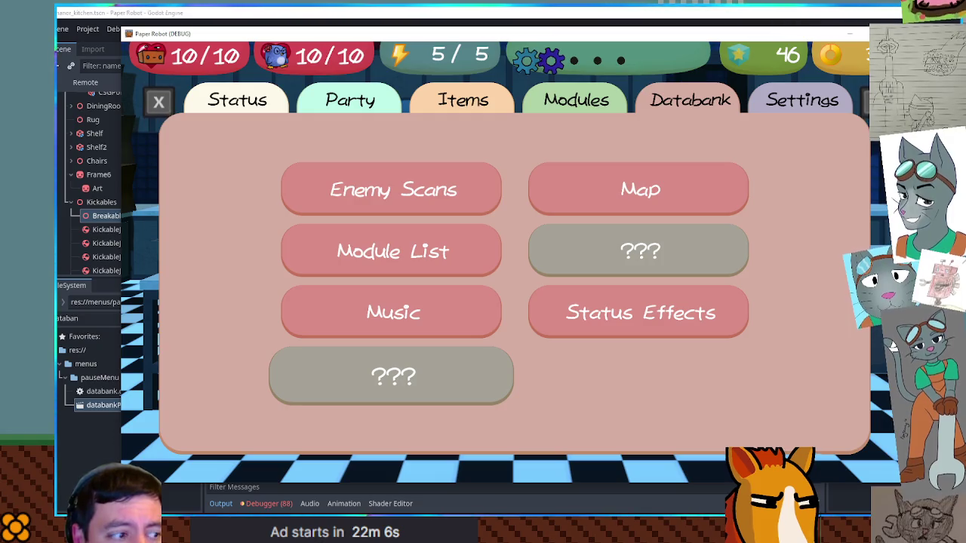
key("alt+F4")
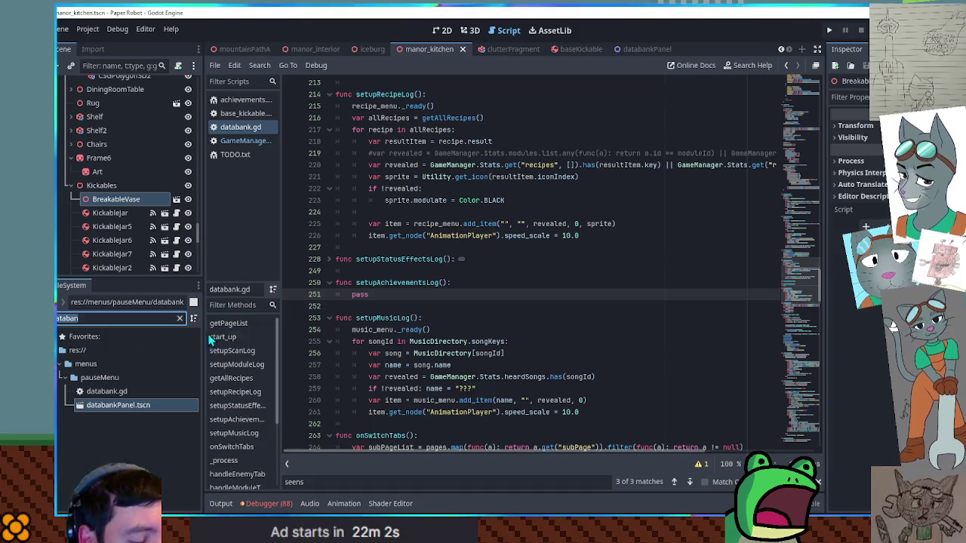
Duplicate EnemyDirectory.gd in globals/directories as AchievementDirectory.gd
type("enemy")
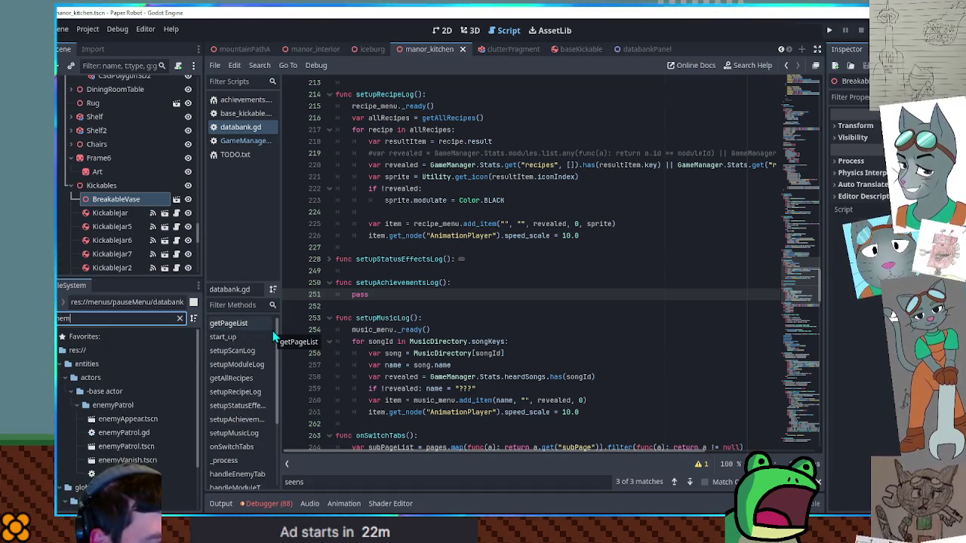
type(" dir")
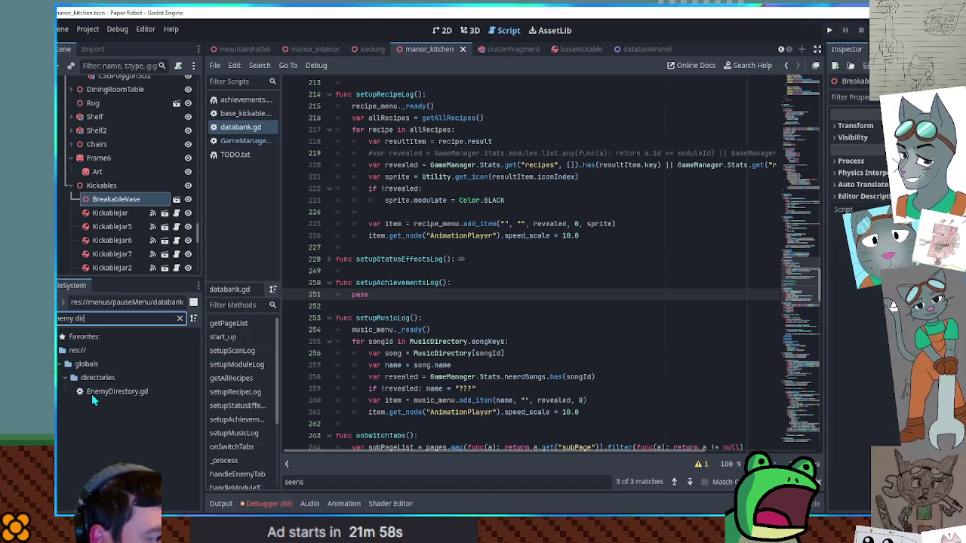
left_click(93, 378)
left_click(97, 394)
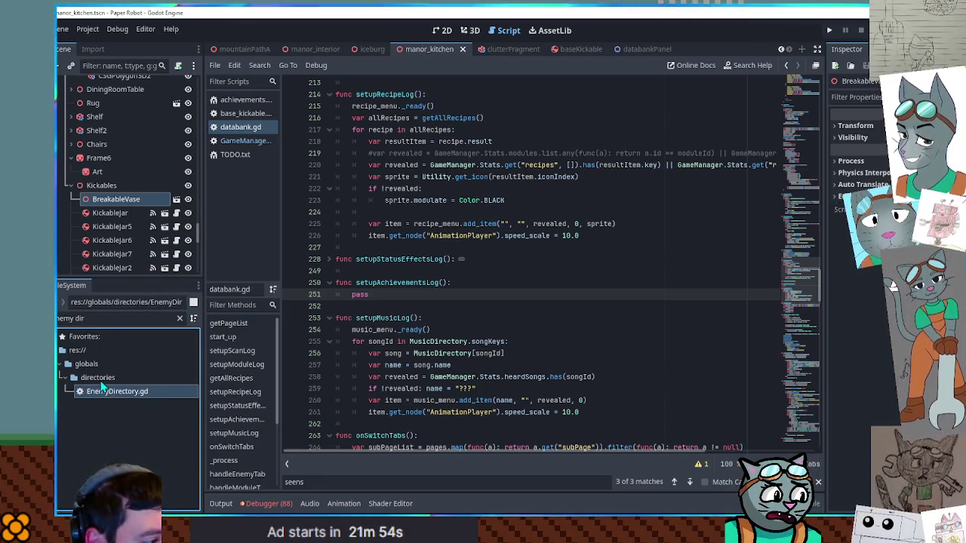
key("ctrl+d")
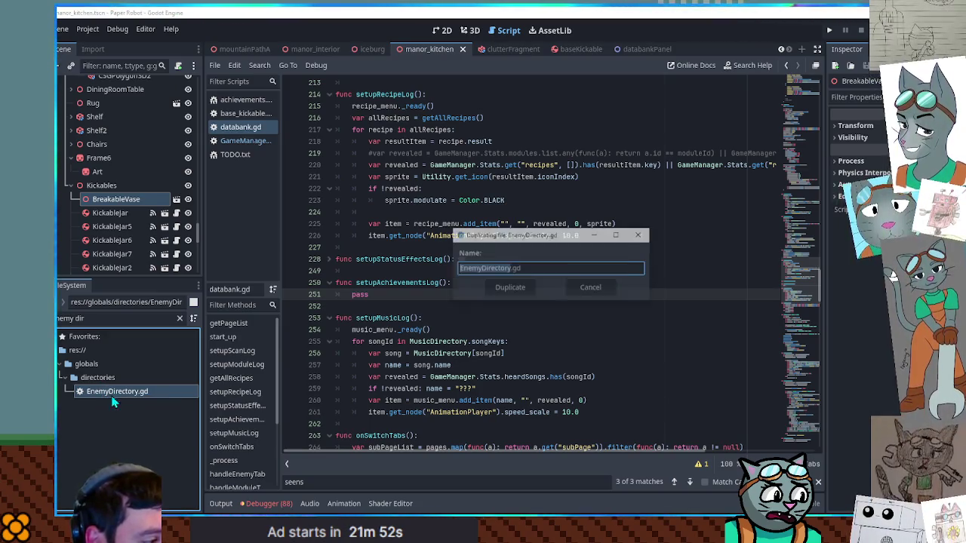
left_click(487, 267)
key("BackSpace")
key("BackSpace")
key("BackSpace")
type("Achiev")
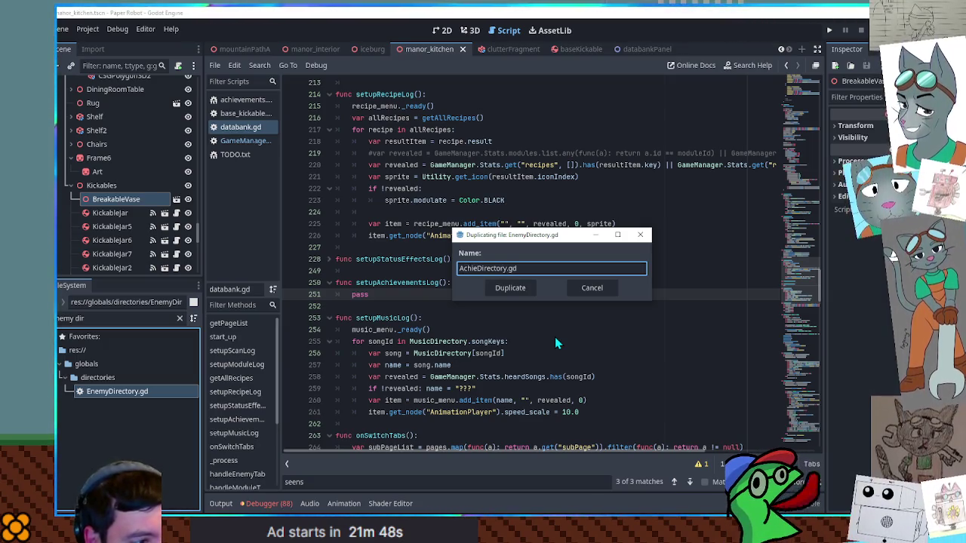
type("ement")
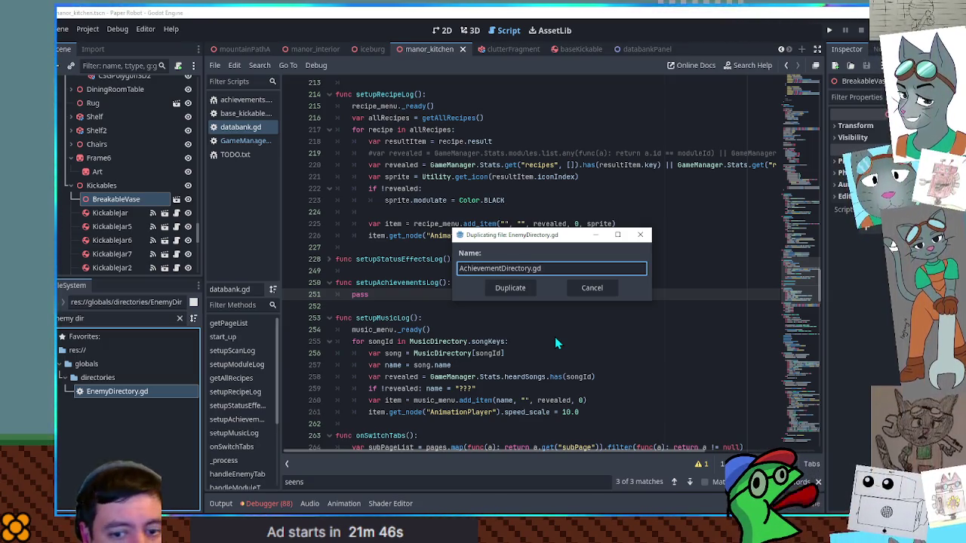
key("Return")
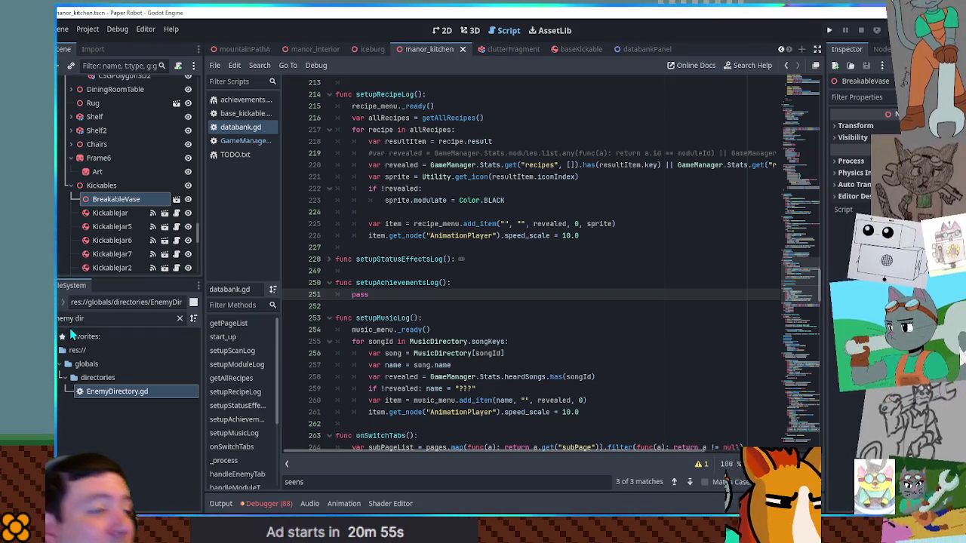
Open AchievementDirectory.gd from the unfiltered file tree and fold all its code
left_click(180, 317)
left_click(125, 462)
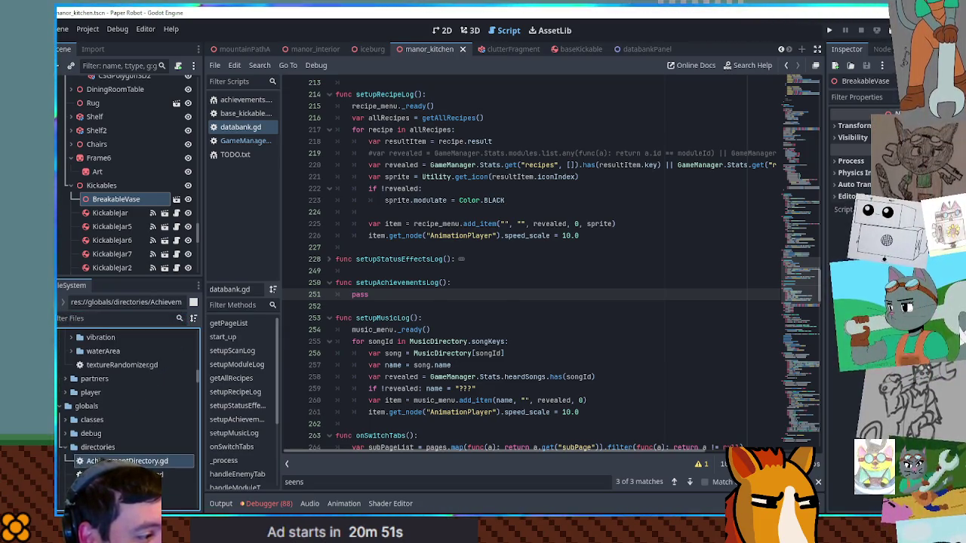
double_click(125, 462)
left_click(392, 129)
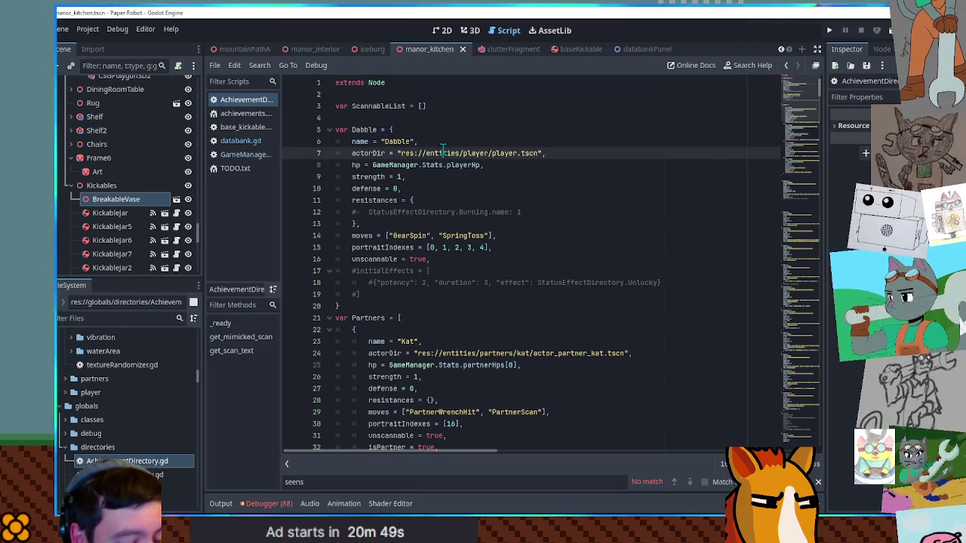
key("ctrl+alt+f")
Delete the enemy variables, get_scan_text function, and the unscannable check and append lines
key("Up")
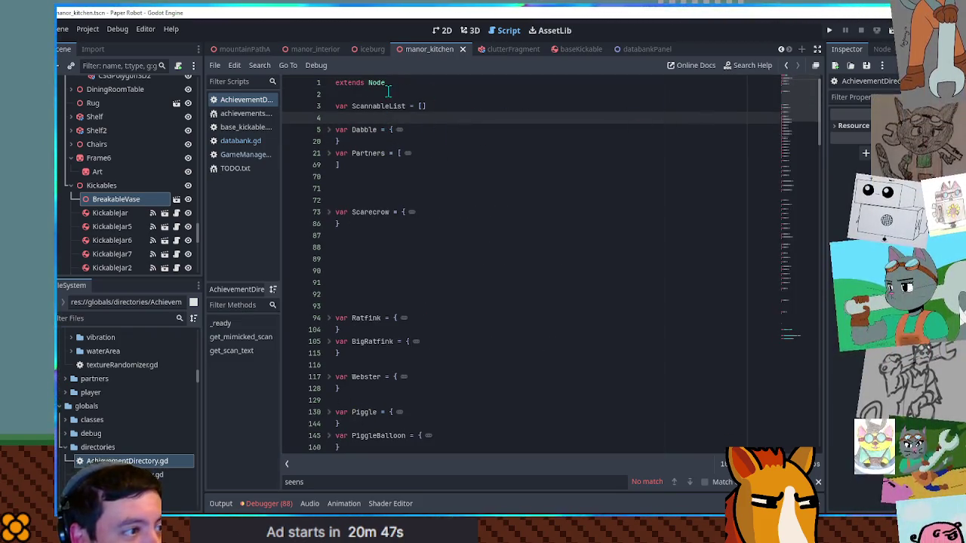
key("Up")
key("Up")
left_click_drag(798, 126, 798, 334)
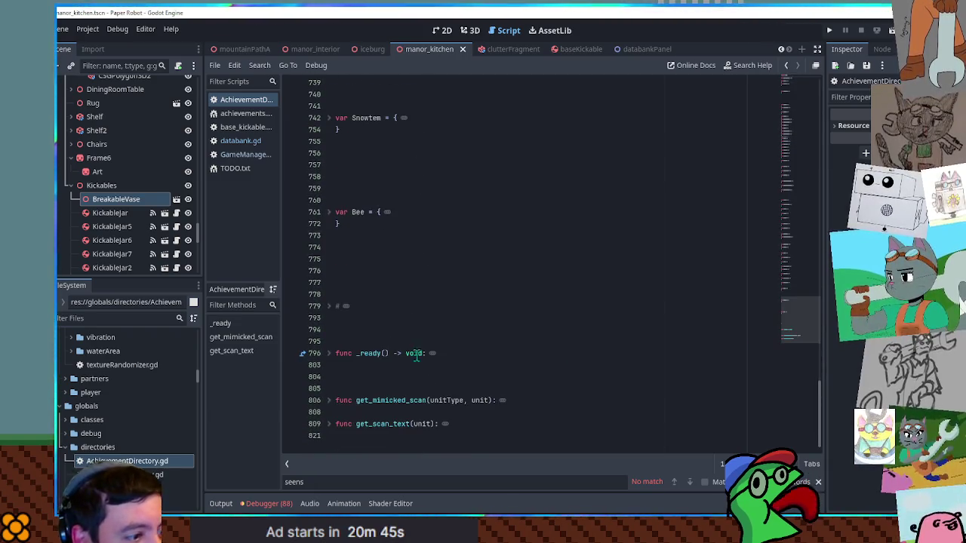
left_click(354, 332, "shift")
key("Delete")
mouse_move(332, 200)
left_mouse_down()
mouse_move(332, 177)
mouse_move(364, 152)
left_mouse_up()
key("Delete")
key("Delete")
left_click(325, 118)
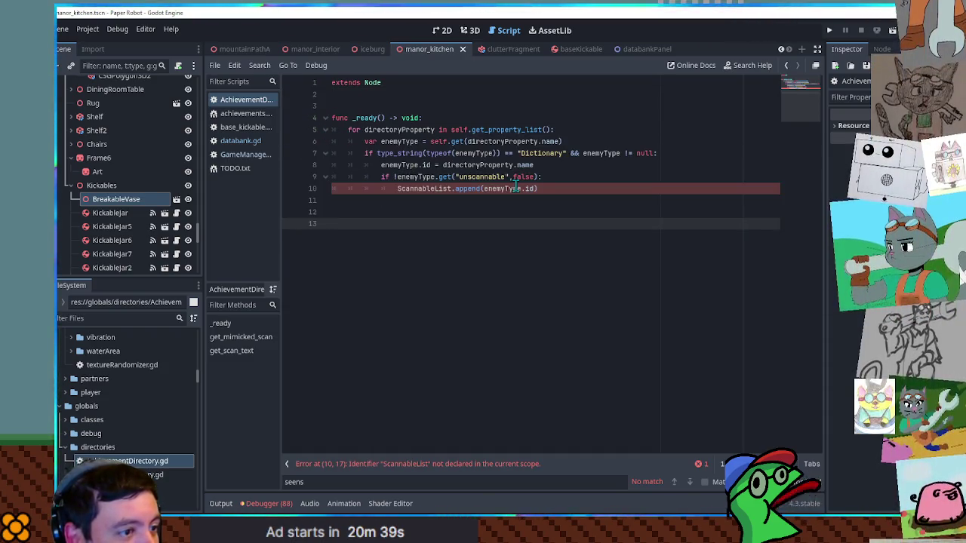
left_click_drag(556, 189, 565, 167)
key("Delete")
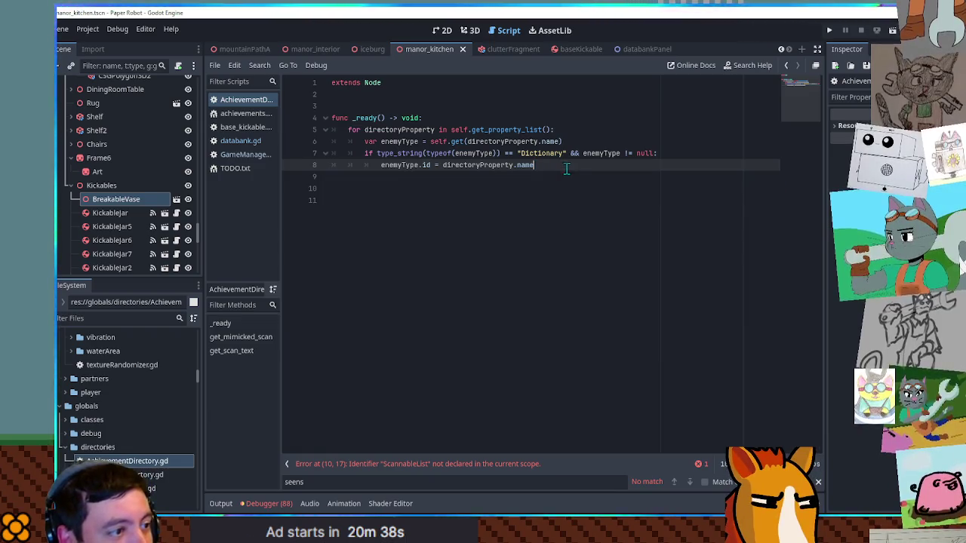
Rename the loop variable enemyType to obj on lines 6 to 8
double_click(400, 142)
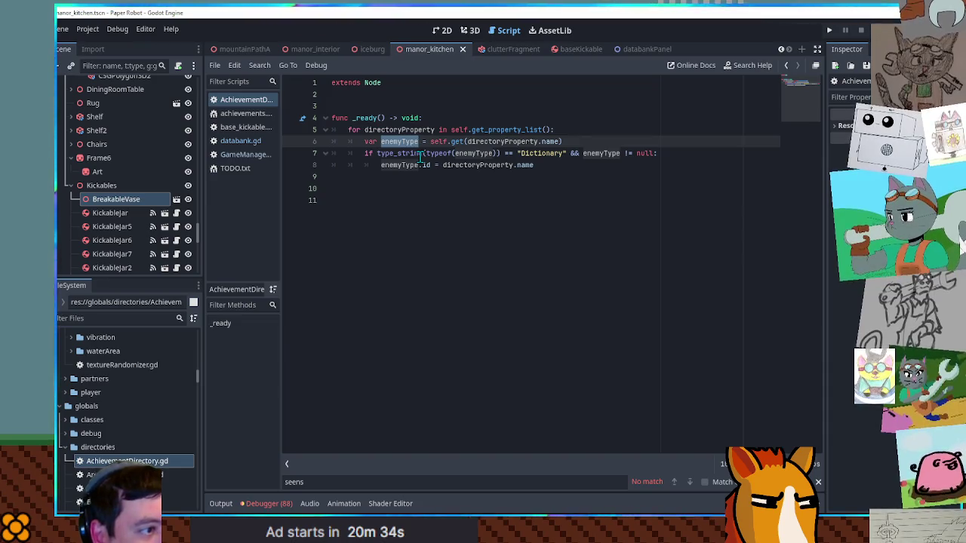
type("obj")
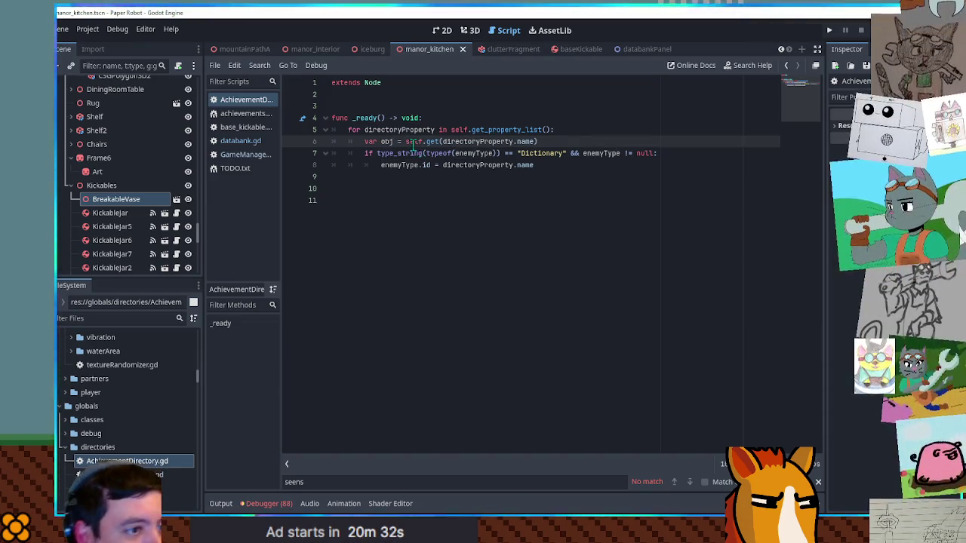
double_click(393, 142)
double_click(483, 153)
type("obj")
double_click(581, 153)
type("obj")
double_click(398, 165)
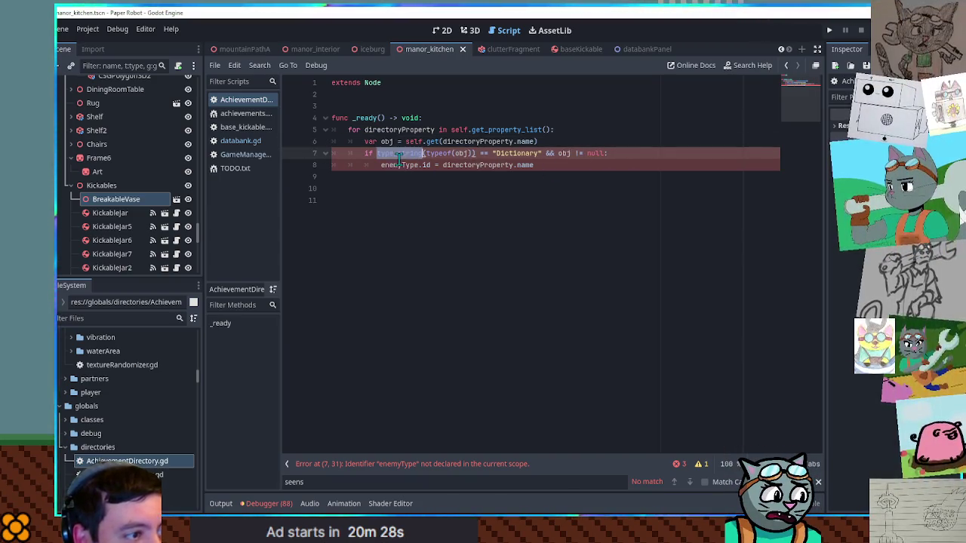
type("obj")
Declare an empty MyAchieve dictionary near the top of the script
left_click(415, 95)
key("Return")
key("Return")
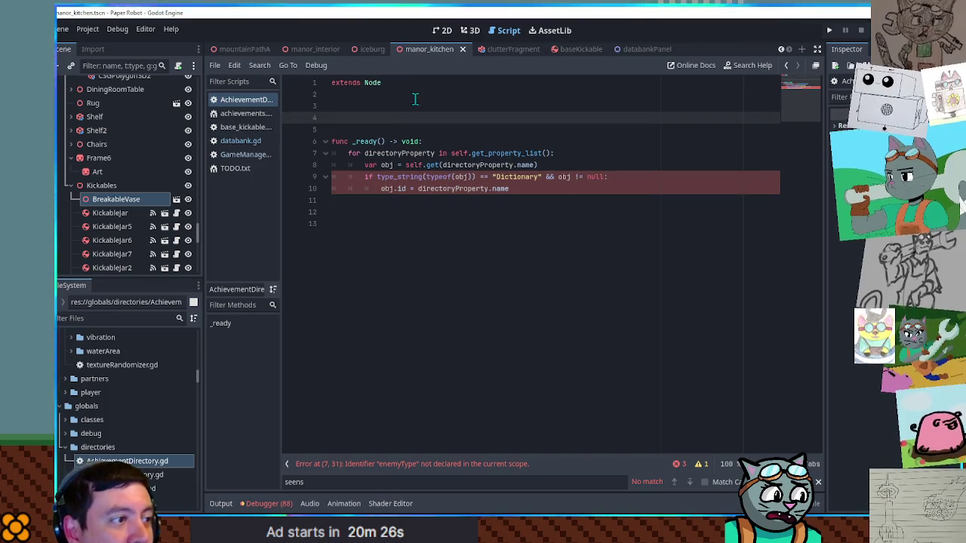
left_click(396, 101)
type("var MyAchieve =")
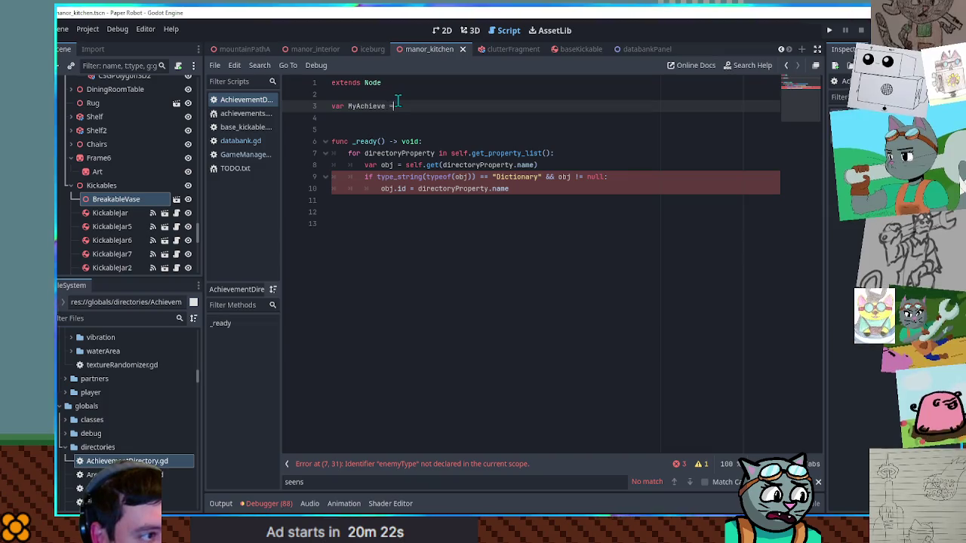
type("{")
key("Return")
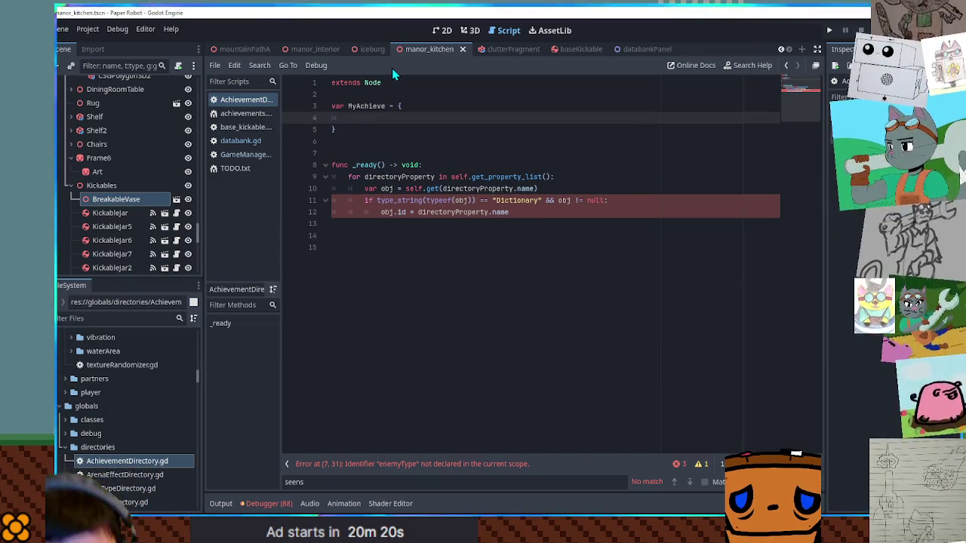
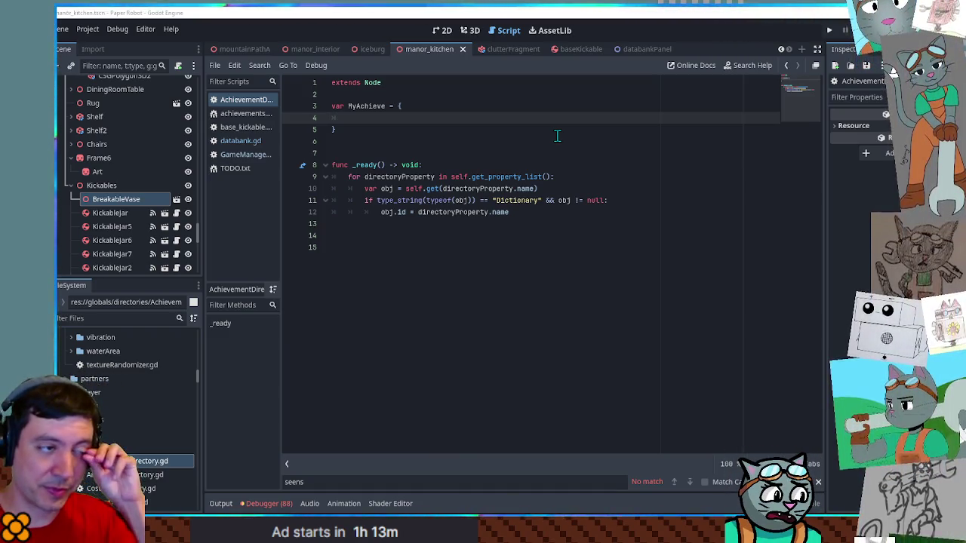
Open GameManager.gd and locate the seenStatusEffects assignment at line 156
left_click(129, 317)
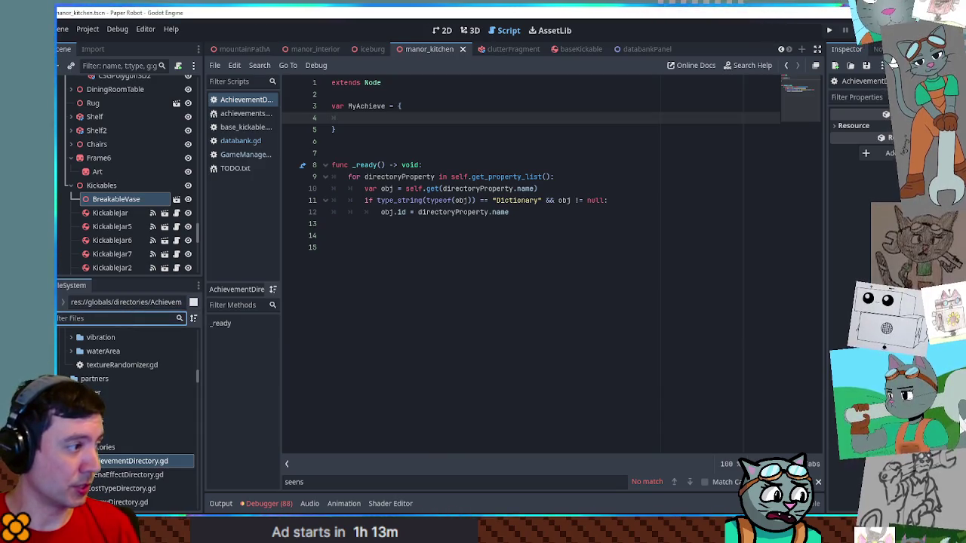
left_click(234, 157)
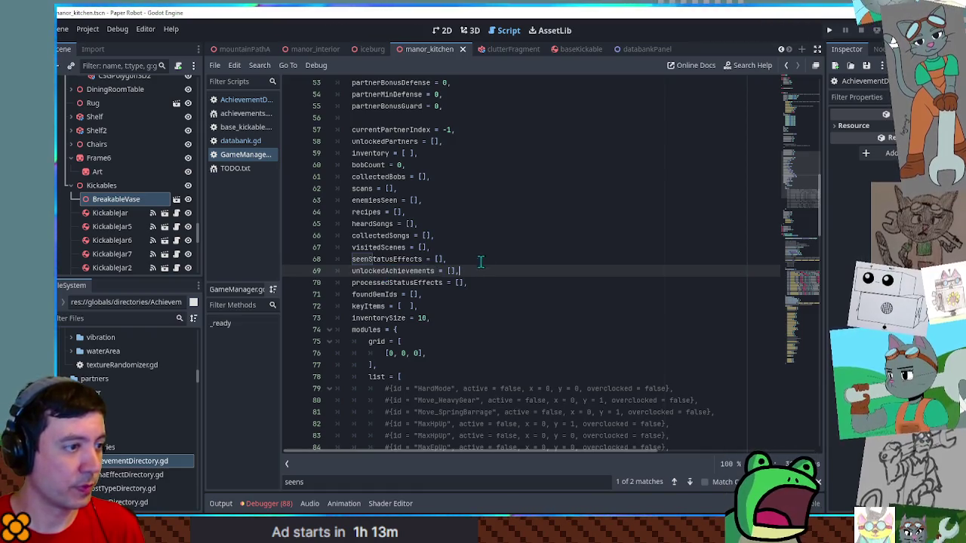
double_click(387, 259)
key("ctrl+f")
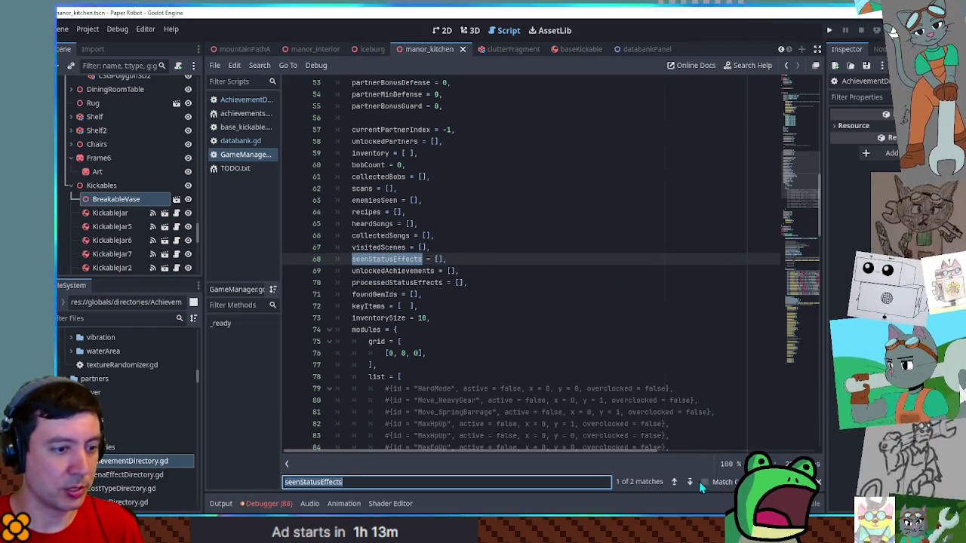
left_click(689, 481)
left_click(715, 259)
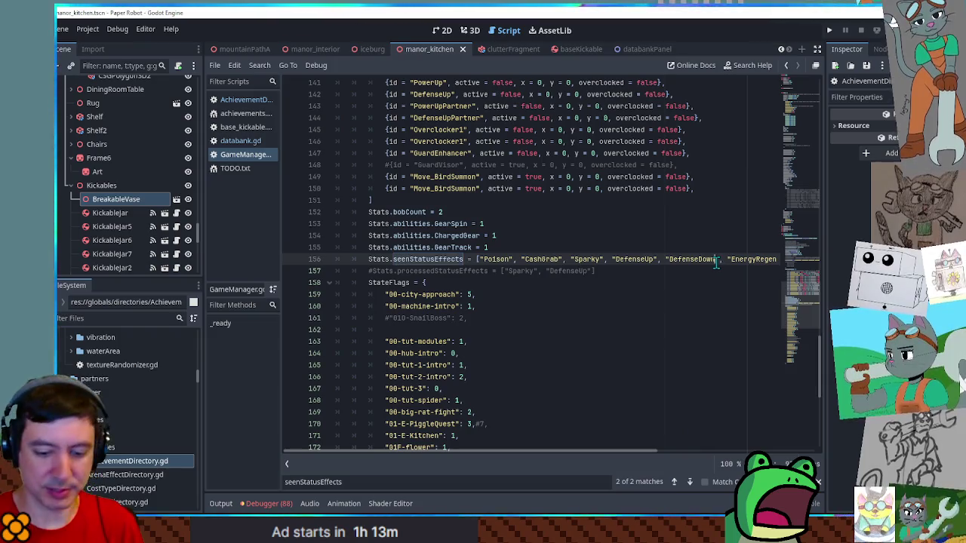
Paste the copied unlockedAchievements line below line 156 and remove the extra blank line
key("Return")
type("unlockedAchievements = [],")
key("Home")
key("Return")
key("Up")
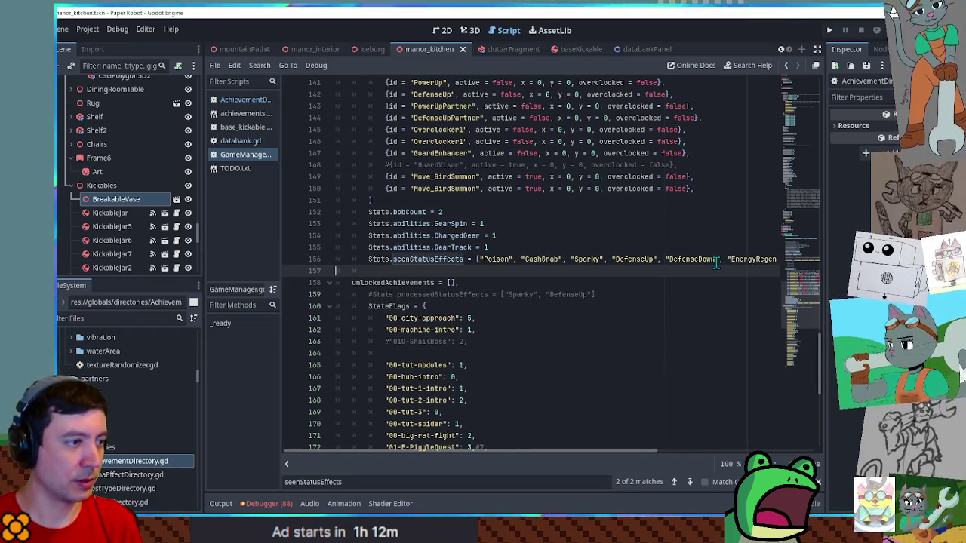
key("Delete")
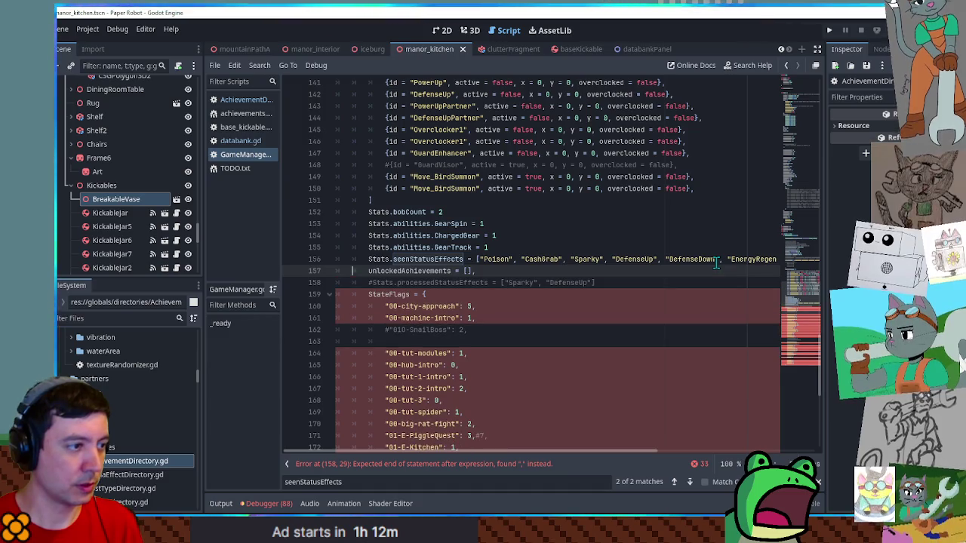
Edit line 157 to read Stats.unlockedAchievements = [""] with no trailing comma
key("End")
key("Left")
key("Left")
type("\"\"")
key("Home")
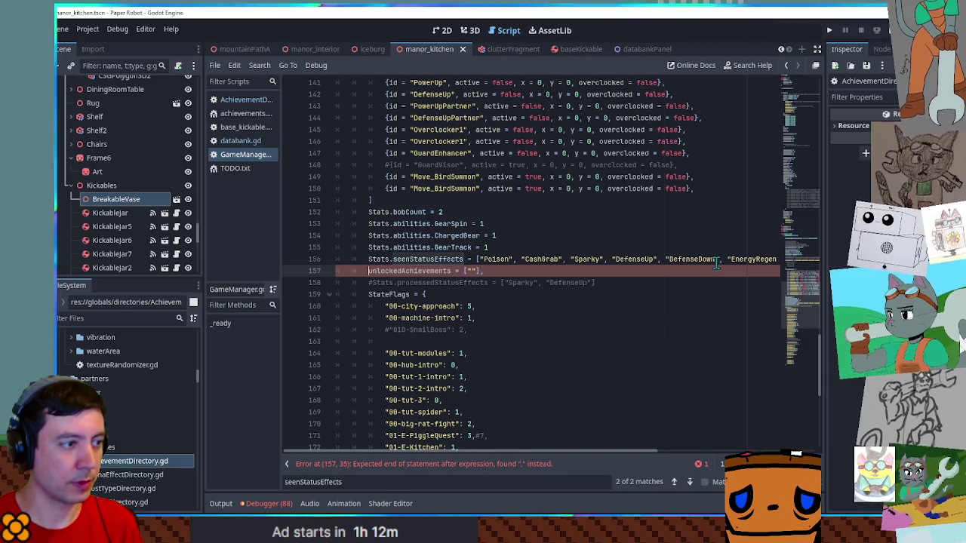
type("Stats.")
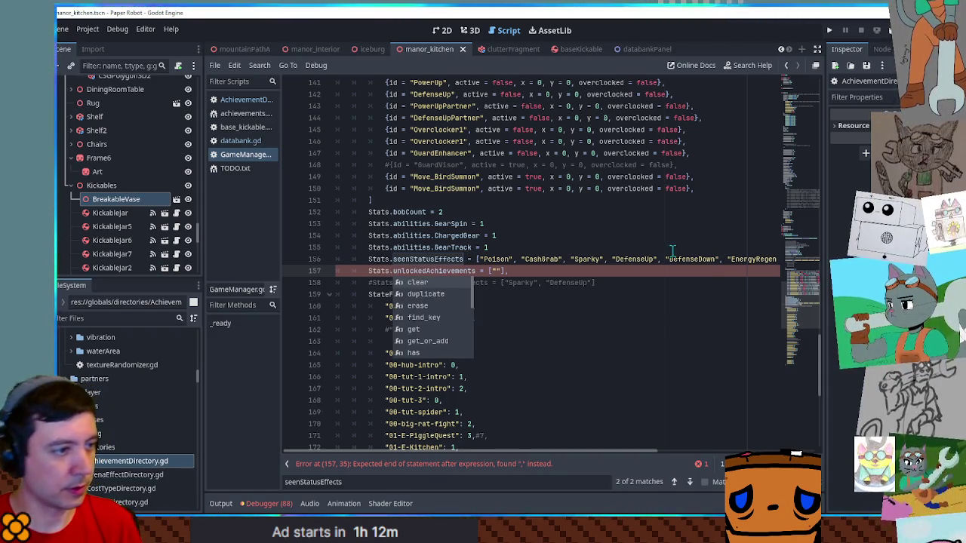
left_click(551, 224)
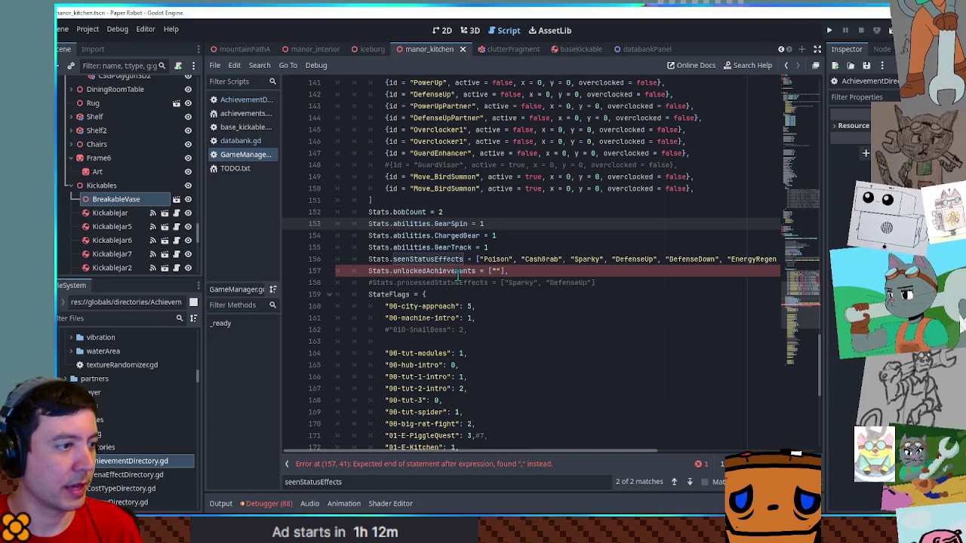
left_click(555, 270)
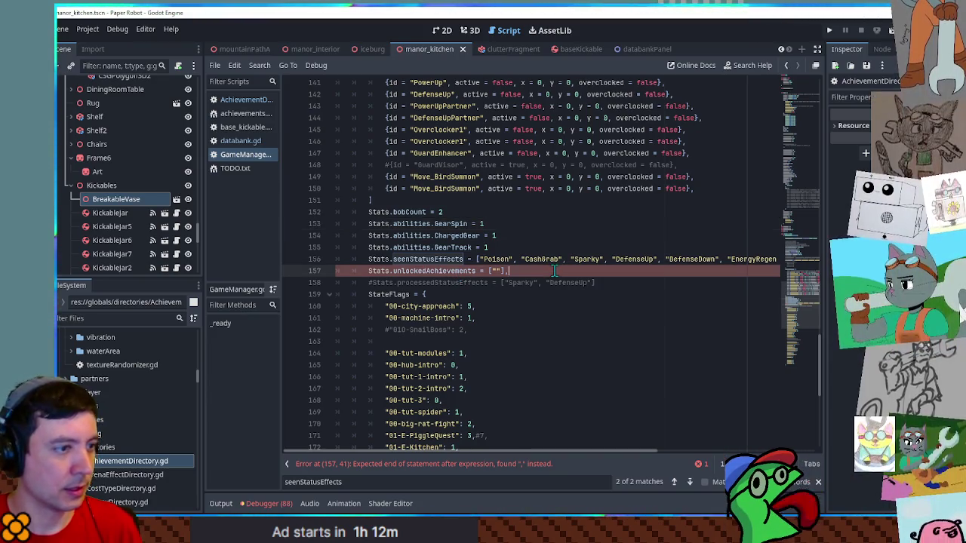
key("BackSpace")
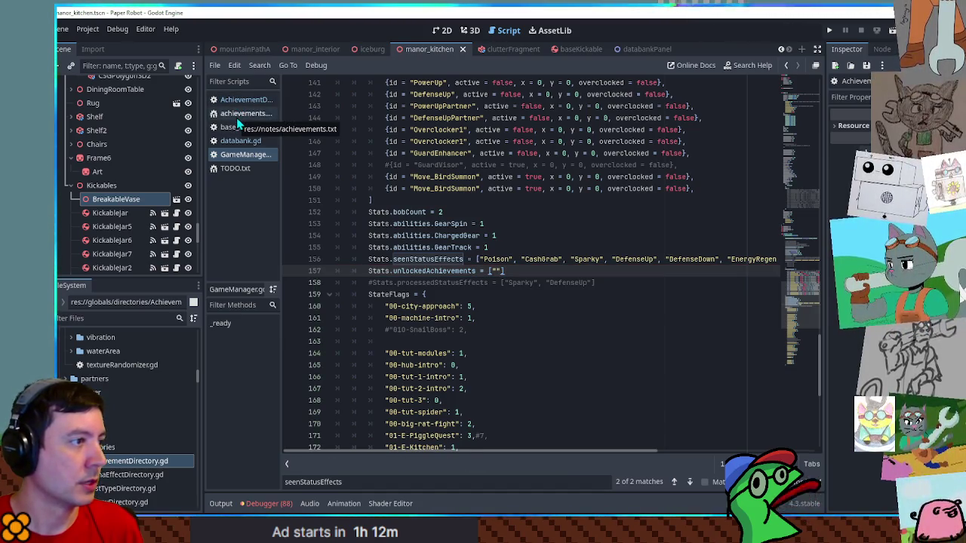
Open achievements.txt and read the Milestone and win-with-1-HP achievement ideas
left_click(245, 100)
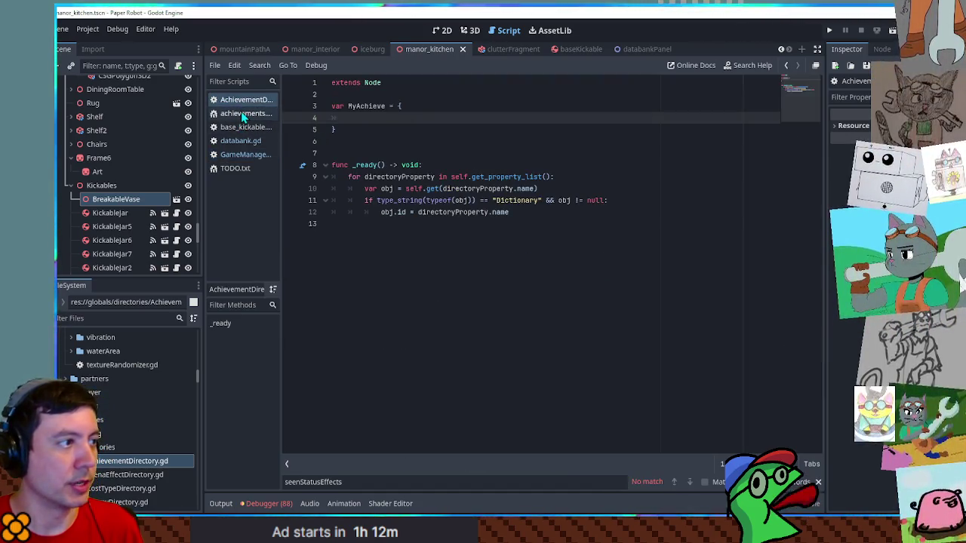
left_click(245, 113)
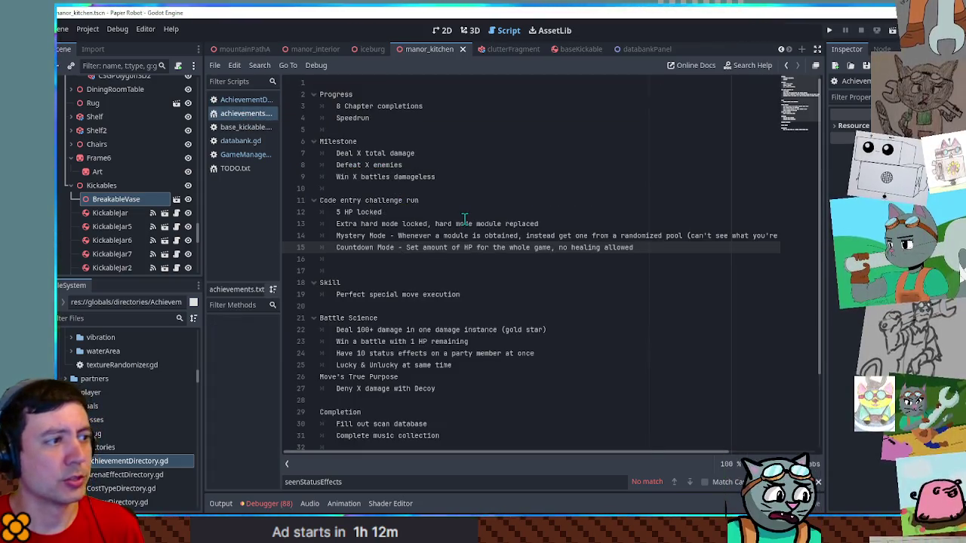
mouse_move(359, 141)
left_mouse_down()
mouse_move(370, 139)
mouse_move(408, 179)
mouse_move(461, 189)
left_mouse_up()
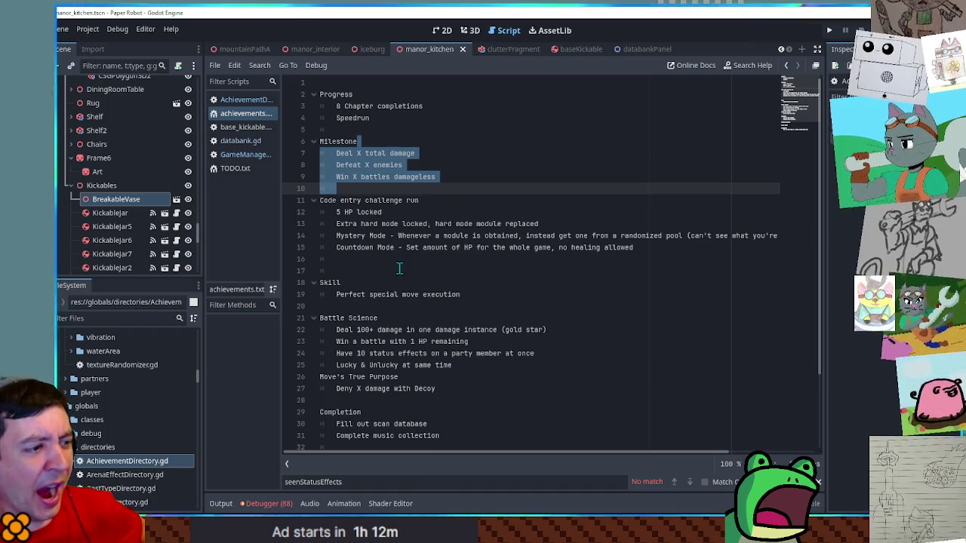
mouse_move(336, 341)
left_mouse_down()
mouse_move(401, 335)
mouse_move(500, 354)
mouse_move(478, 344)
left_mouse_up()
left_click(478, 344)
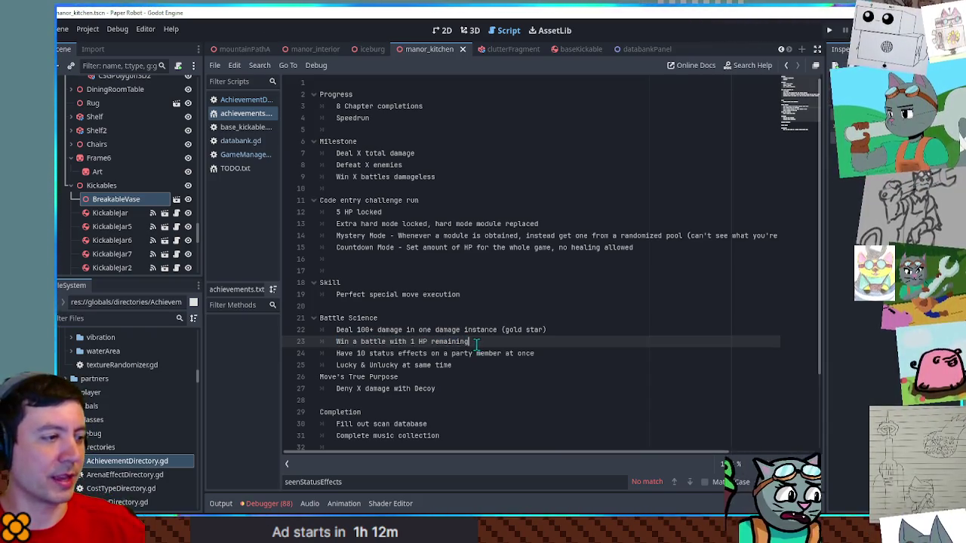
Collapse and re-expand the Battle Science section, then return to AchievementDirectory.gd
left_click(354, 317)
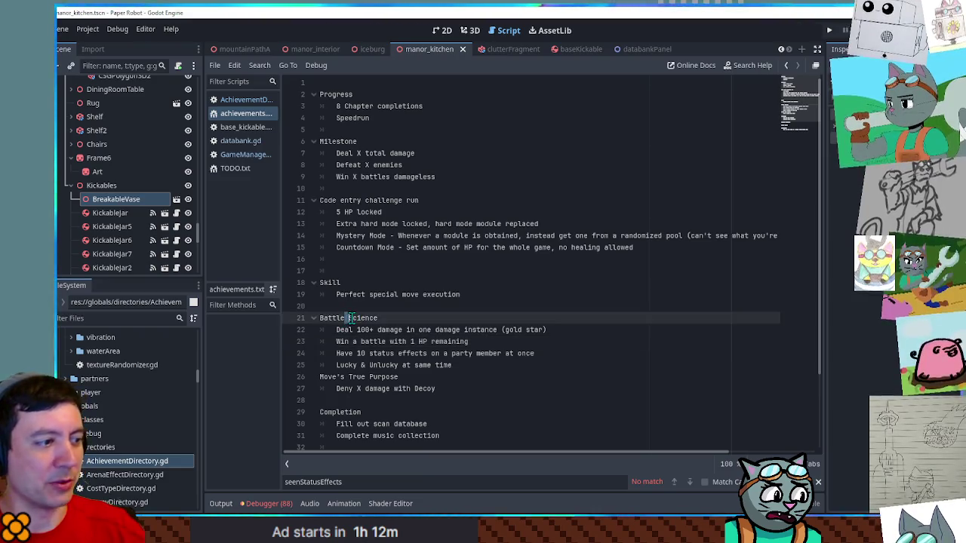
left_click(314, 318)
left_click(314, 318)
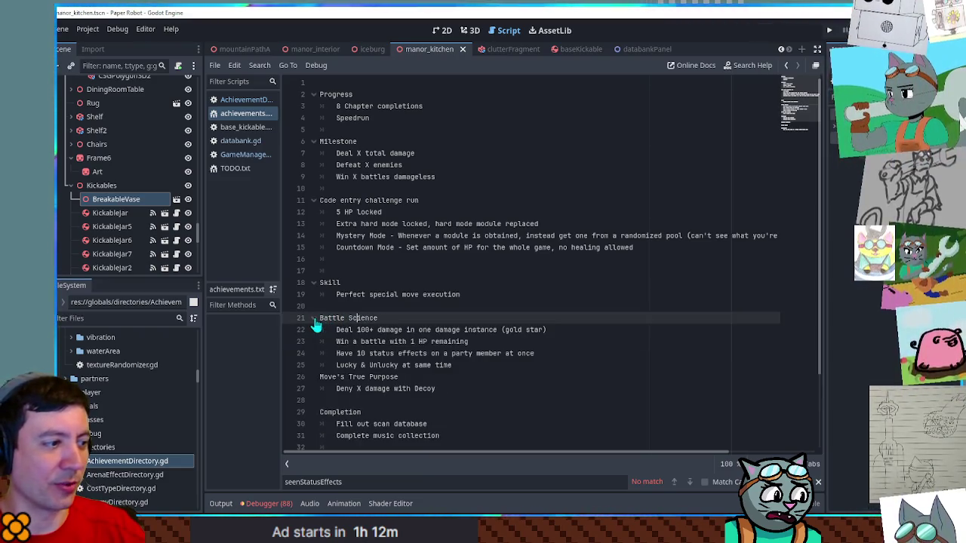
left_click(410, 305)
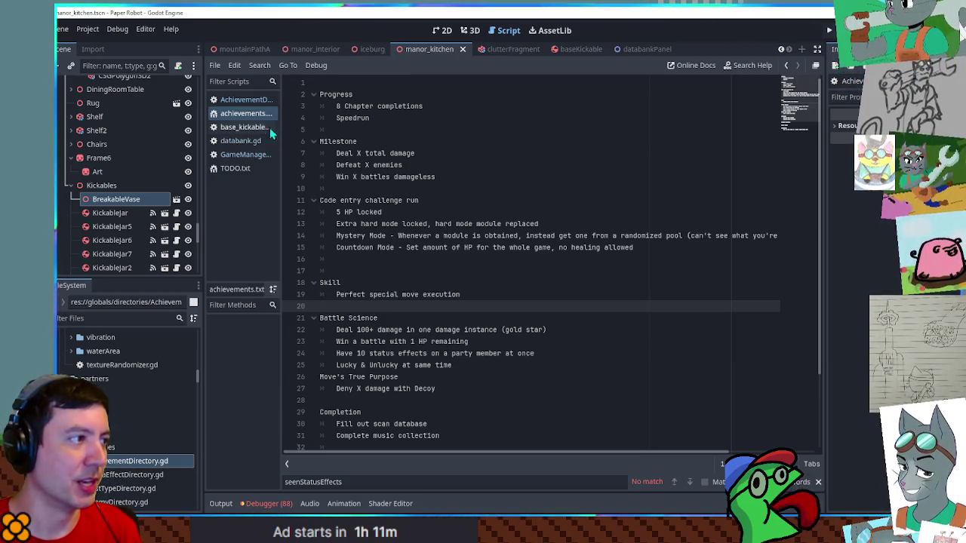
left_click(242, 103)
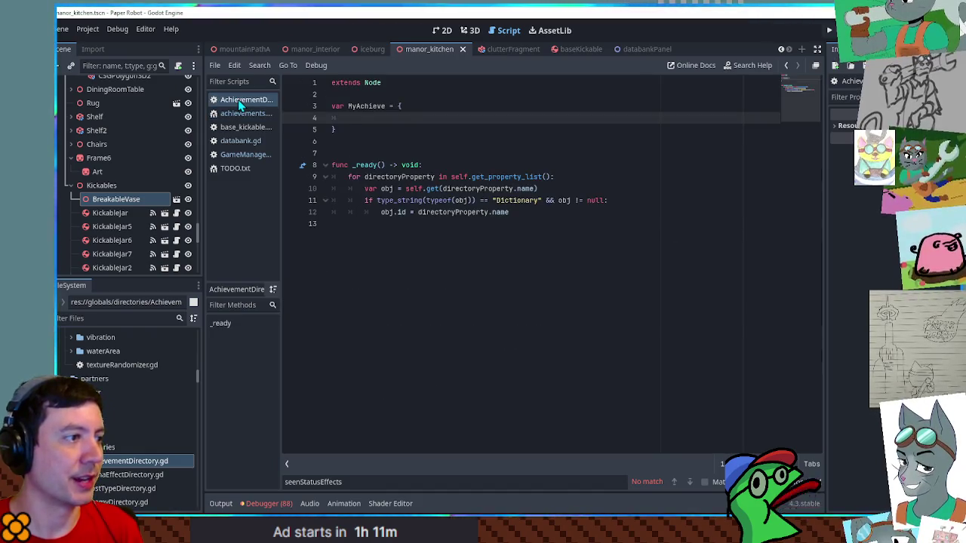
Rename the MyAchieve variable to MyAwesomeAchievement and start a new line in its dictionary
left_click(358, 106)
type("AAwesomeA")
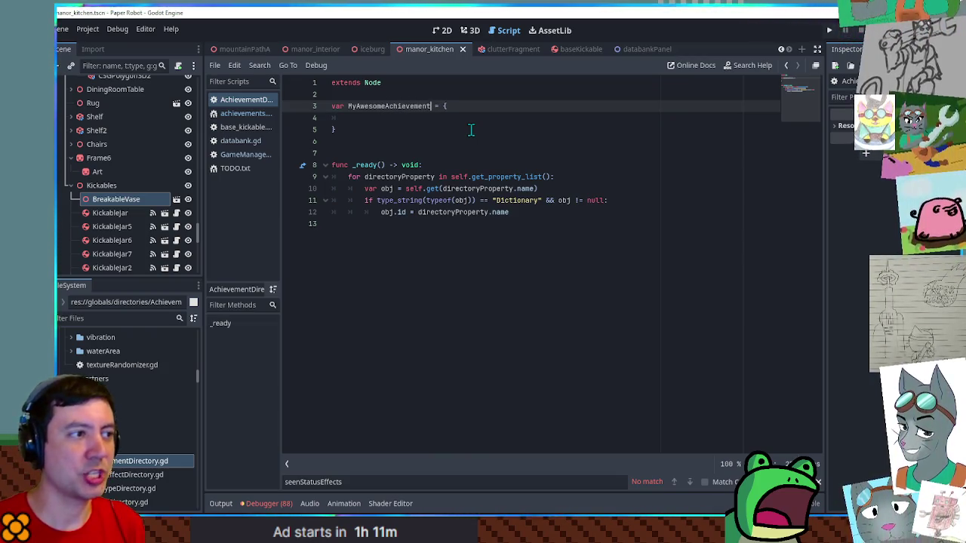
key("Return")
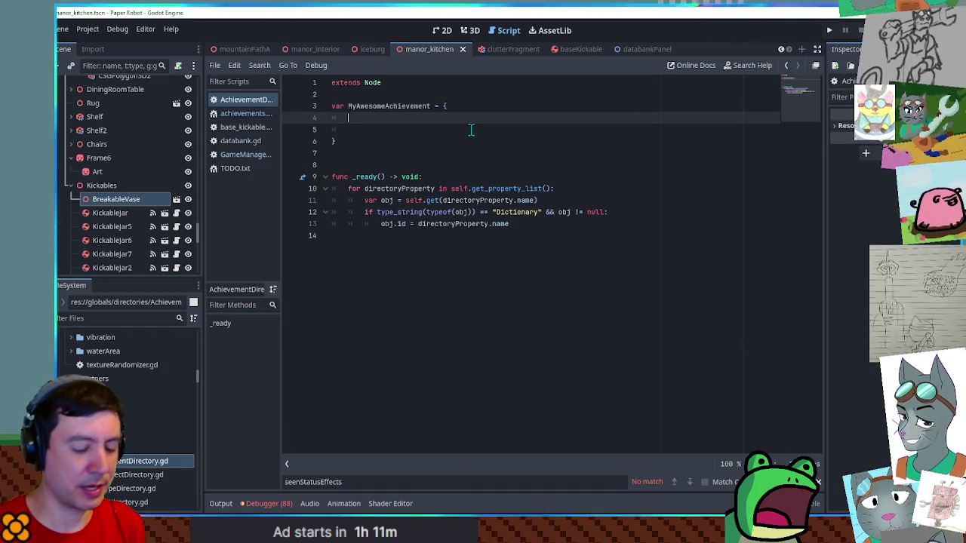
type("name")
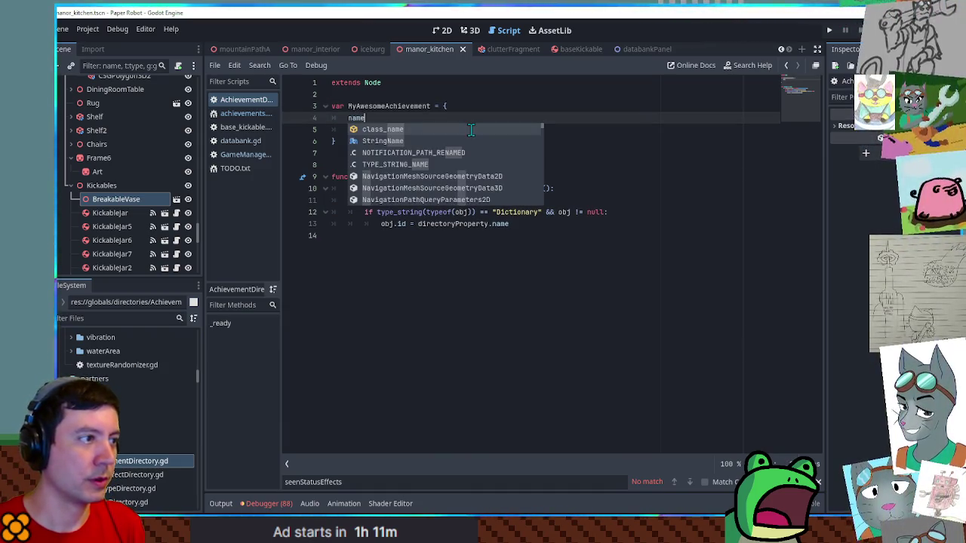
key("BackSpace")
key("BackSpace")
key("BackSpace")
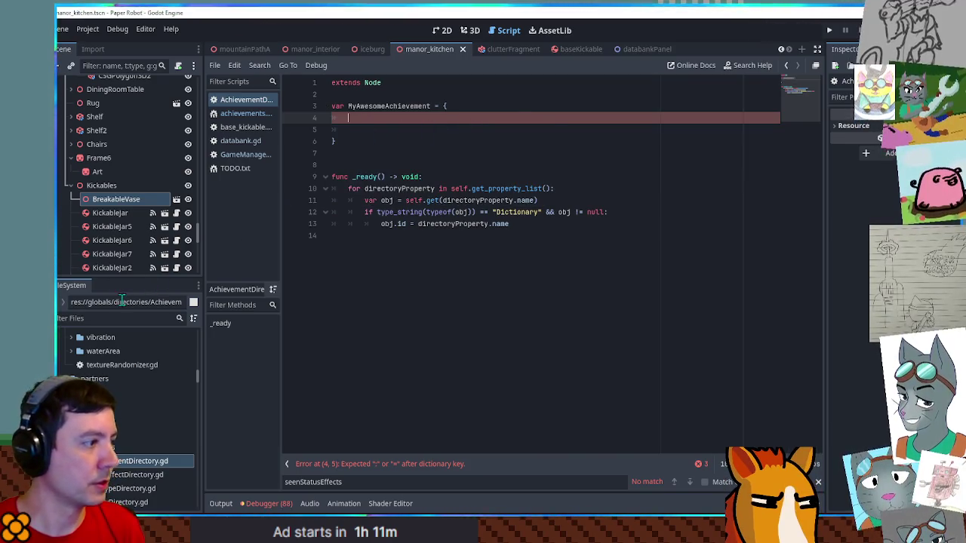
Look up EnemyDirectory.gd for reference, then close it again
left_click(109, 317)
type("enemy dire")
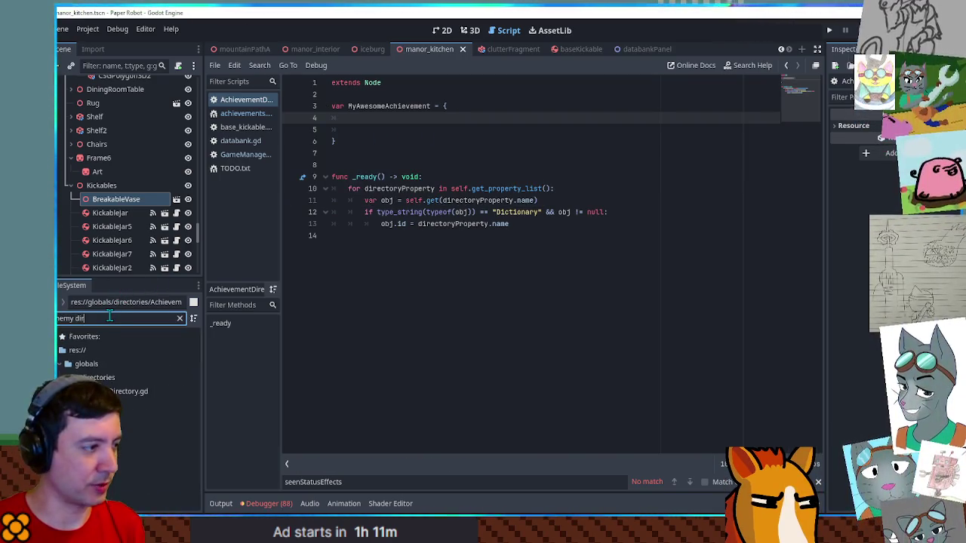
left_click(137, 398)
double_click(137, 398)
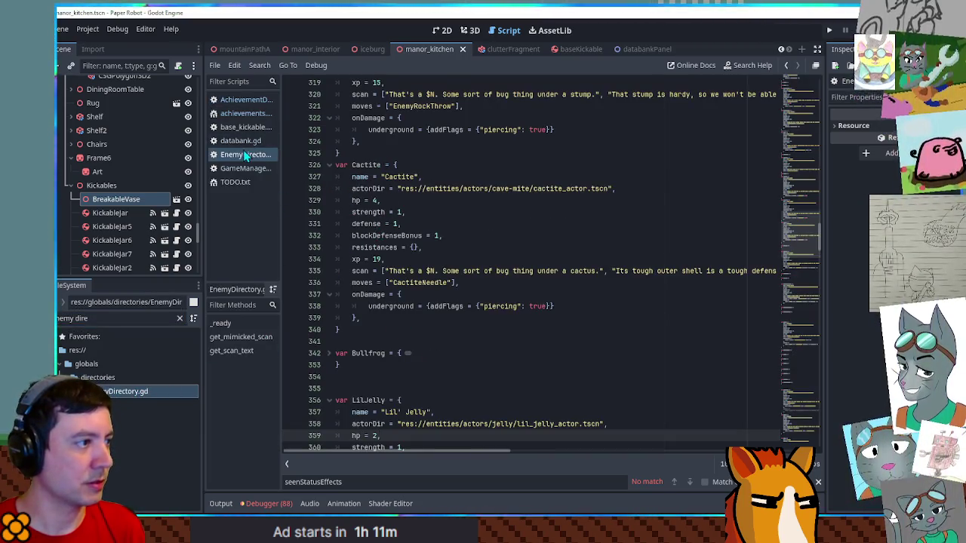
key("ctrl+w")
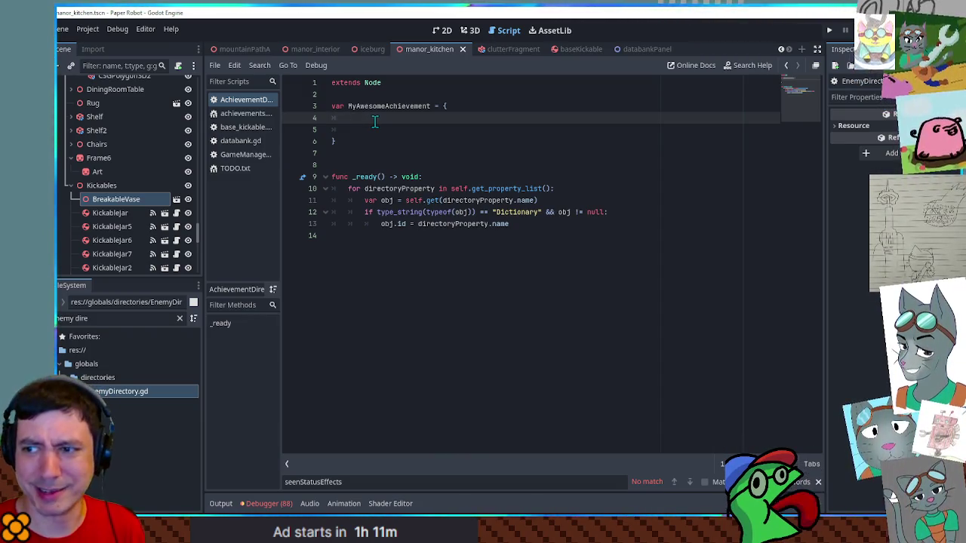
Add name 'Special Achievement' and descr 'Do a special thing that is really really cool', then save
type("name = \"")
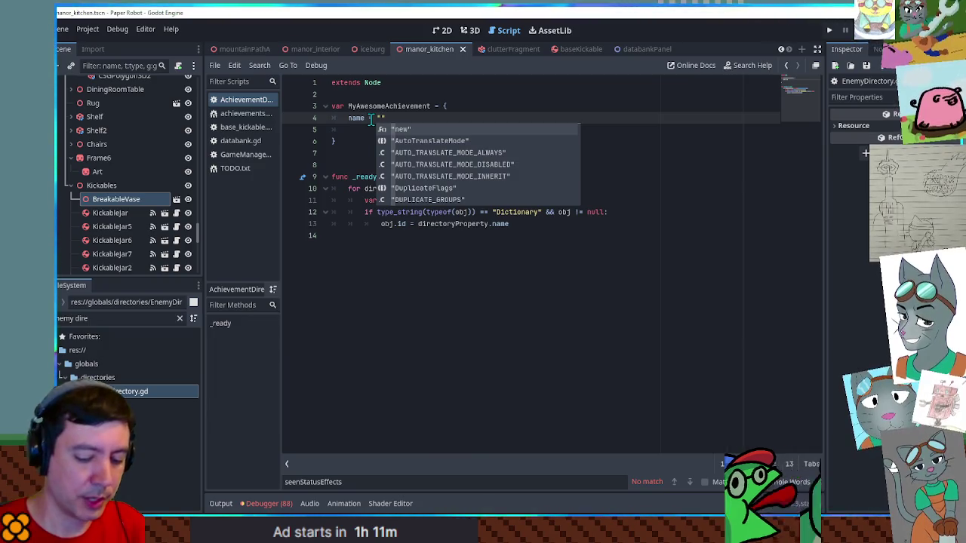
type("Do")
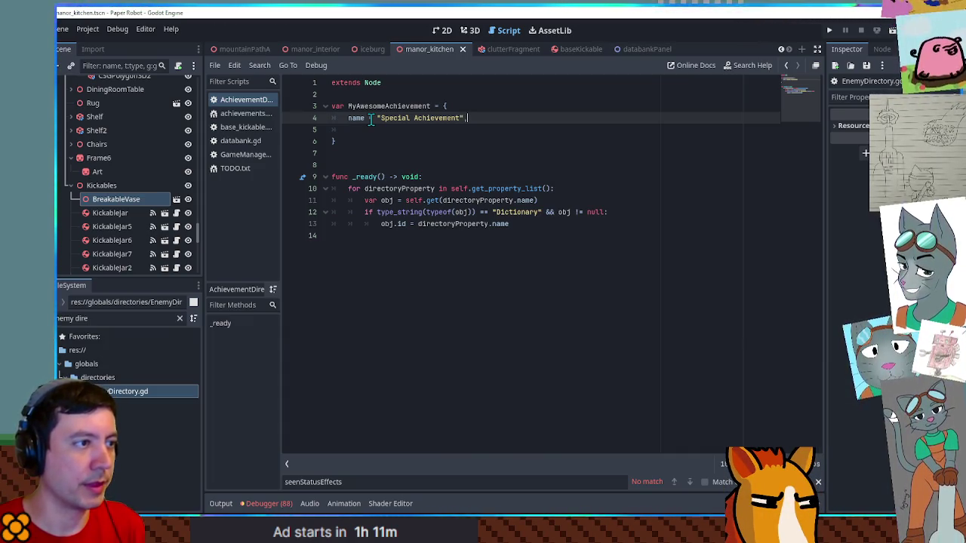
key("Return")
type("D = ")
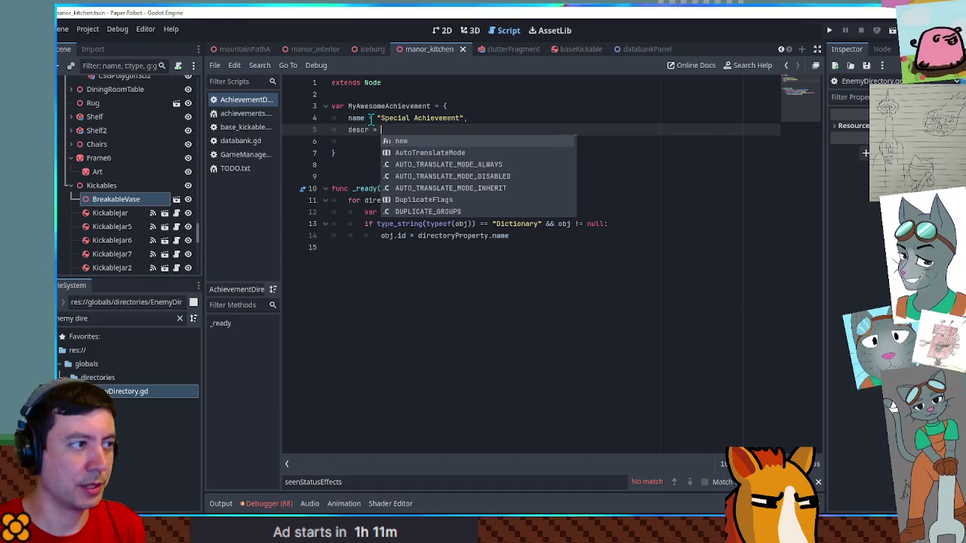
type("\"")
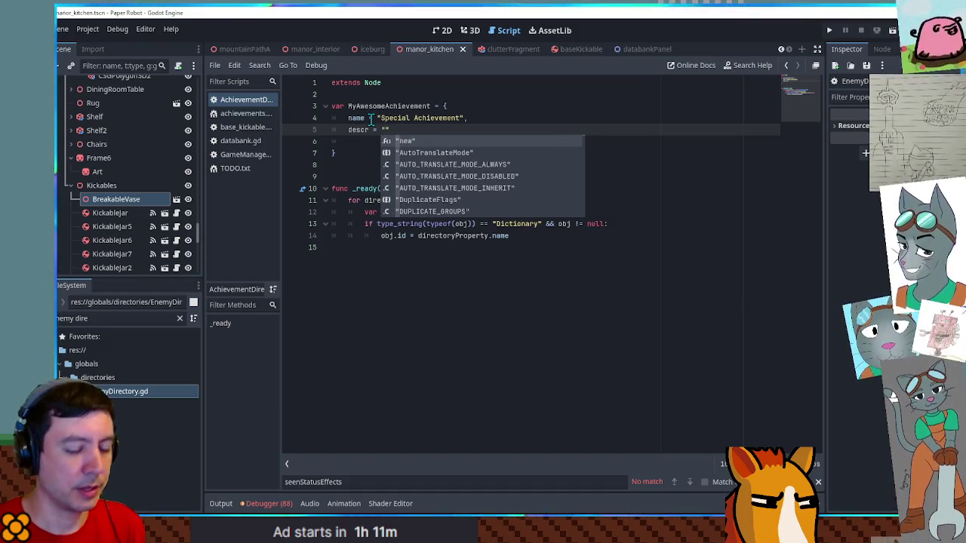
type("Do a special th")
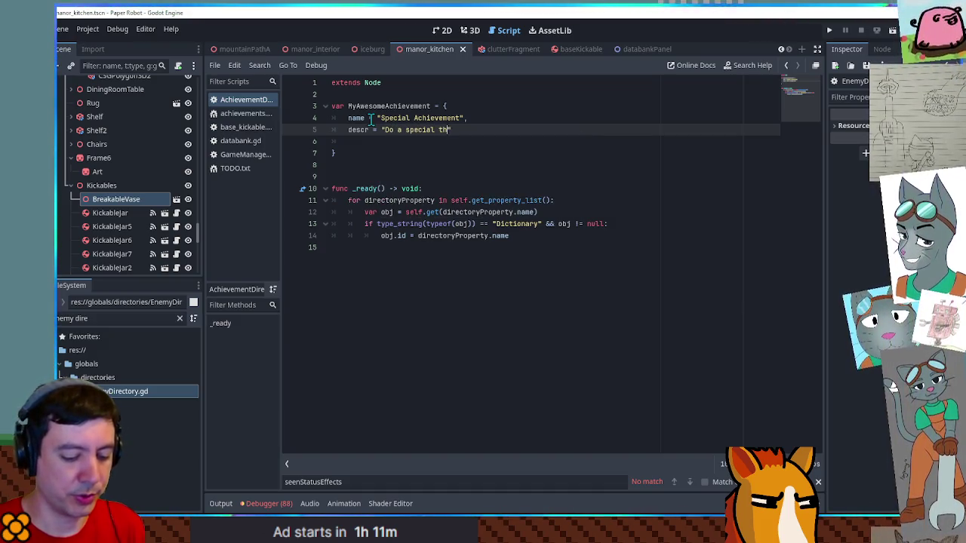
type("that is really really cool")
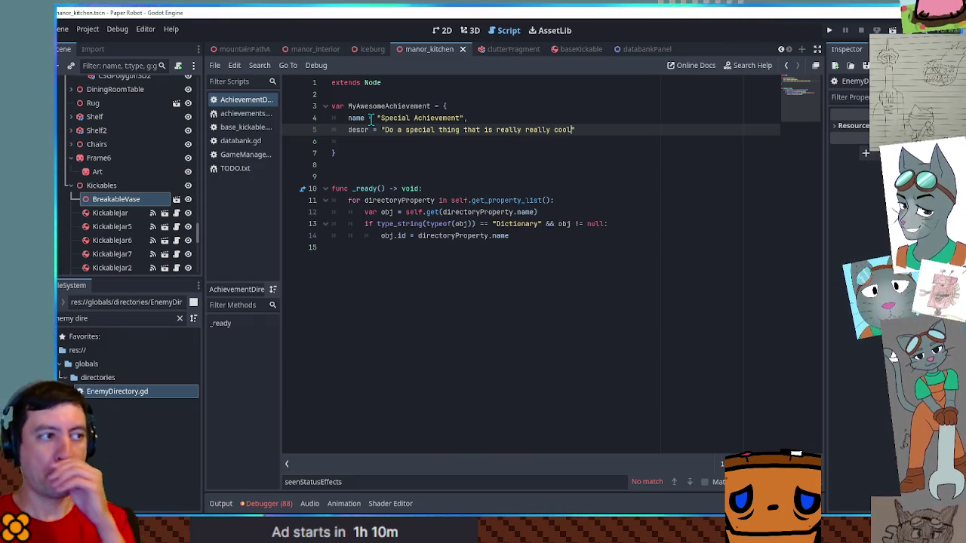
left_click(379, 147)
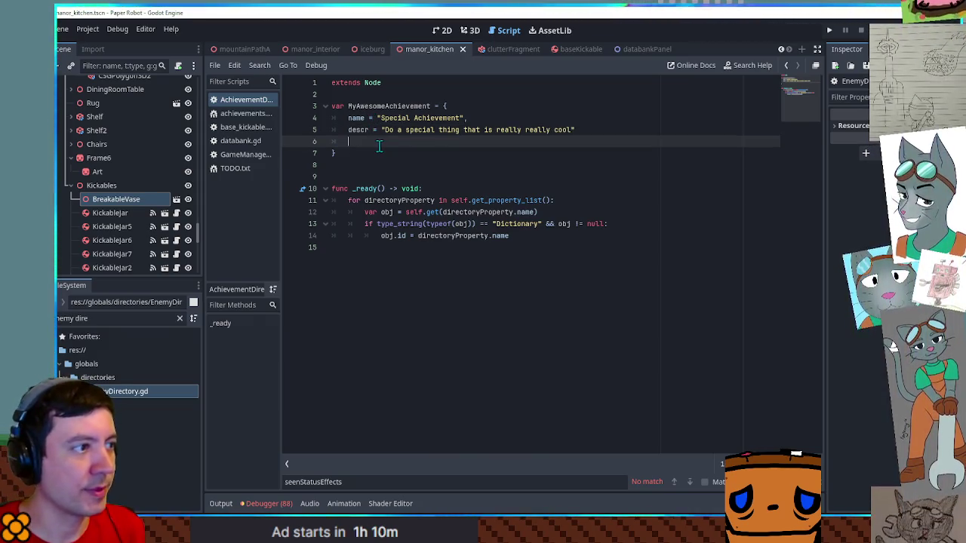
left_click(594, 126)
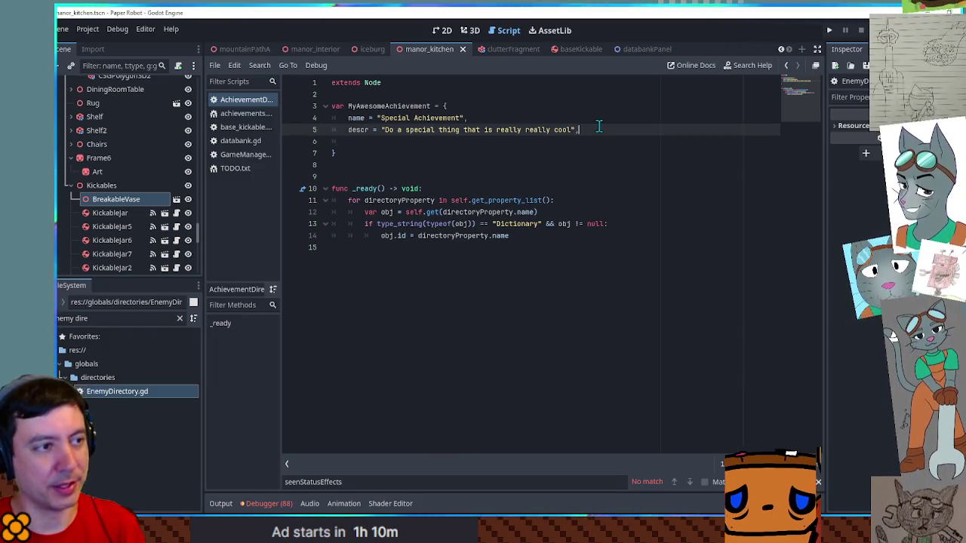
type(",")
key("Down")
key("ctrl+shift+k")
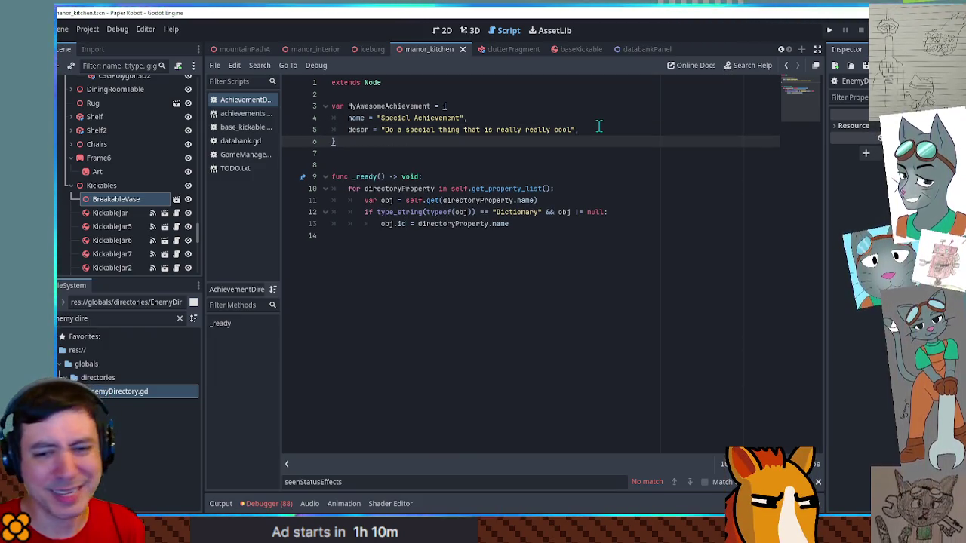
key("ctrl+s")
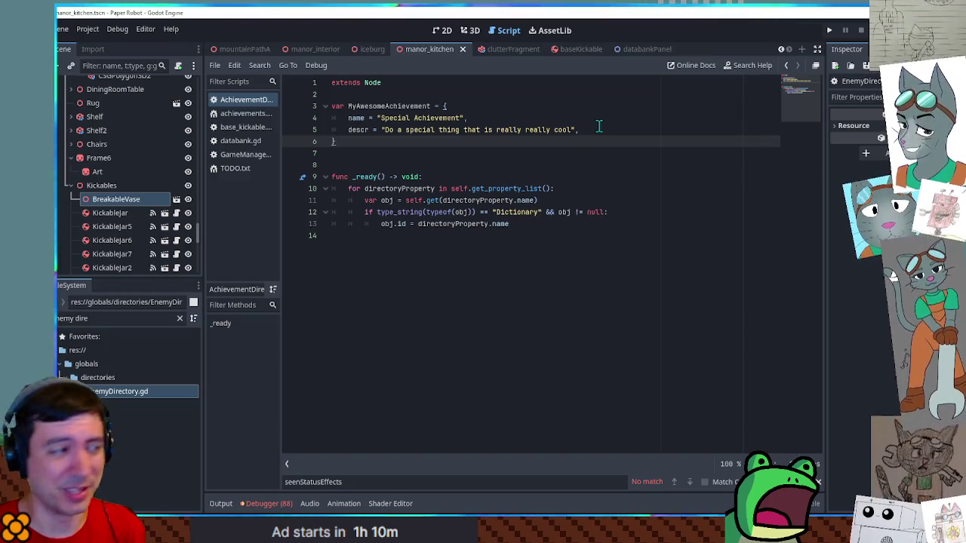
Paste the MyAwesomeAchievement name into the empty quotes in GameManager.gd
double_click(383, 106)
key("ctrl+c")
left_click(241, 140)
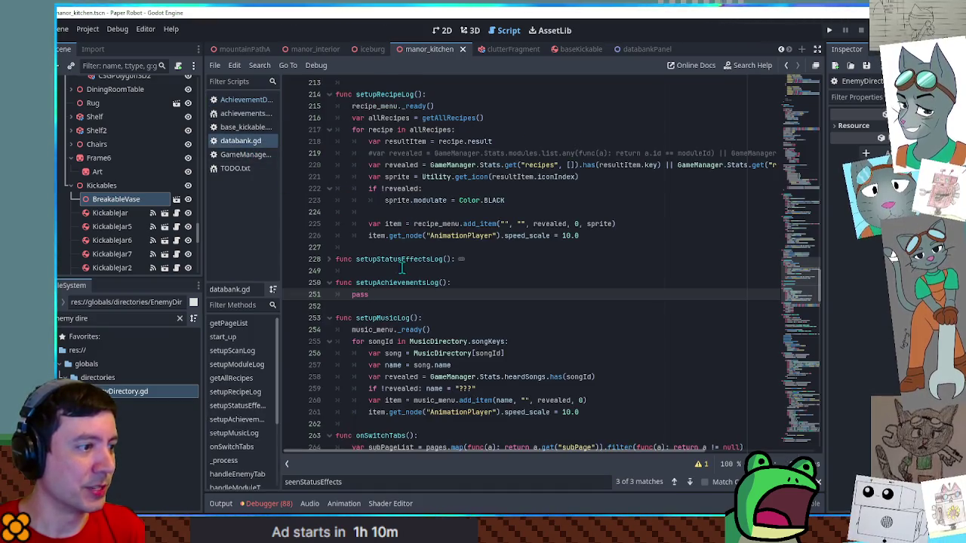
left_click(245, 154)
key("ctrl+v")
Back in AchievementDirectory.gd, duplicate the whole MyAwesomeAchievement dictionary block
left_click(245, 114)
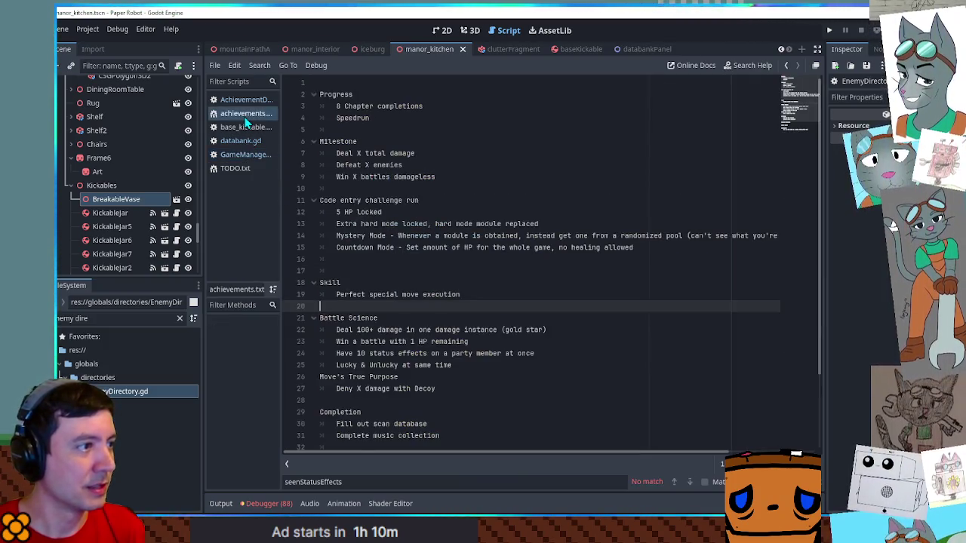
left_click(243, 100)
left_click(410, 139)
left_click_drag(410, 140, 405, 100)
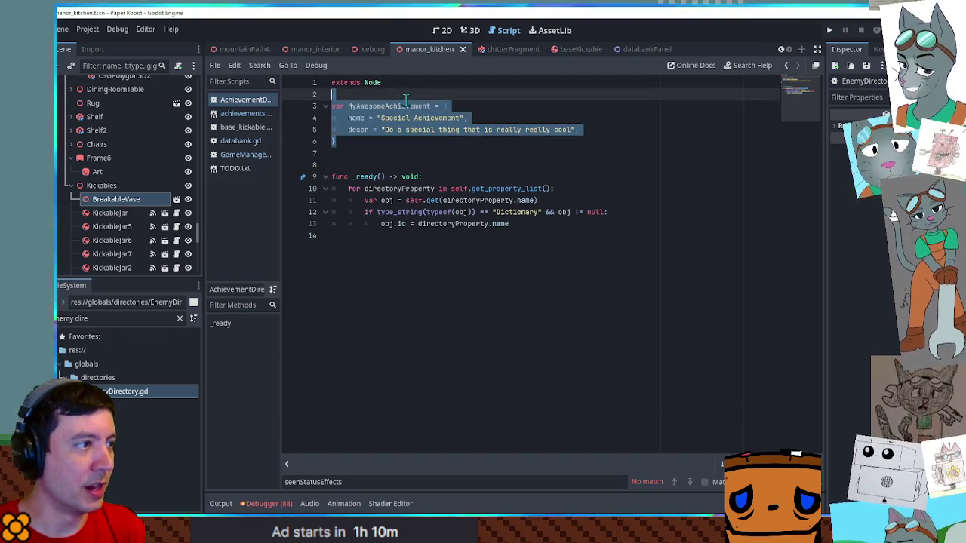
key("ctrl+shift+d")
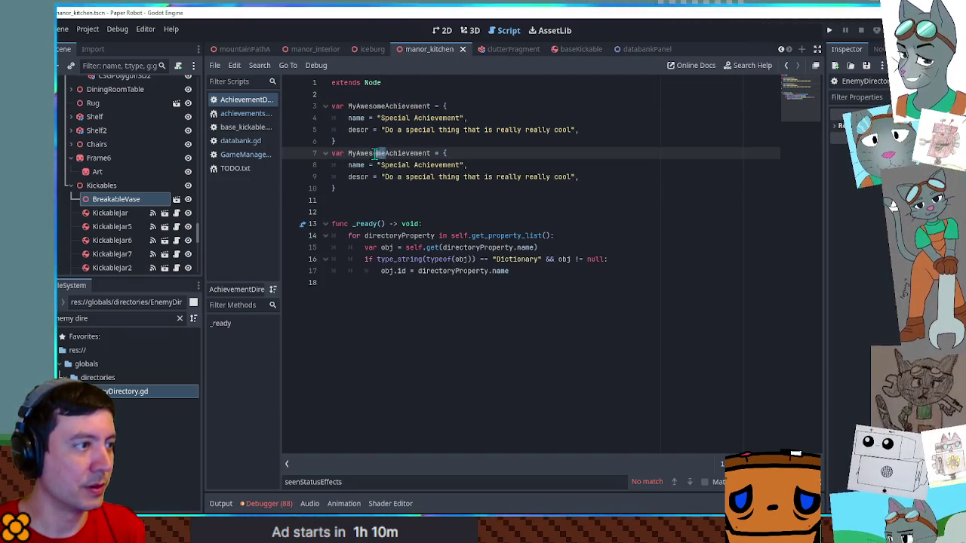
Rename the copy MyOtherAchievement with name 'Other Achievement' and 'different' replacing 'special' in descr
left_click_drag(356, 153, 385, 153)
type("Other")
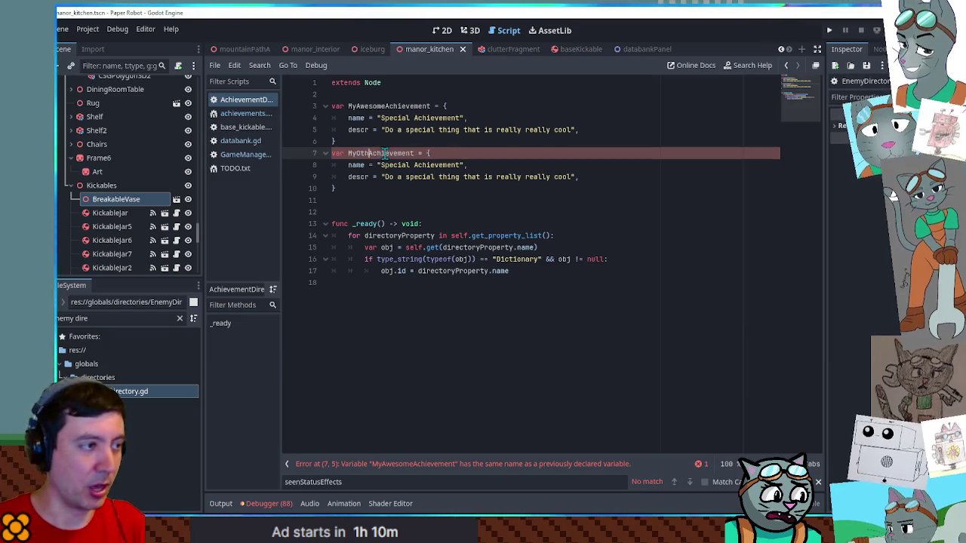
double_click(396, 166)
type("Other")
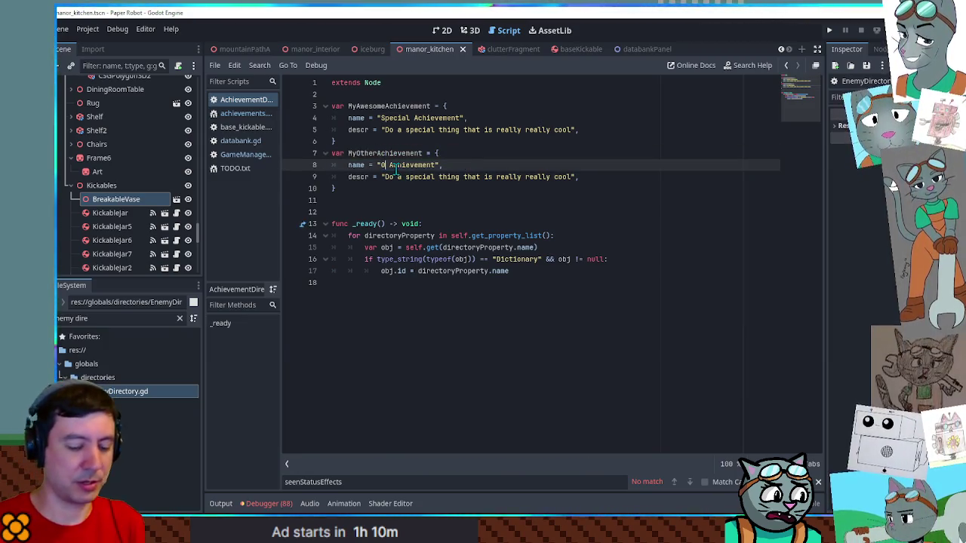
key("Home")
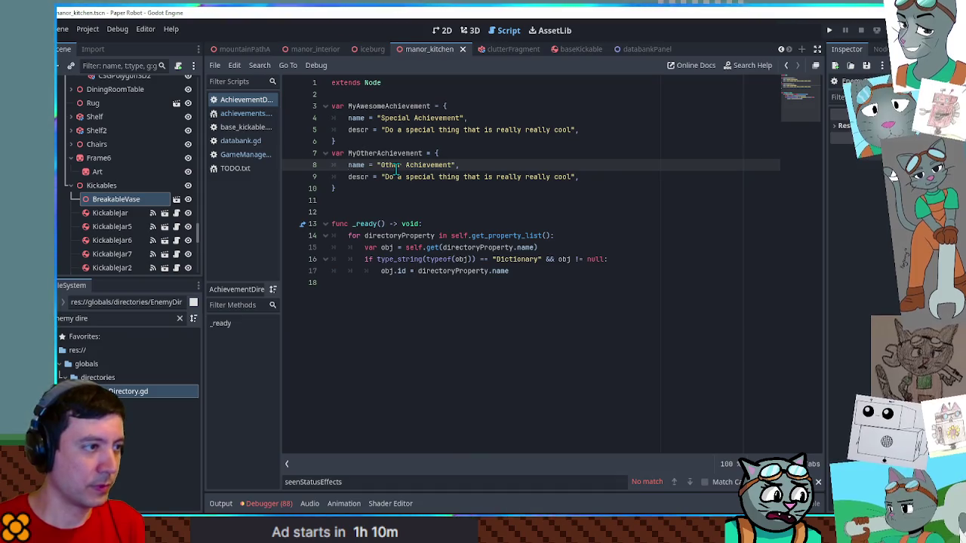
double_click(425, 177)
type("differen")
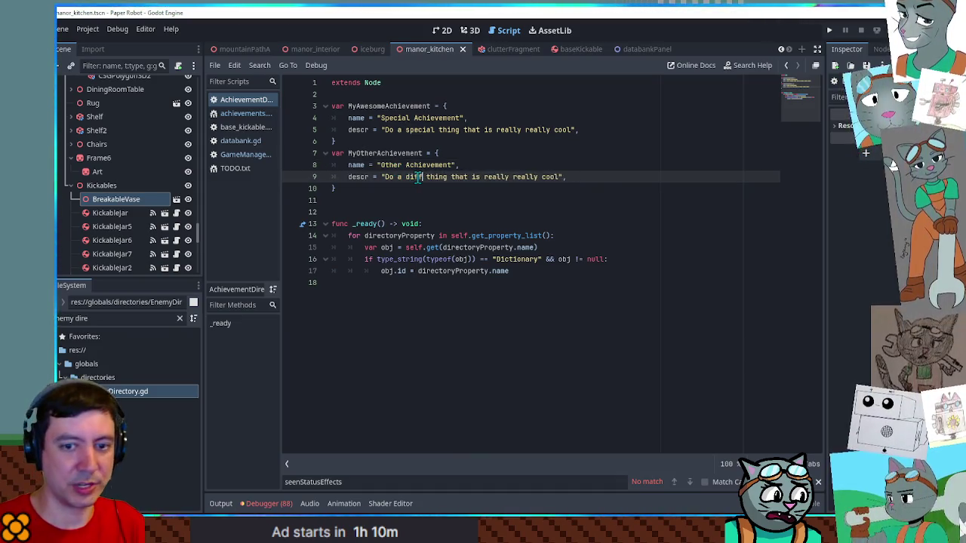
type("t")
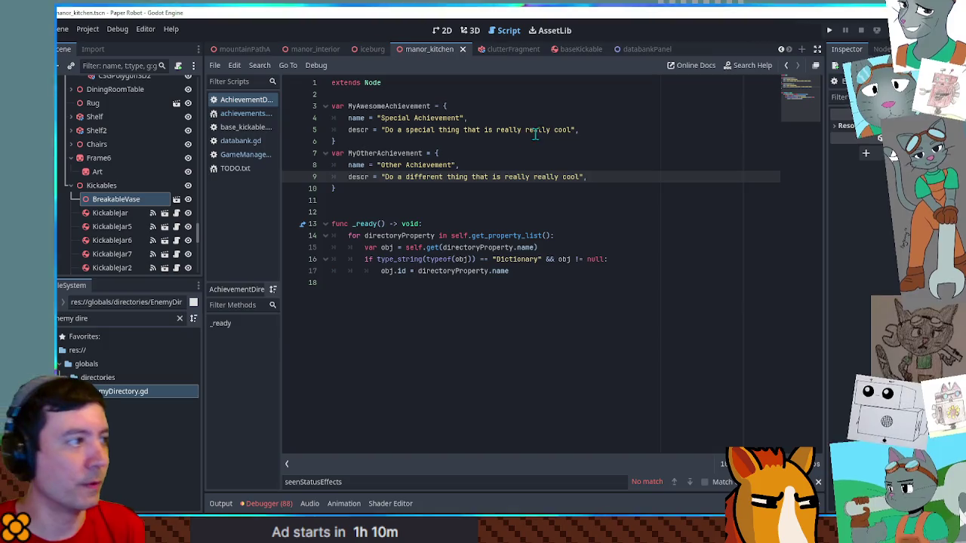
Open databank.gd and unfold setupStatusEffectsLog to view its body
left_click(240, 141)
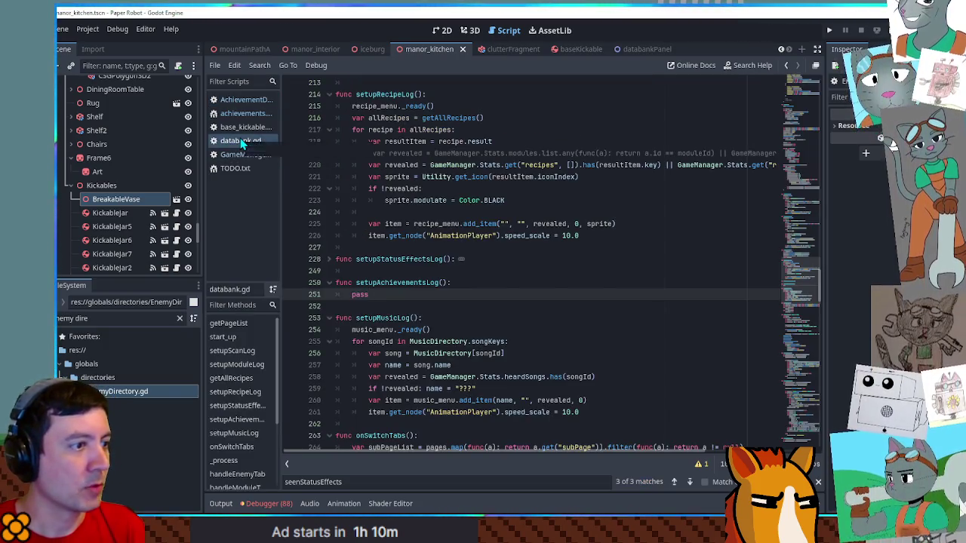
left_click(330, 261)
scroll(334, 268, "down", 5)
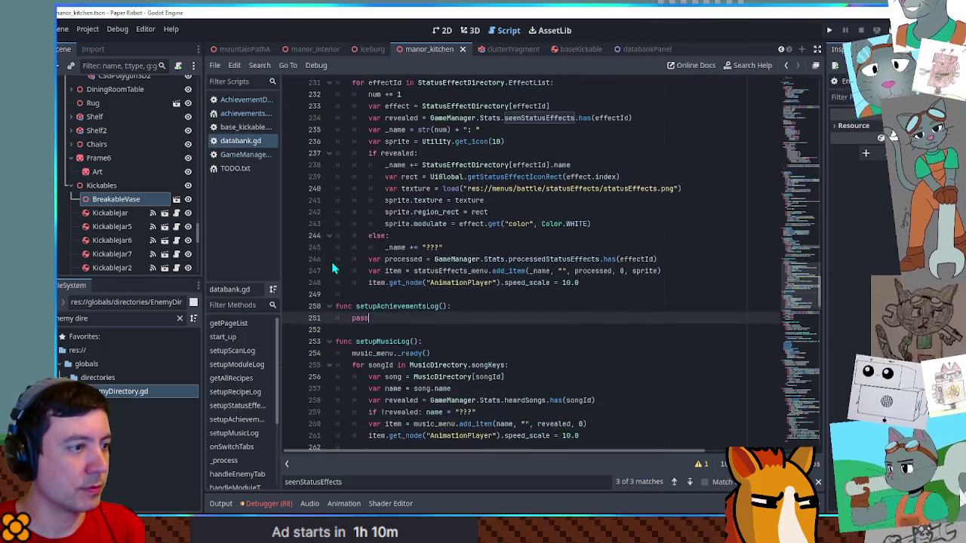
scroll(339, 265, "up", 2)
mouse_move(354, 129)
left_mouse_down()
mouse_move(460, 305)
mouse_move(502, 347)
left_mouse_up()
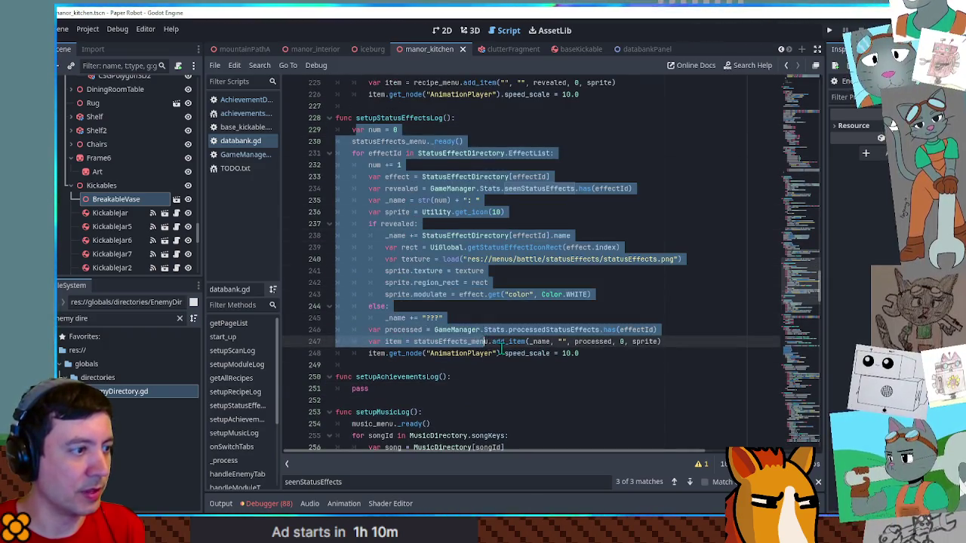
left_click(502, 347)
left_click(382, 353)
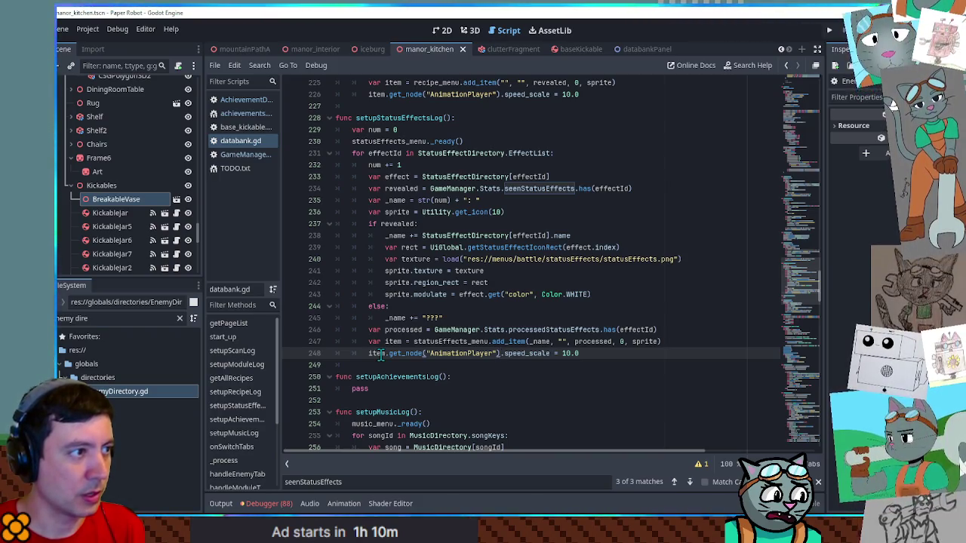
Check the processed and statusEffects_menu uses, then select the statusEffects_menu._ready() line
double_click(398, 331)
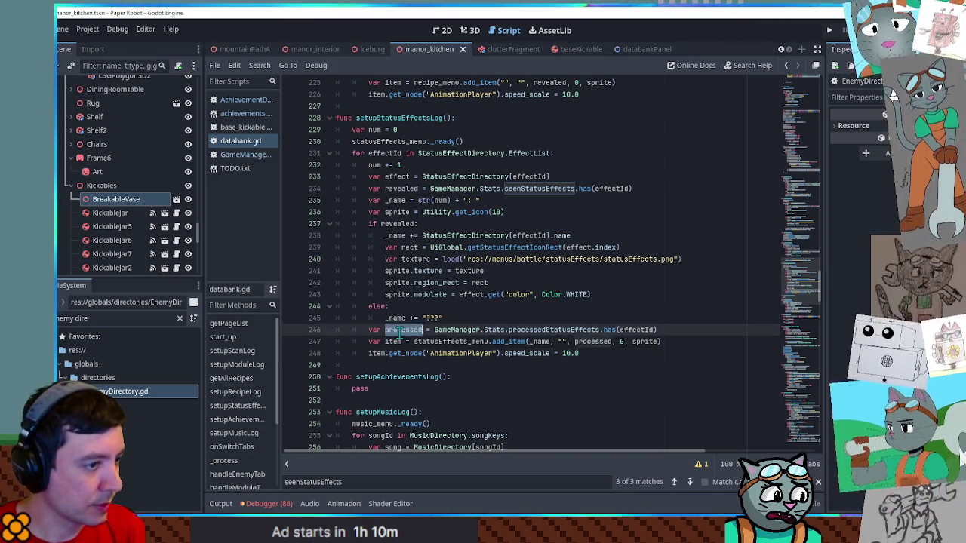
left_click(534, 341)
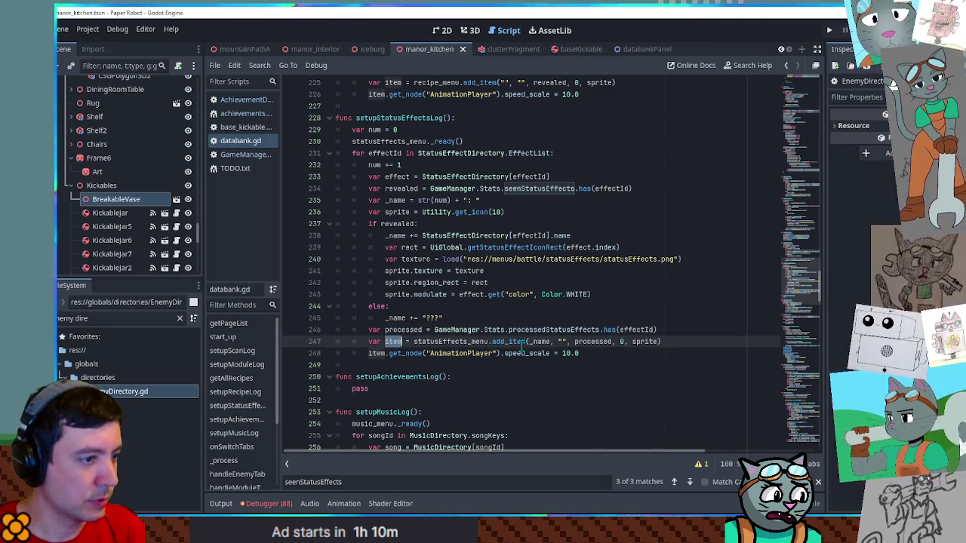
left_click(555, 153)
left_click_drag(555, 154, 558, 144)
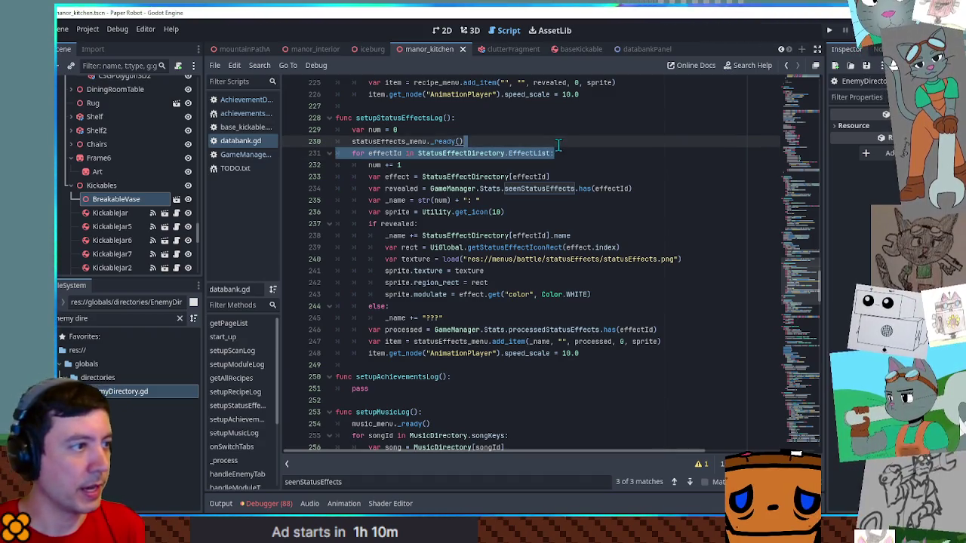
double_click(393, 142)
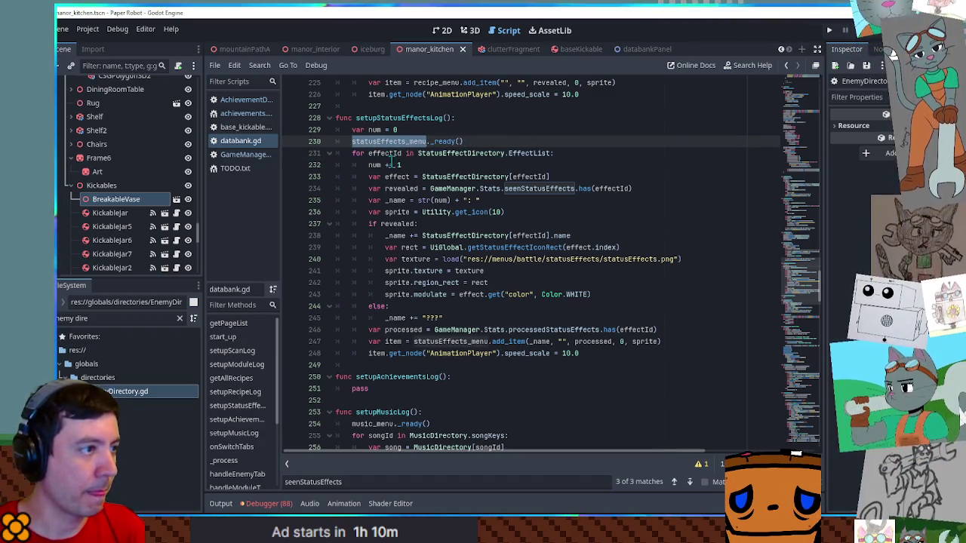
left_click_drag(496, 144, 496, 134)
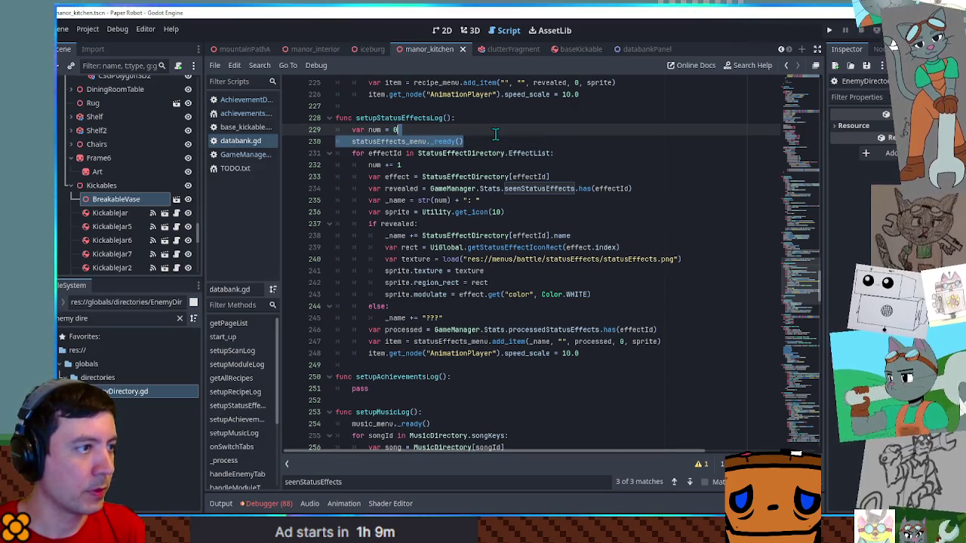
Replace pass in setupAchievementsLog with achievements_menu._ready()
double_click(361, 388)
type("statusEffects_menu._ready()")
left_click_drag(352, 401, 405, 401)
type("ach")
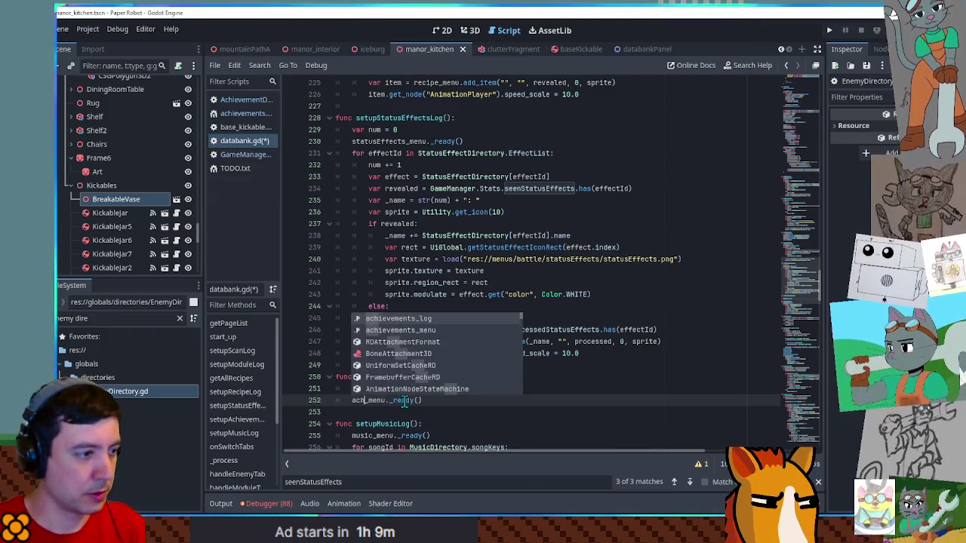
key("Down")
key("Tab")
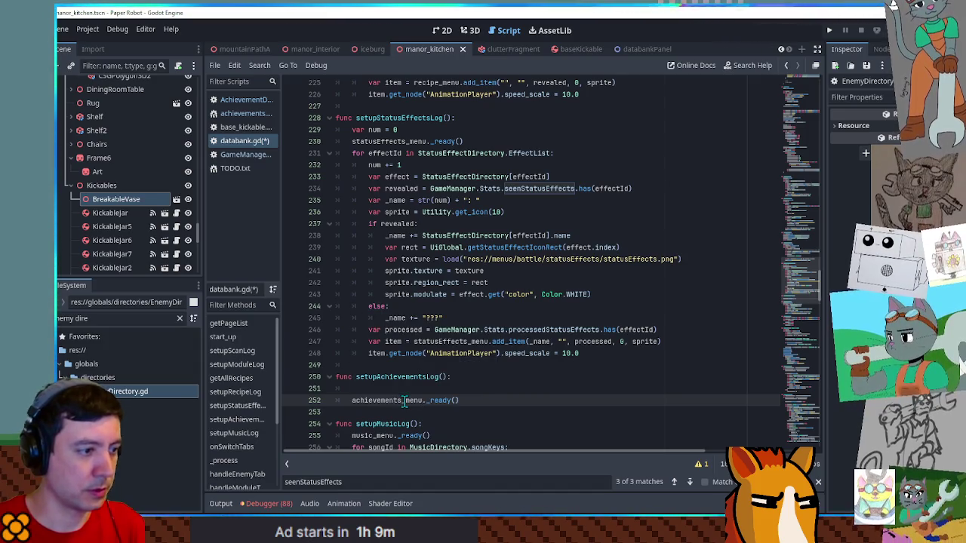
key("Up")
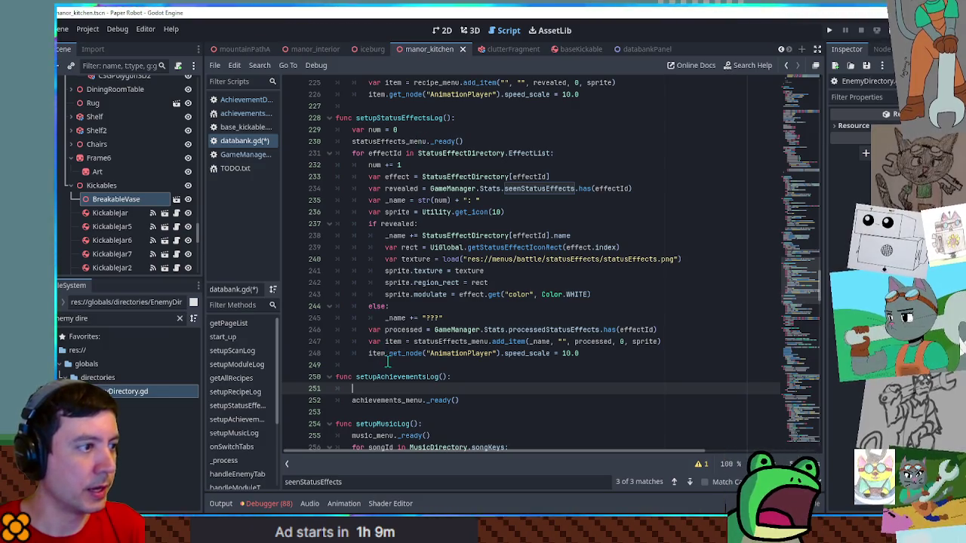
Copy the status-effects for-loop header from line 231 into setupAchievementsLog
double_click(373, 165)
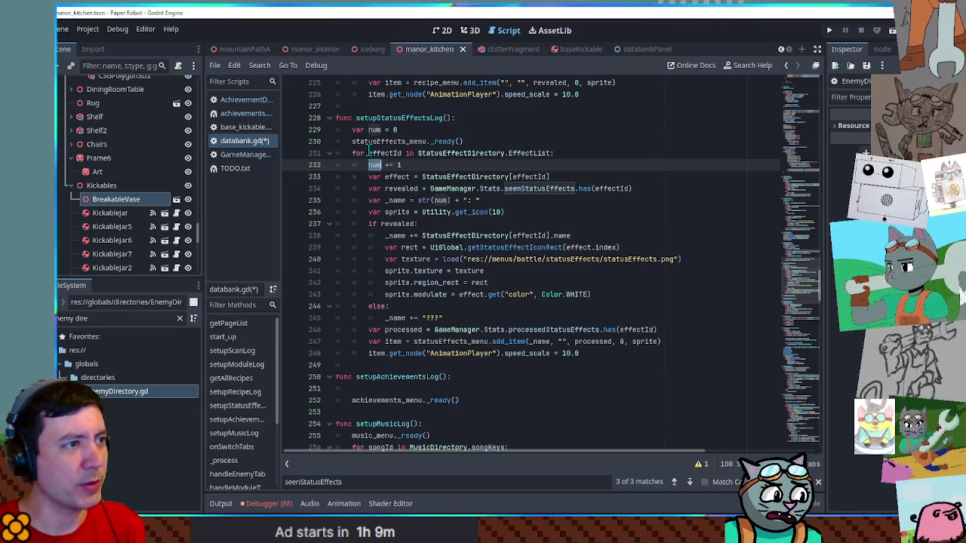
double_click(406, 189)
left_click(409, 188)
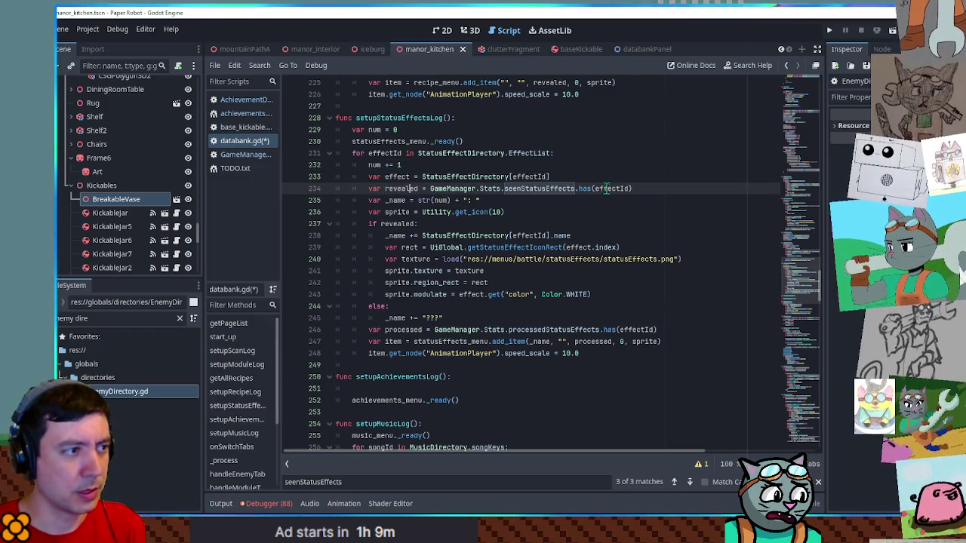
left_click_drag(564, 155, 566, 146)
key("ctrl+c")
left_click(464, 377)
left_click(476, 400)
key("Return")
key("ctrl+v")
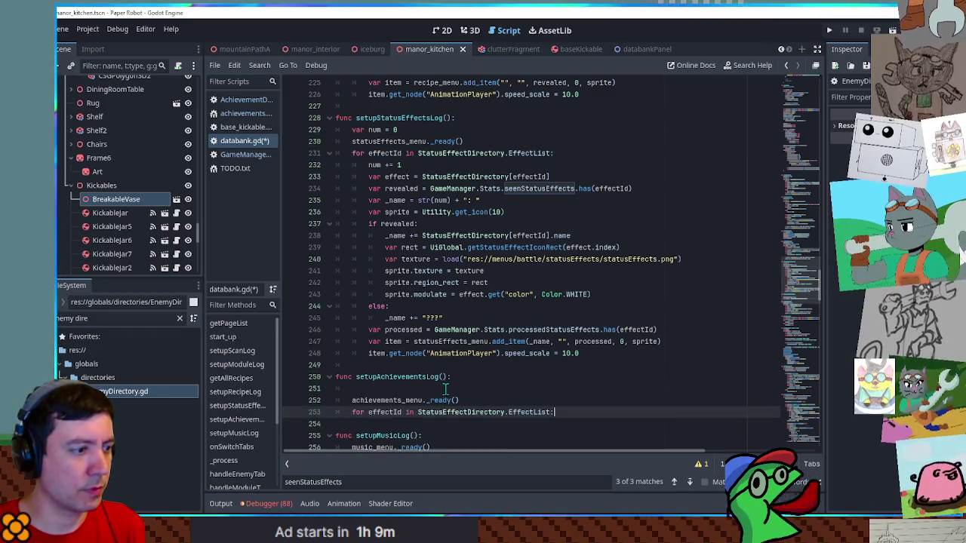
Make the pasted loop iterate achievementId over AchievementDirectory.EffectList
left_click(445, 388)
key("Delete")
left_click_drag(368, 401, 392, 401)
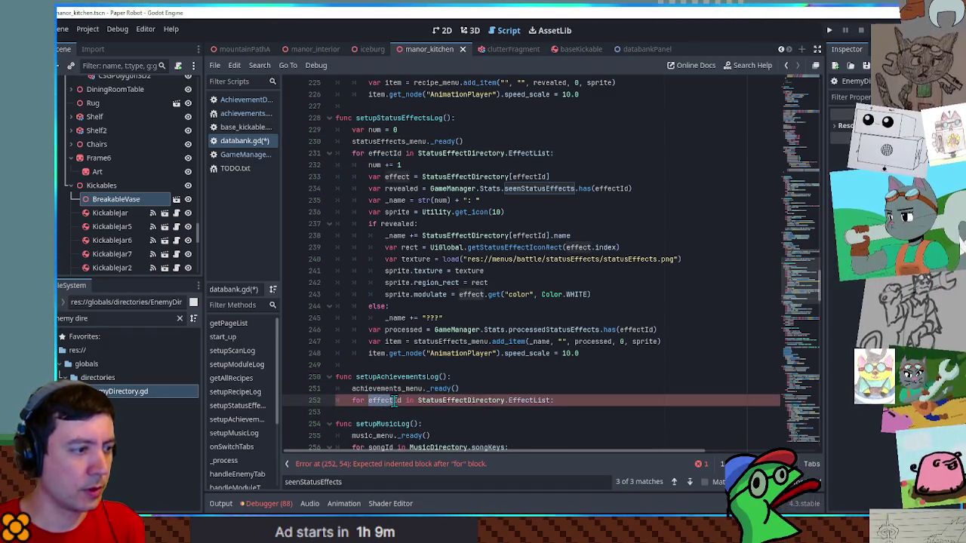
type("achievement")
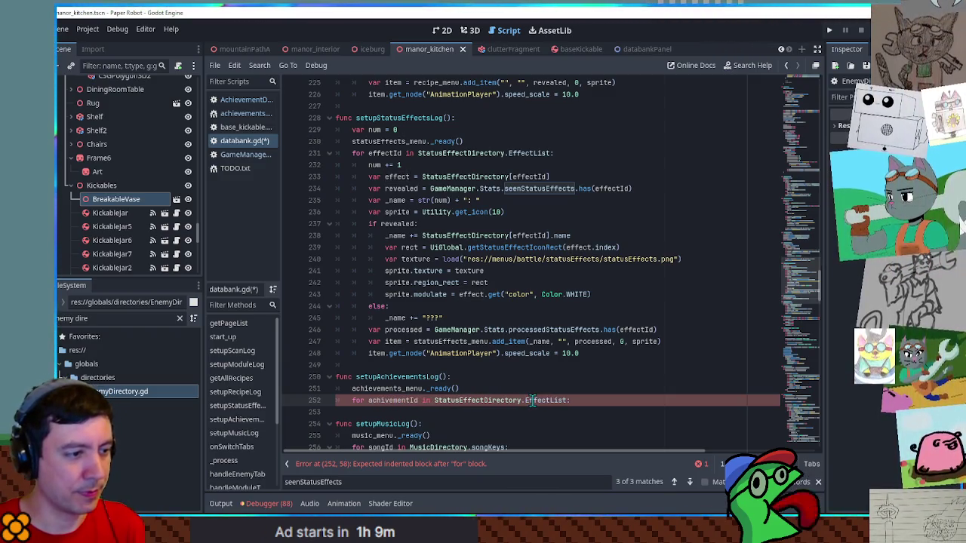
left_click_drag(521, 401, 435, 401)
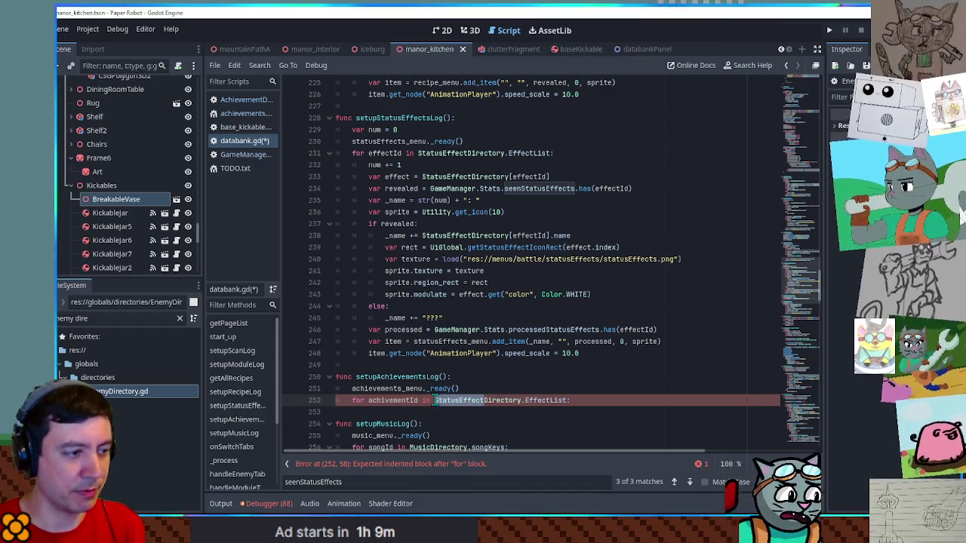
type("AchievementDirectory")
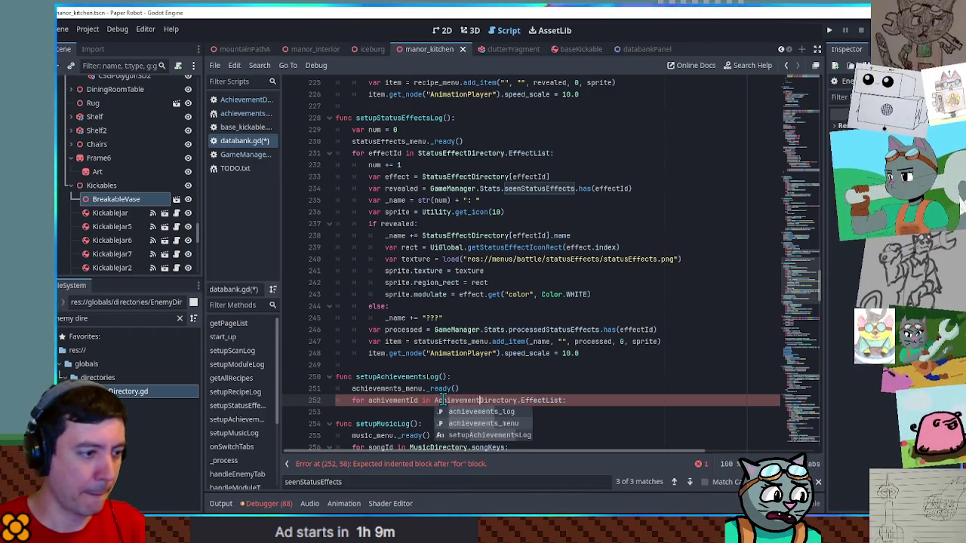
Jump to the EffectList definition in the StatusEffectDirectory script
double_click(542, 401)
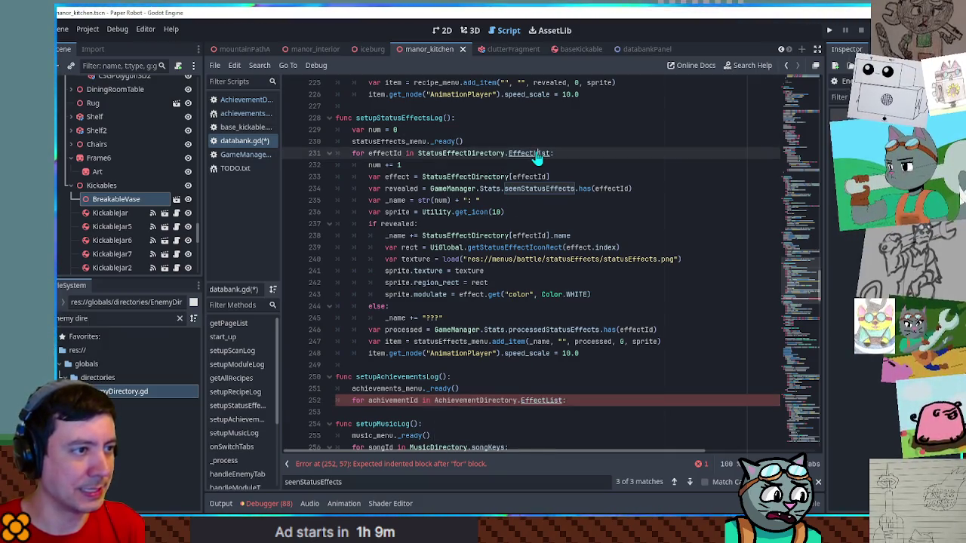
left_click(536, 155, "ctrl")
scroll(498, 182, "up", 2)
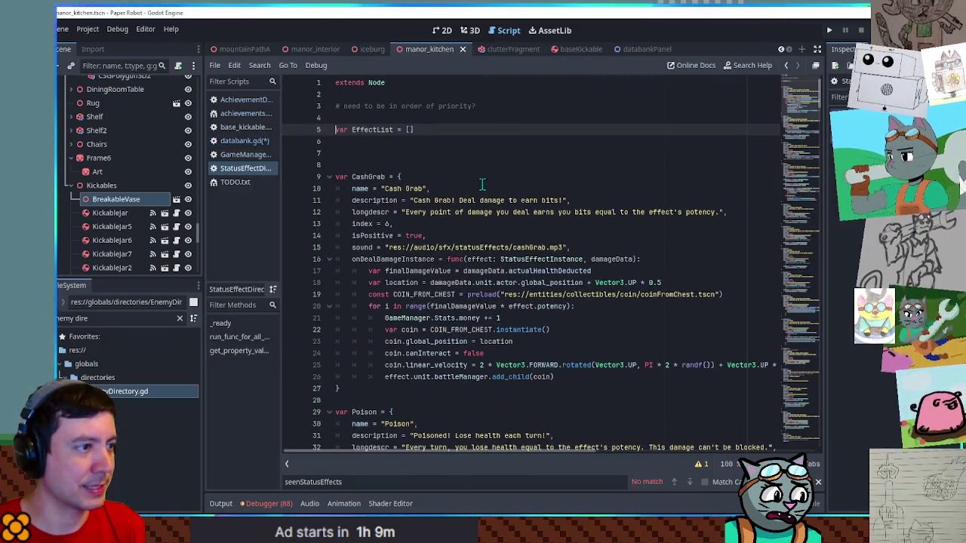
Paste the EffectList declaration into AchievementDirectory and rename it to AchievementList
mouse_move(434, 126)
left_mouse_down()
mouse_move(435, 108)
mouse_move(437, 117)
left_mouse_up()
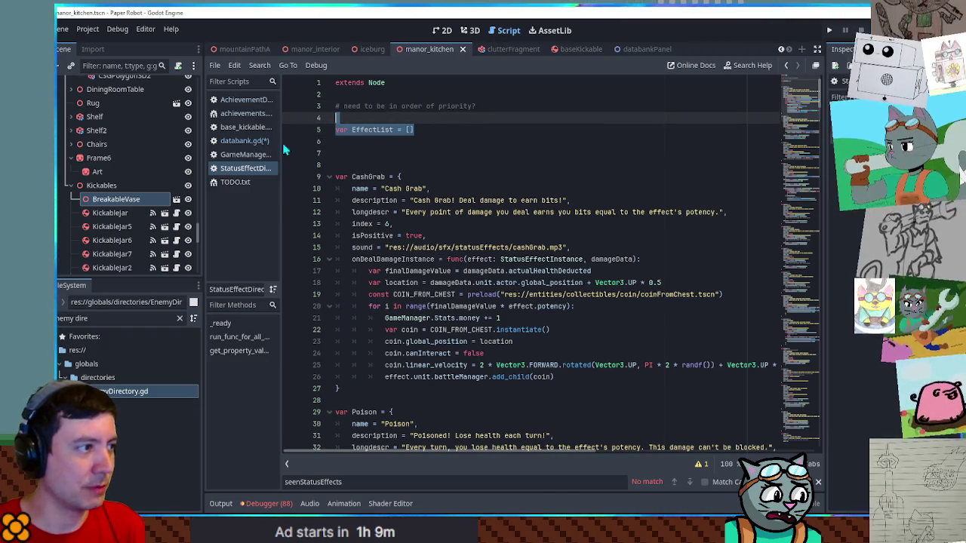
left_click(237, 103)
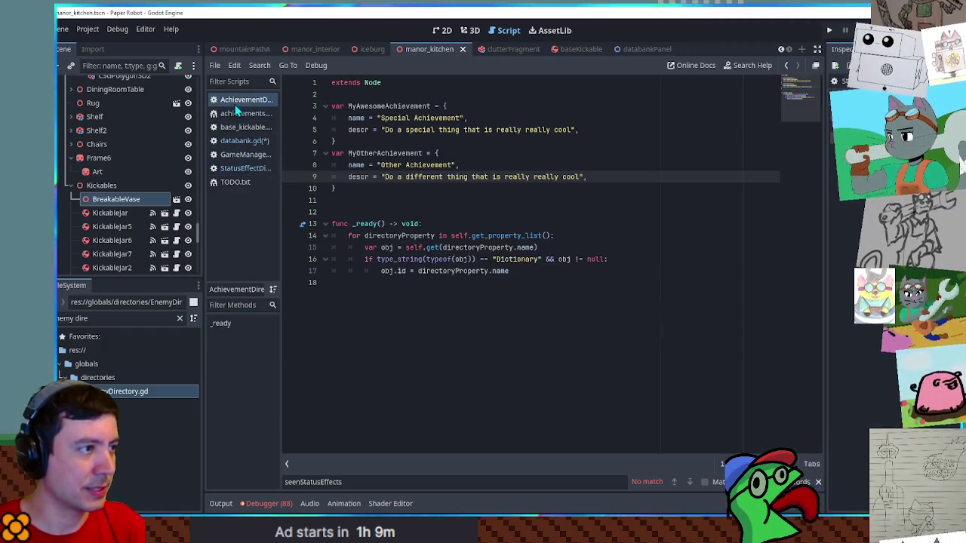
left_click(395, 94)
key("ctrl+v")
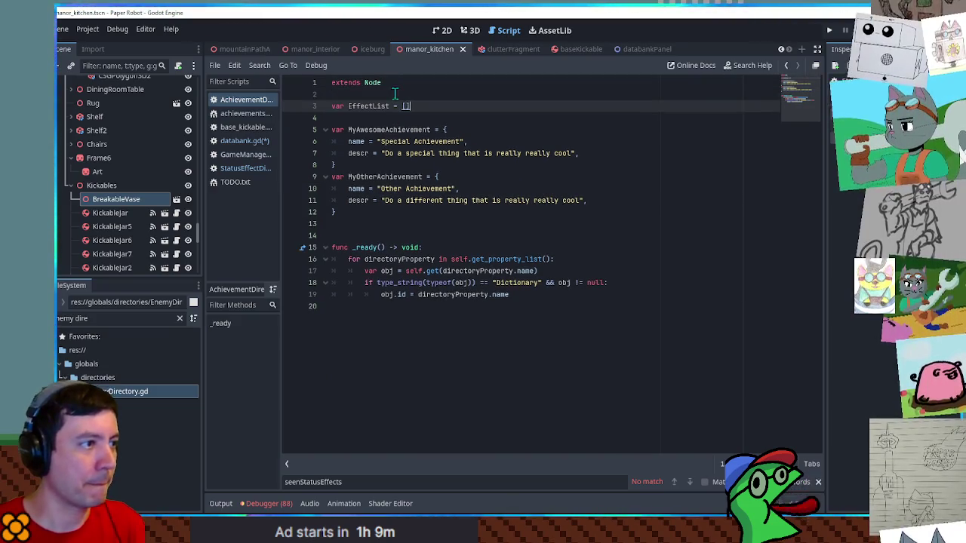
left_click(389, 130)
left_click_drag(390, 130, 432, 129)
left_click_drag(348, 106, 371, 107)
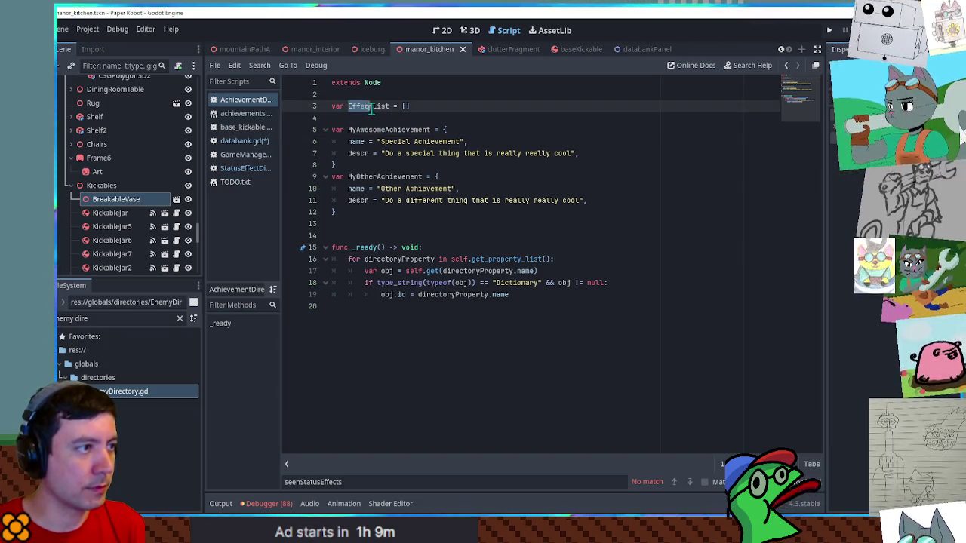
key("ctrl+v")
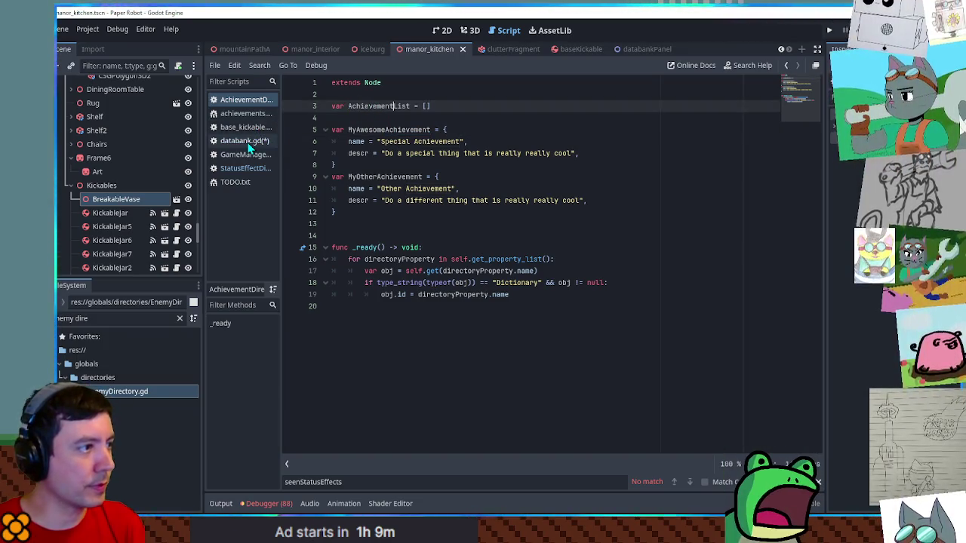
Copy the index check and EffectList append lines from the StatusEffectDirectory script
left_click(243, 169)
scroll(805, 145, "down", 3)
mouse_move(805, 145)
left_mouse_down()
mouse_move(801, 355)
mouse_move(801, 336)
left_mouse_up()
left_click(607, 267)
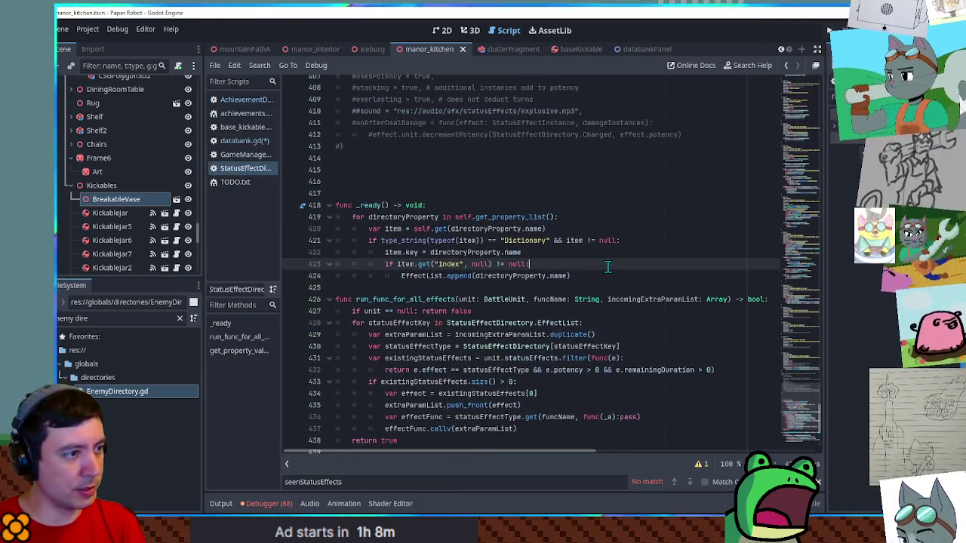
triple_click(423, 277)
left_click(548, 260, "shift")
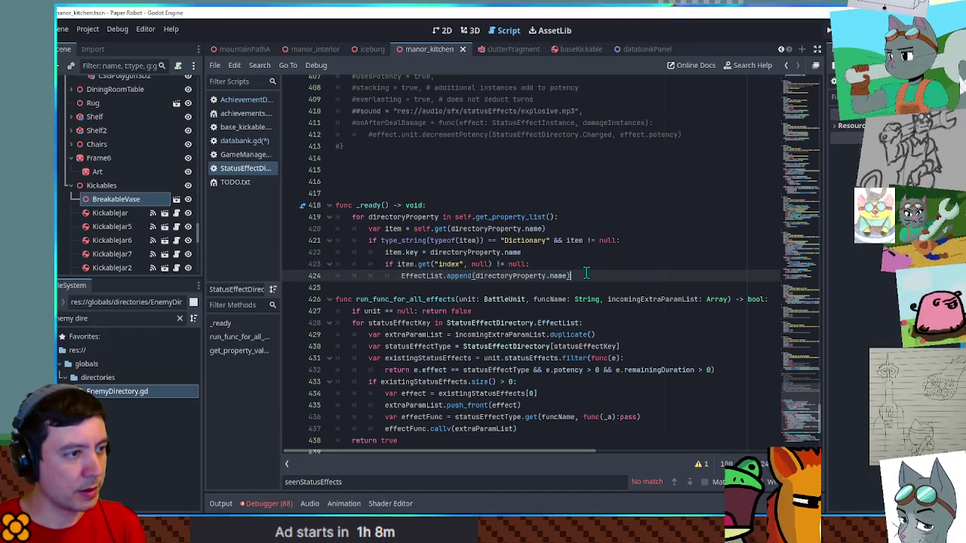
left_click(583, 257, "shift")
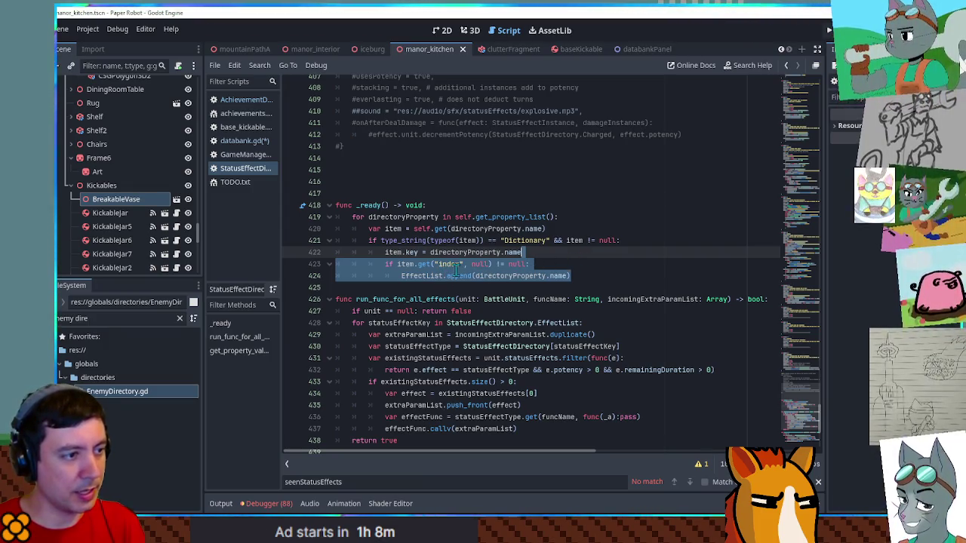
scroll(442, 276, "up", 8)
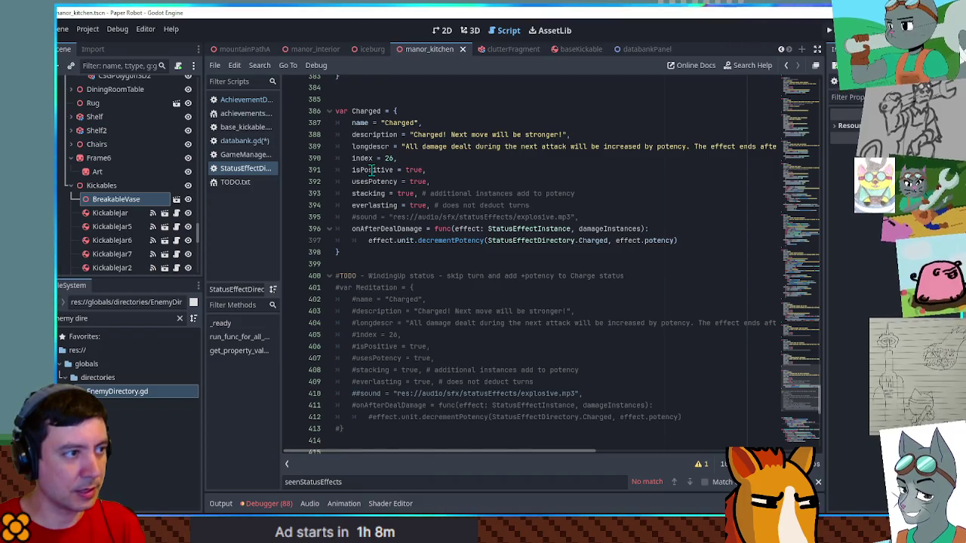
scroll(372, 170, "down", 5)
scroll(466, 302, "up", 6)
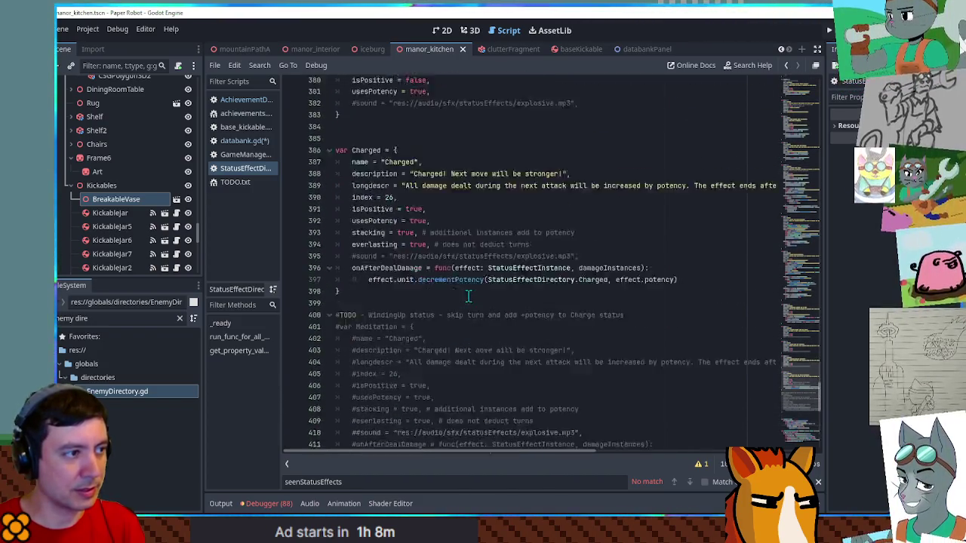
scroll(468, 296, "down", 4)
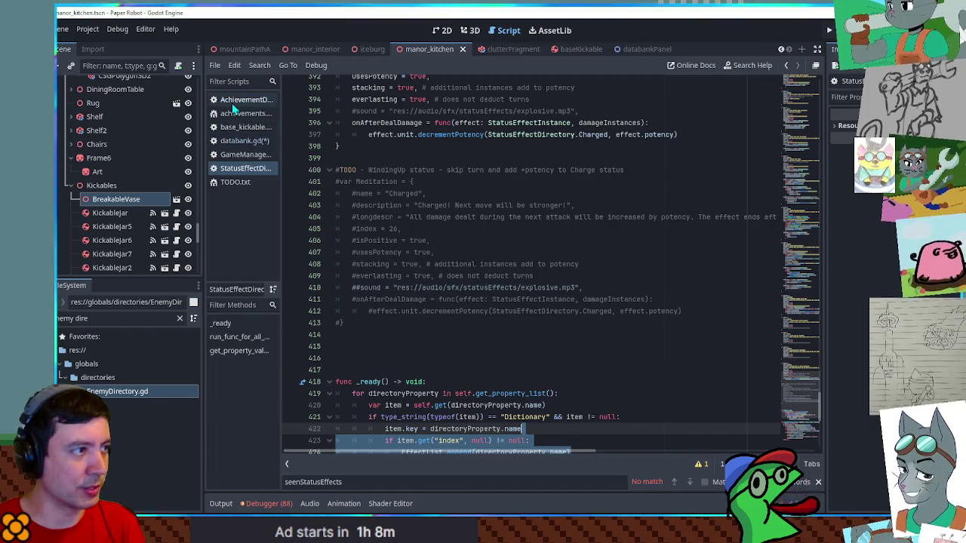
Paste the append lines into AchievementDirectory's _ready, dedent them, and rename item to obj
left_click(236, 104)
left_click(536, 291)
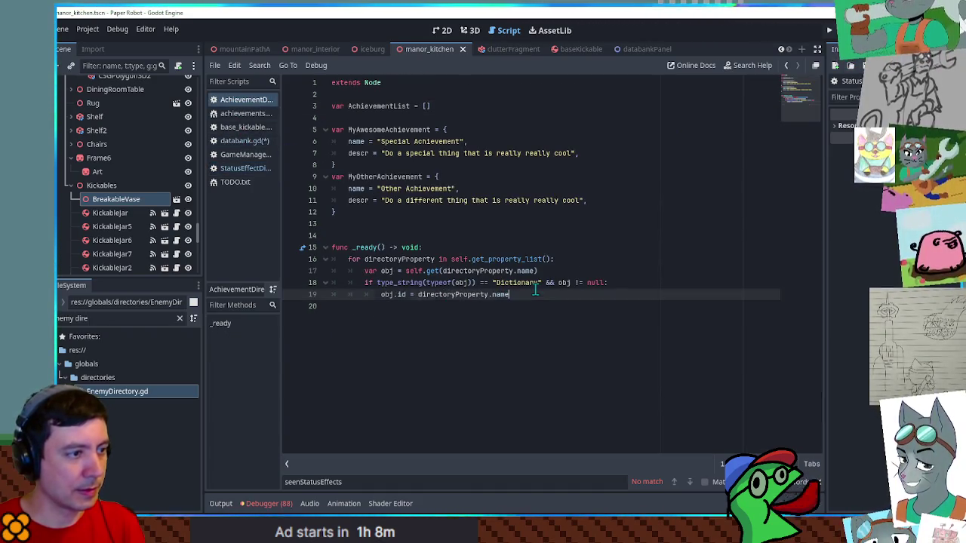
key("ctrl+v")
key("shift+Tab")
double_click(400, 306)
type("obj")
Change the condition's index to descr and the append target EffectList to AchievementList
double_click(359, 200)
key("ctrl+c")
double_click(440, 307)
key("ctrl+v")
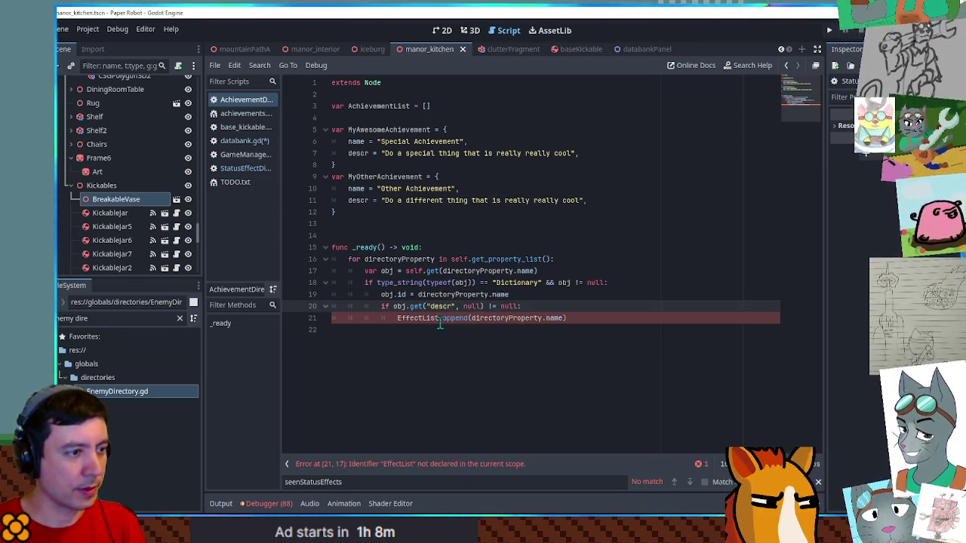
double_click(366, 105)
key("ctrl+c")
double_click(419, 318)
key("ctrl+v")
Make databank.gd's achievements loop on line 252 iterate over AchievementList, starting a new line
left_click(607, 309)
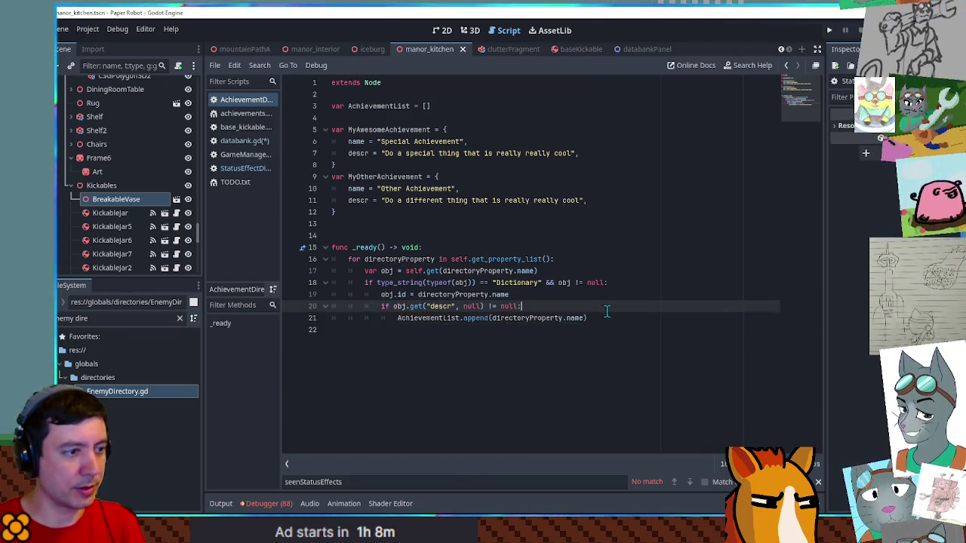
double_click(429, 317)
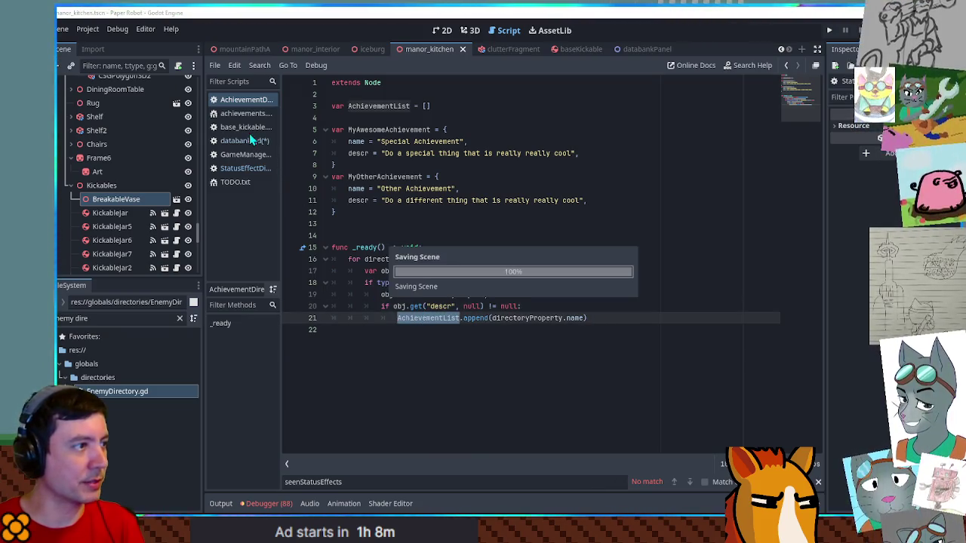
left_click(240, 141)
double_click(541, 400)
key("ctrl+v")
left_click(602, 400)
key("Return")
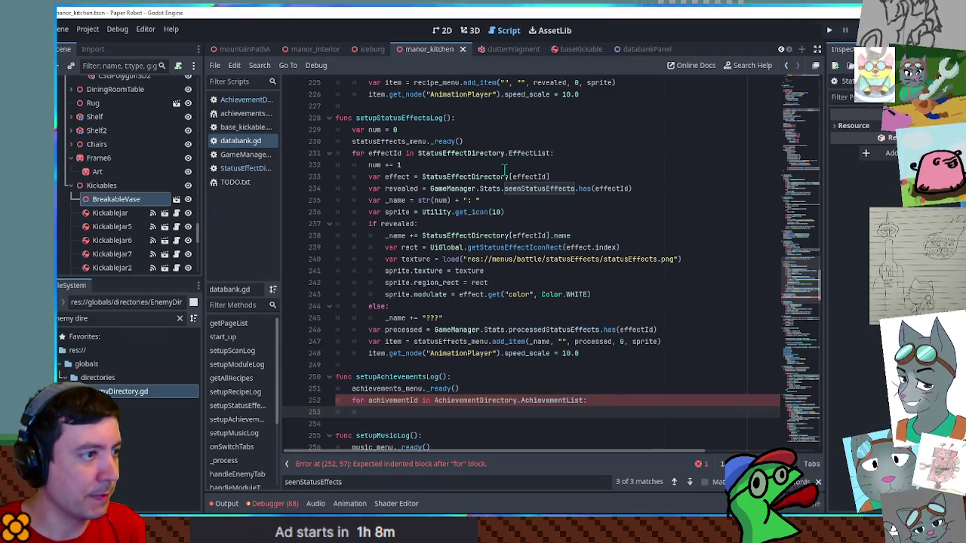
Add 'var achivement = AchievementDirectory[achivementId]' to the loop, adapted from line 233's effect lookup
triple_click(545, 177)
key("ctrl+c")
left_click(604, 412)
key("ctrl+v")
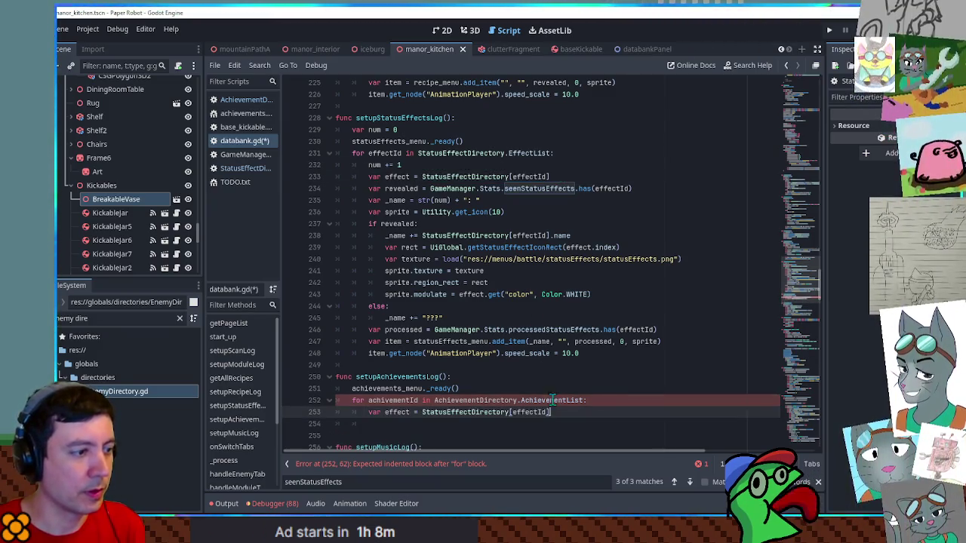
double_click(397, 413)
type("achivement")
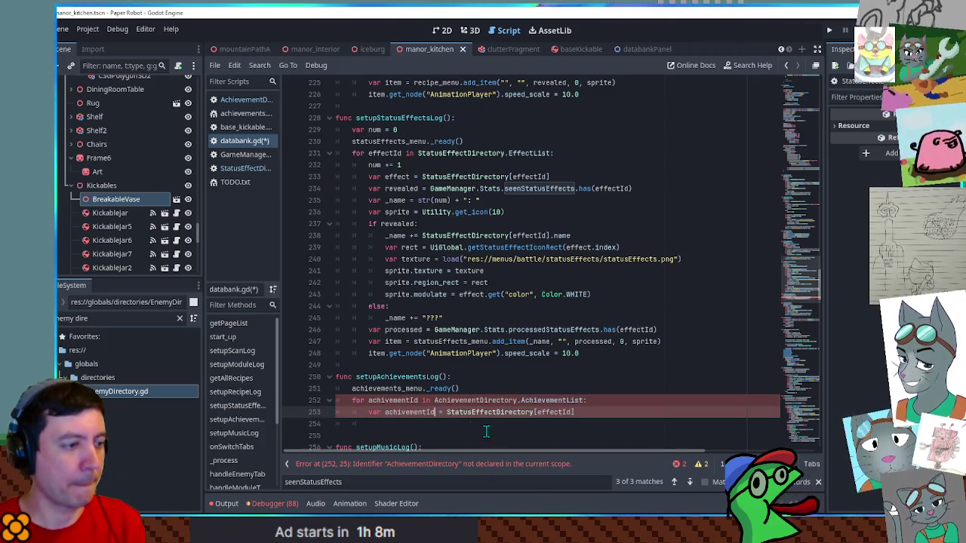
double_click(551, 413)
type("achivementId")
double_click(470, 413)
type("AchievementDirectory")
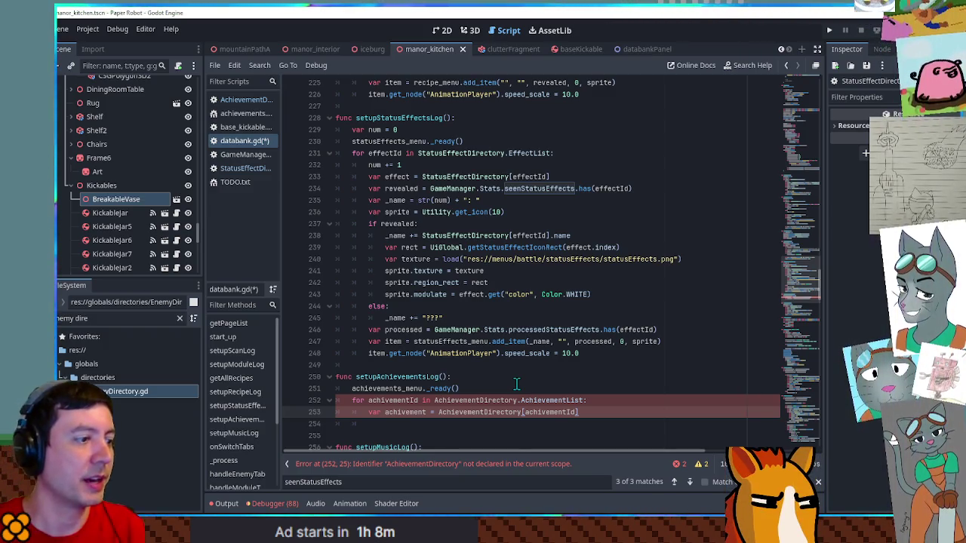
Comment out loop lines 252-253, save databank.gd, and run the game with F5
left_click_drag(346, 404, 363, 412)
key("ctrl+k")
key("ctrl+s")
left_click(488, 230)
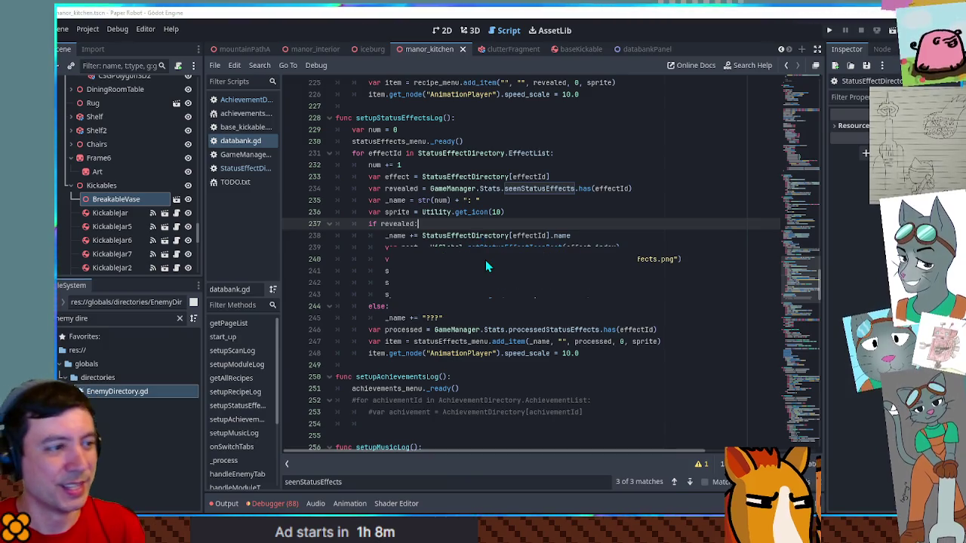
key("F5")
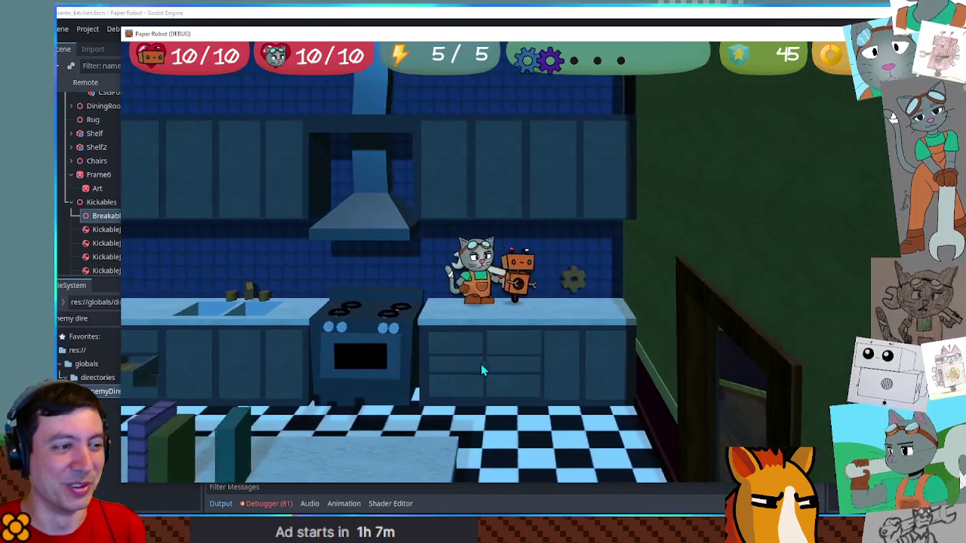
Walk the robot around the kitchen floor past the cabinets, stove and fridge
left_click(481, 365)
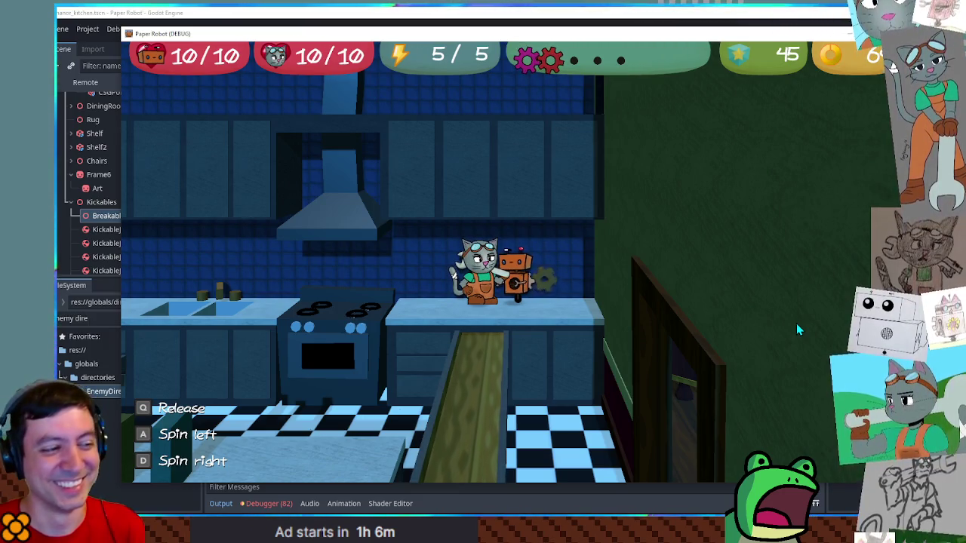
key("d")
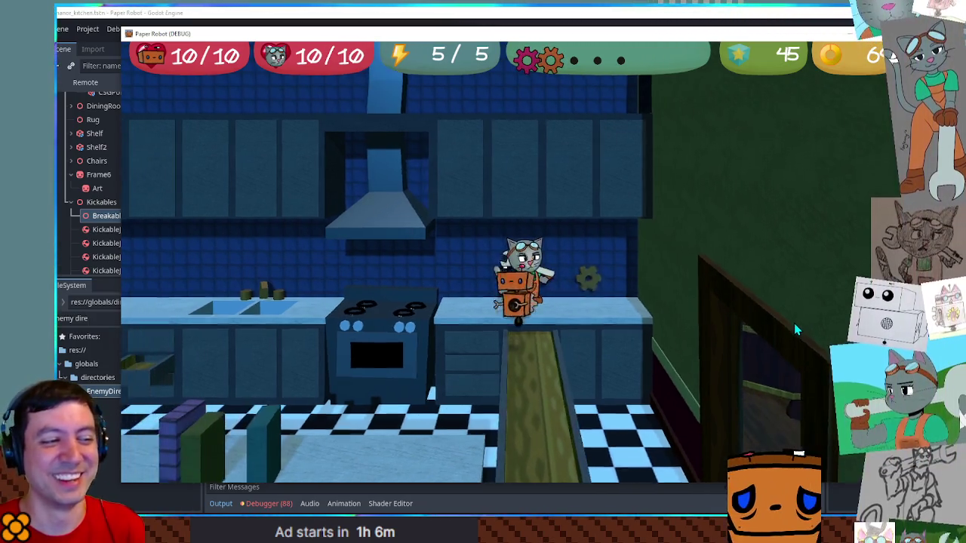
key("s")
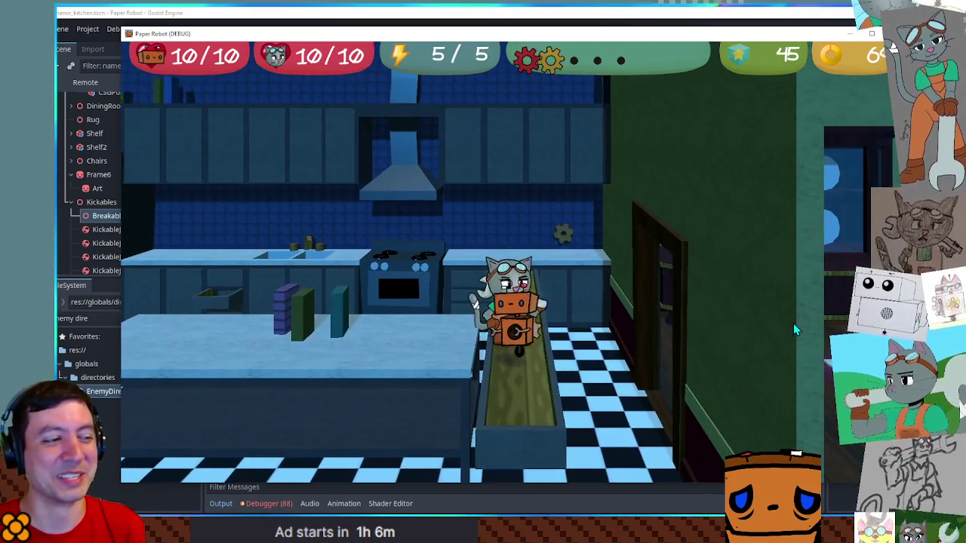
key("w")
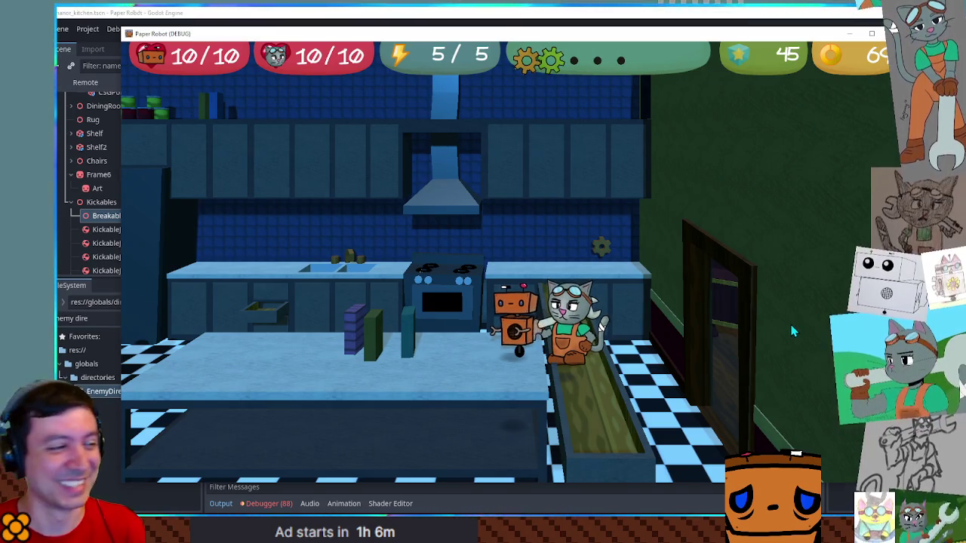
key("a")
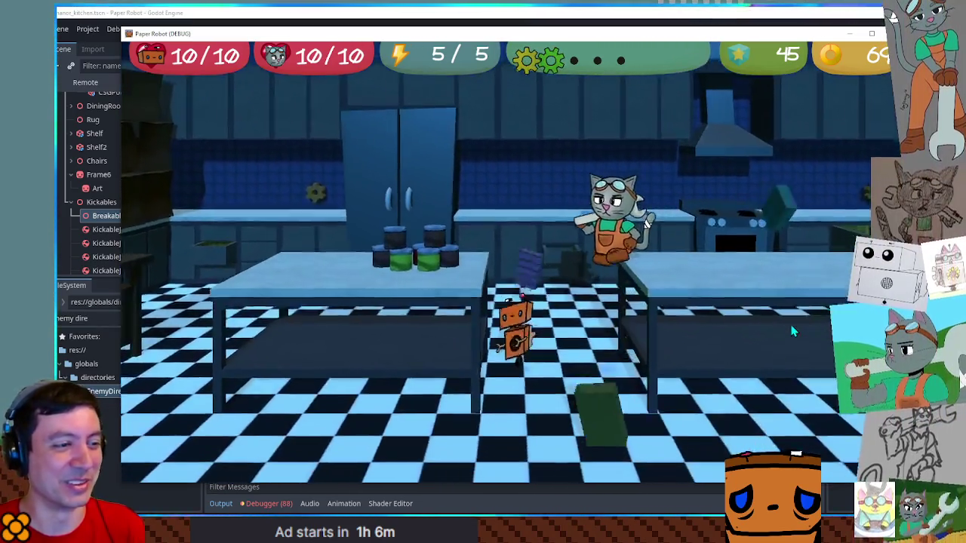
key("a")
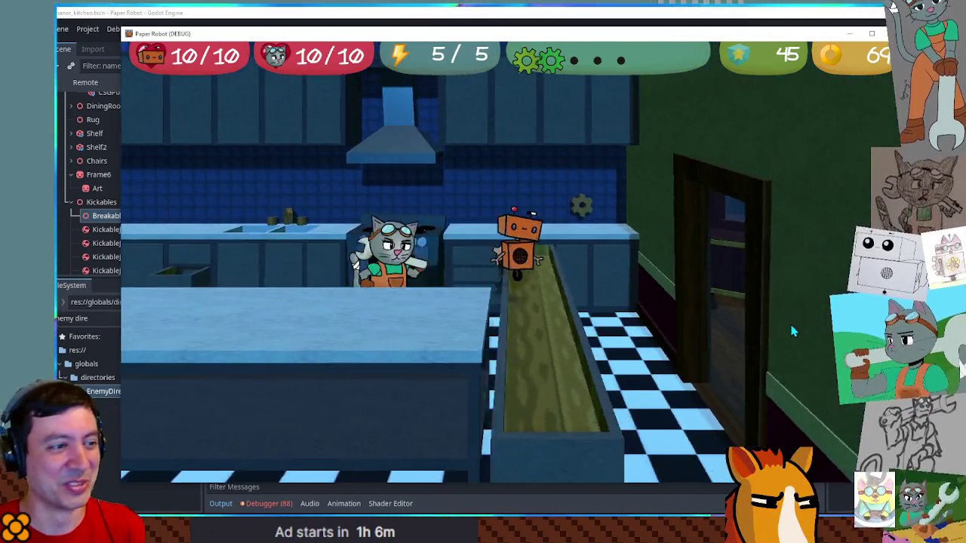
key("a")
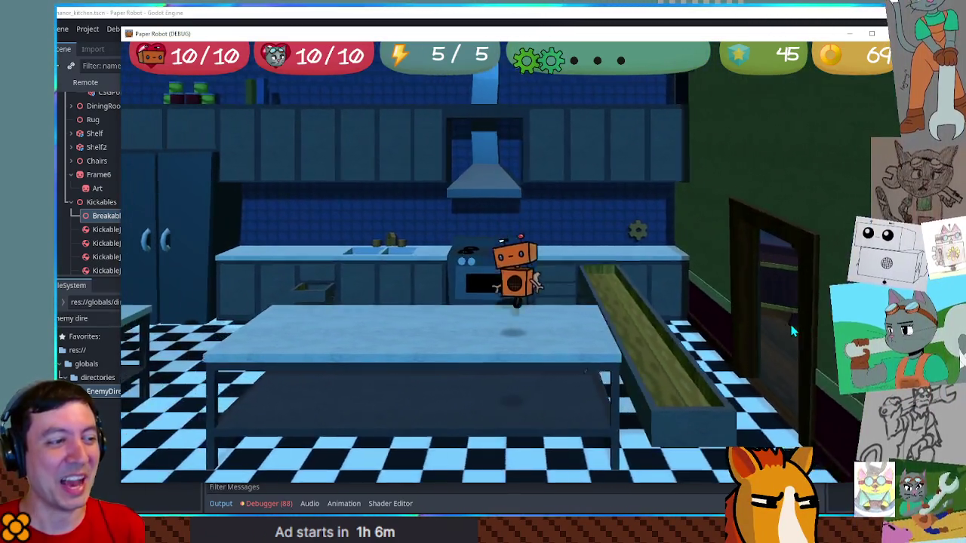
key("a")
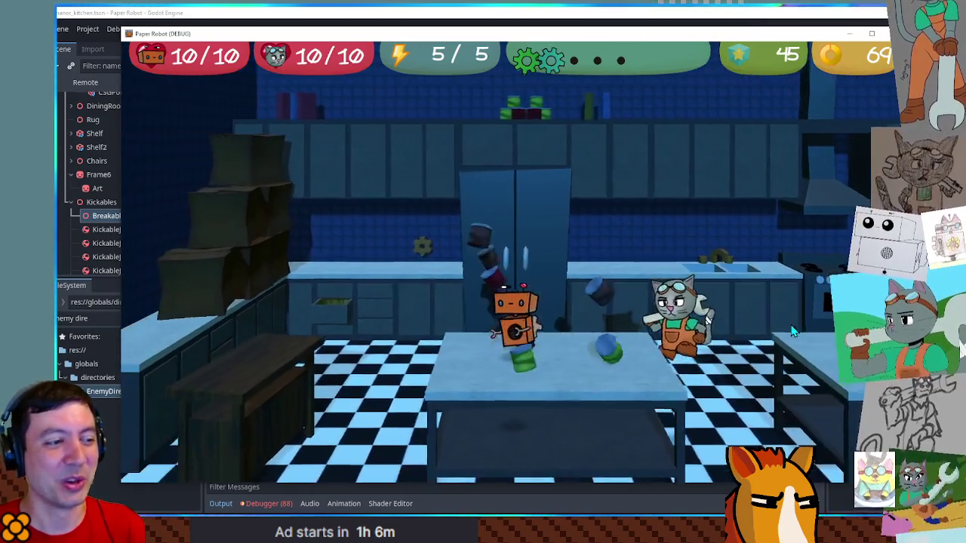
key("s")
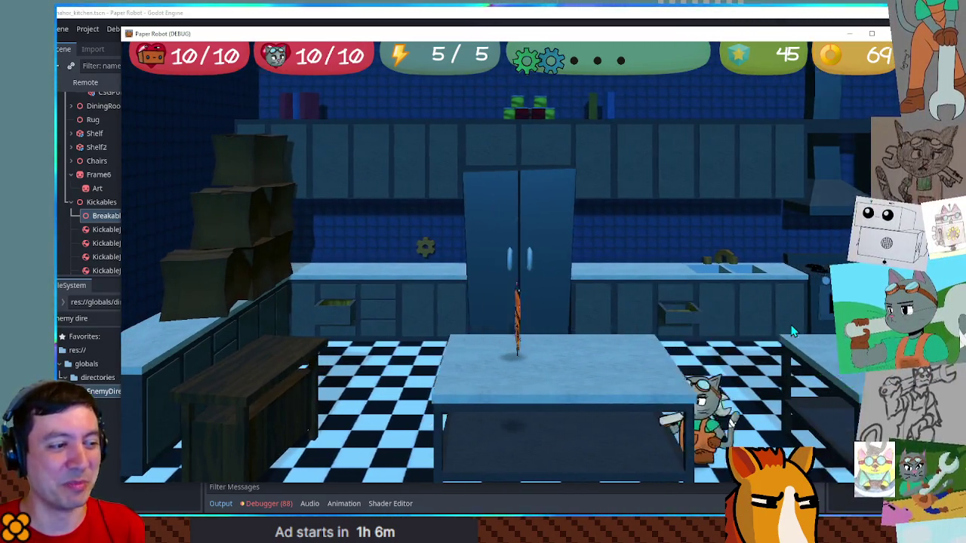
key("d")
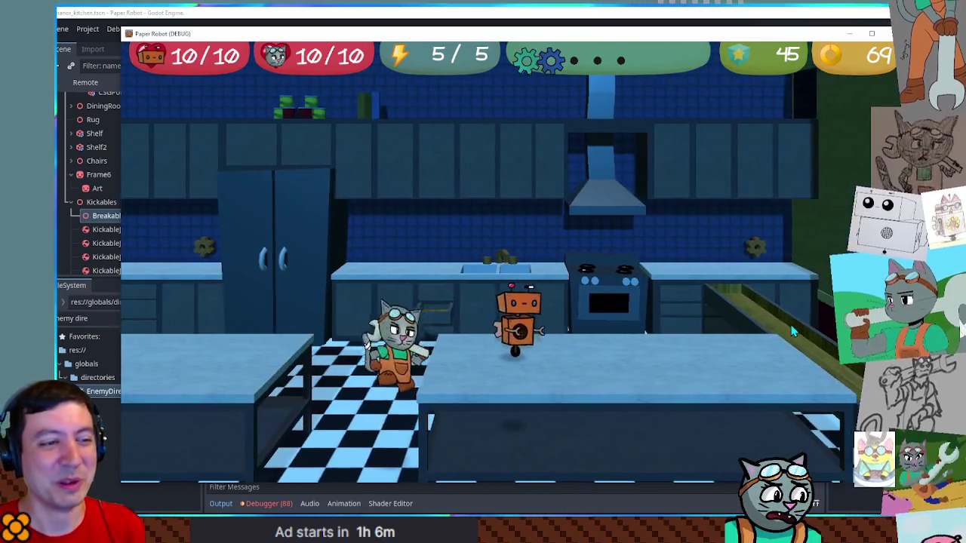
key("d")
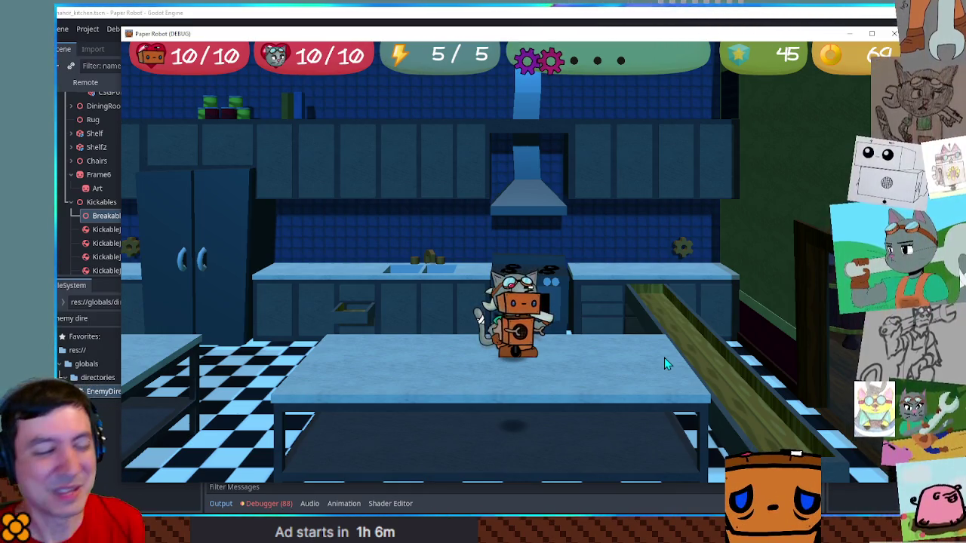
Jump the robot up the stacked boxes onto the shelving and walk along the shelf top
key("Right")
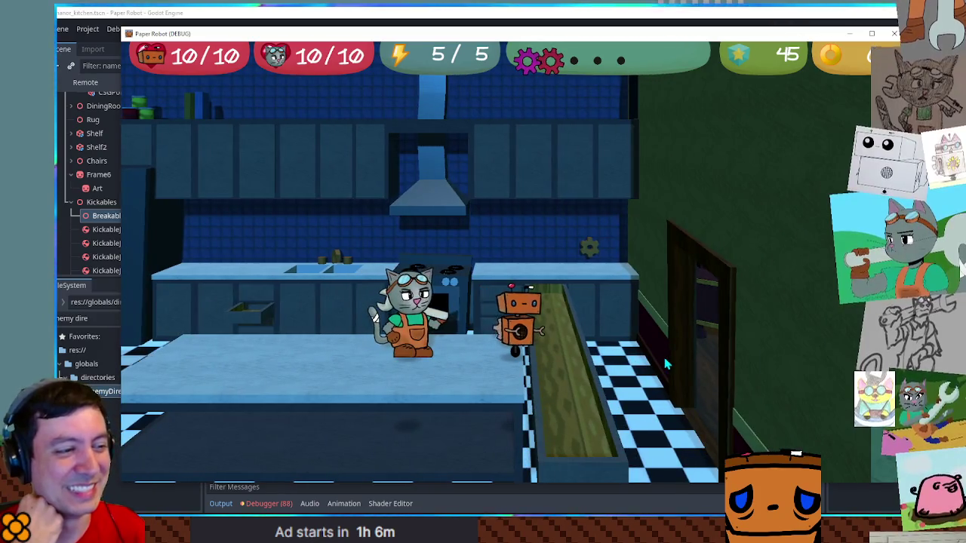
key("Left")
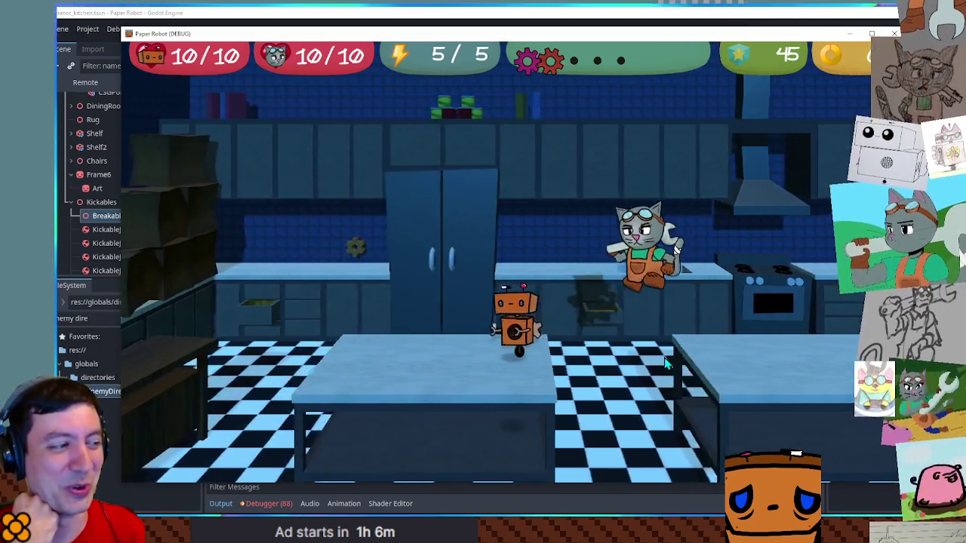
key("Left")
key("space")
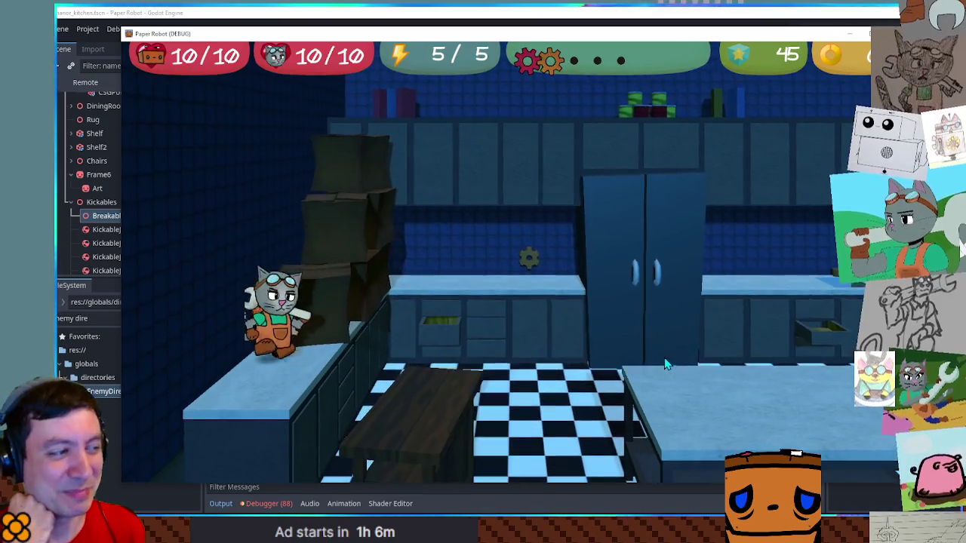
key("space")
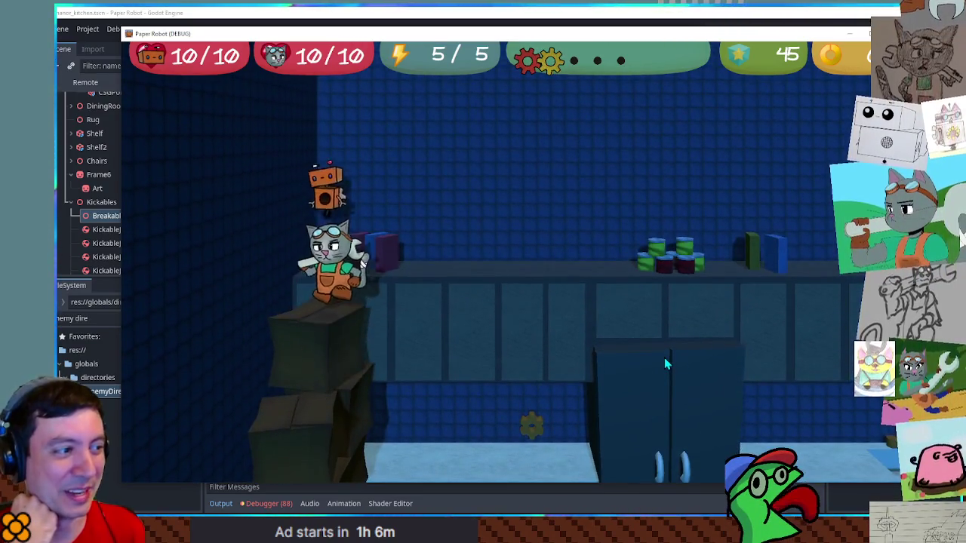
key("Right")
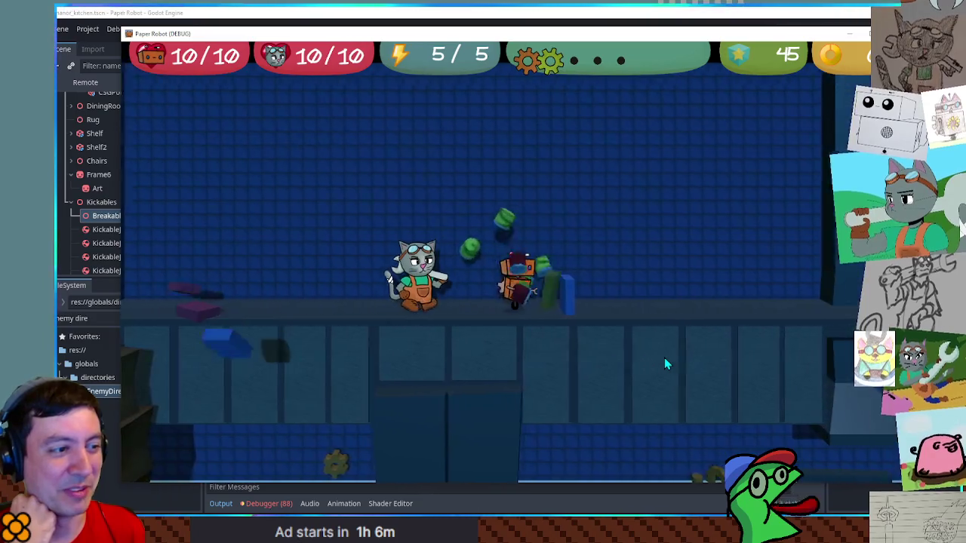
key("Right")
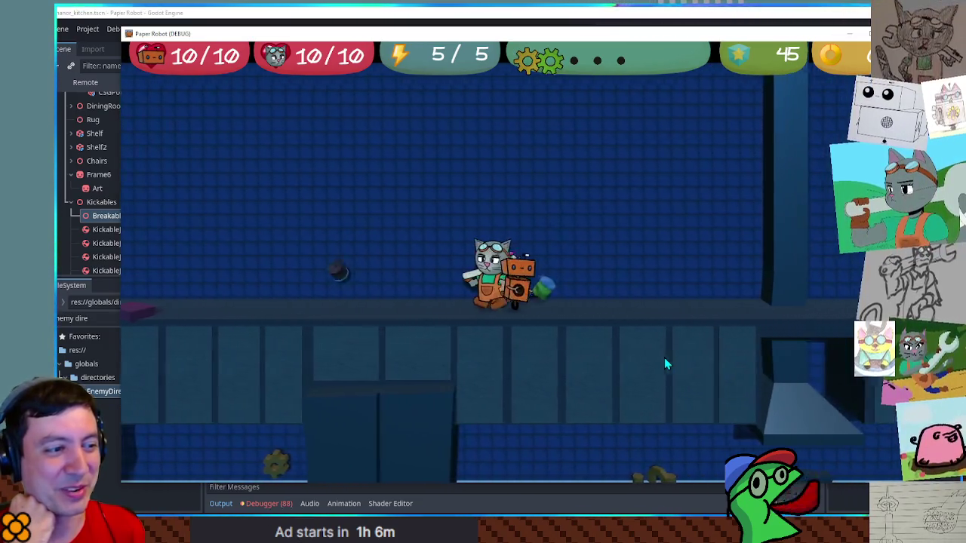
key("Right")
key("Left")
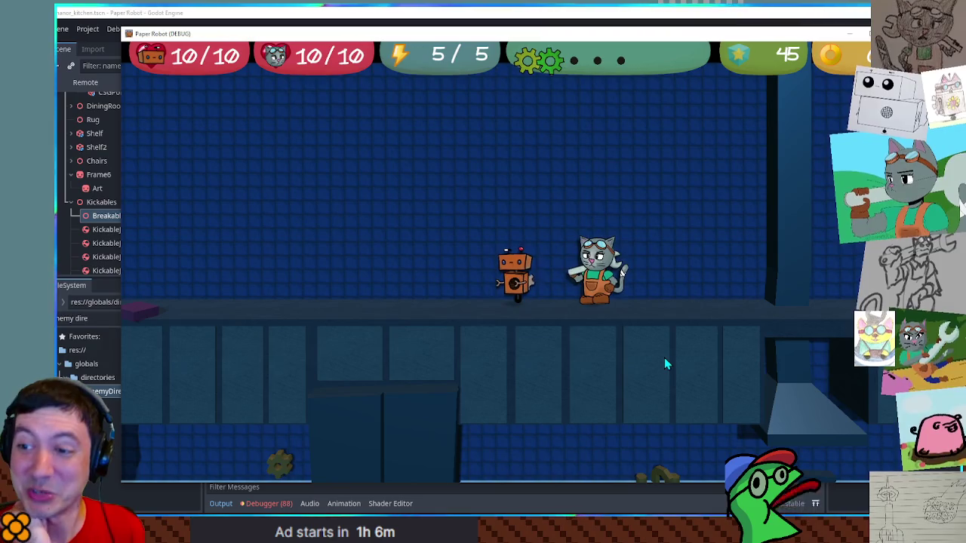
key("Right")
key("Left")
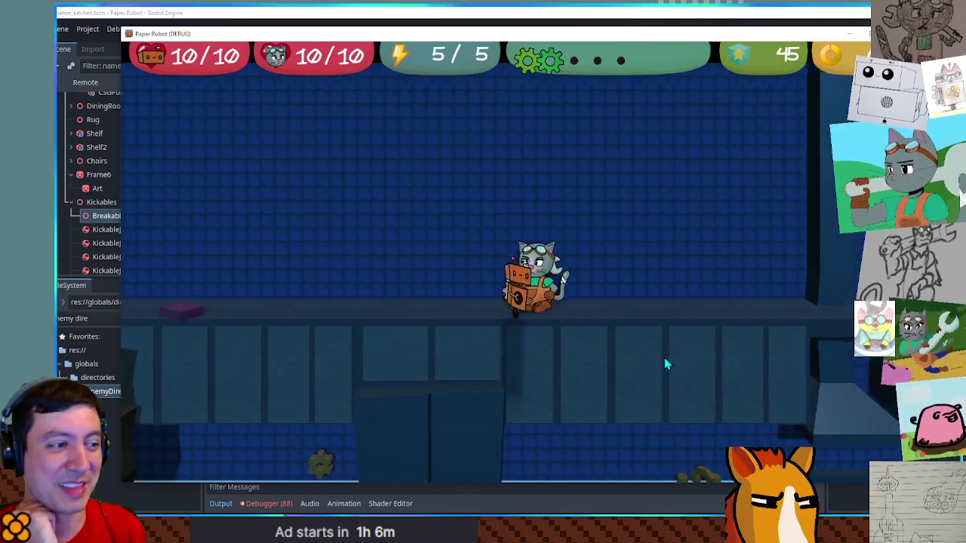
Drop down past the stove into the dining room, then open the pause menu at Achievements
key("Down")
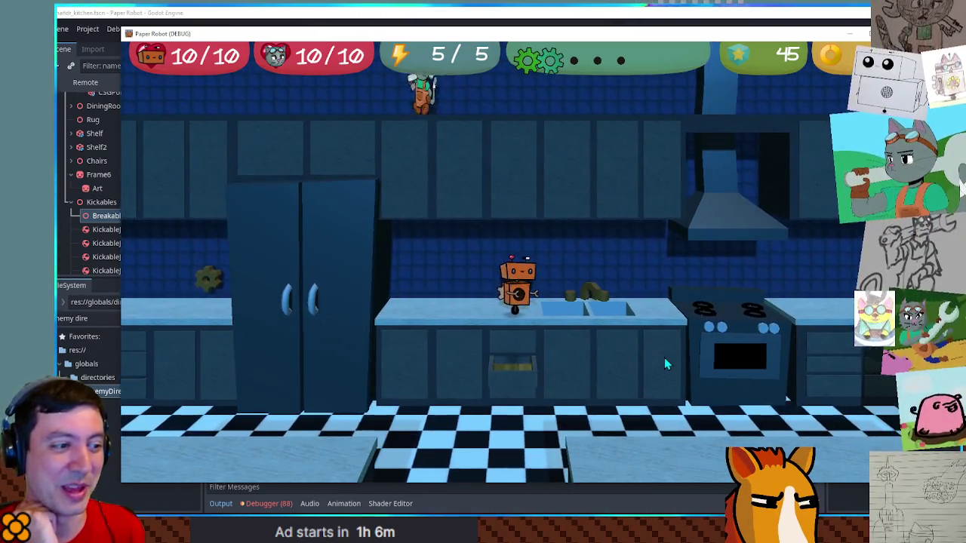
key("Right")
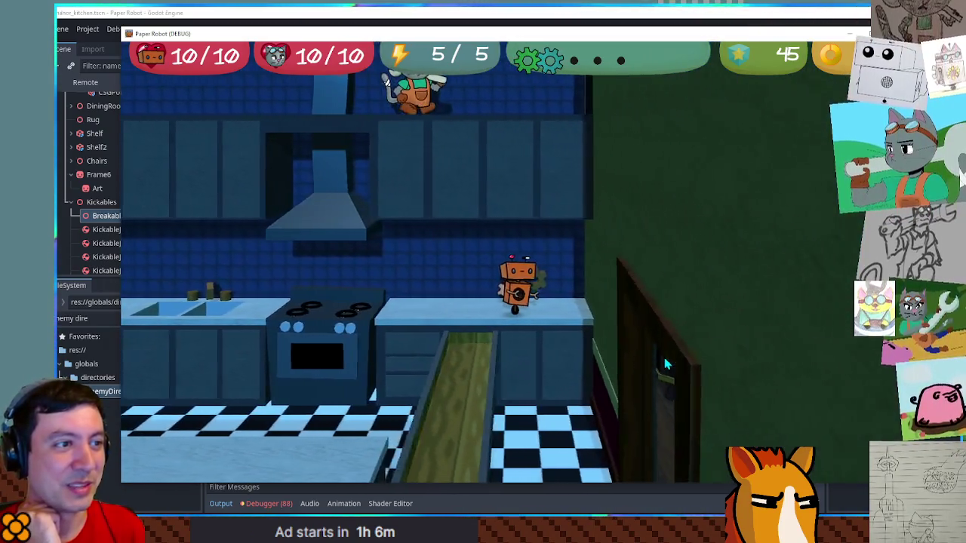
key("Down")
key("Right")
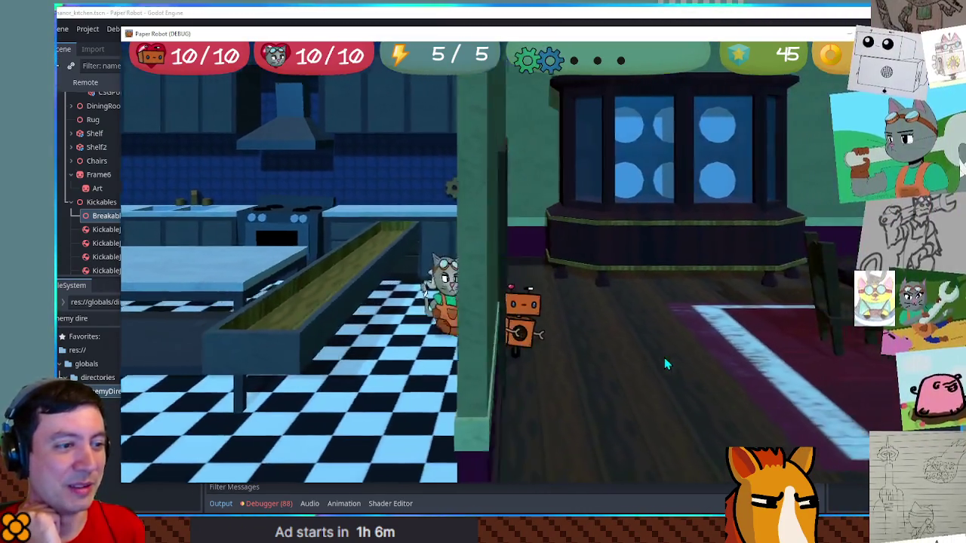
key("Up")
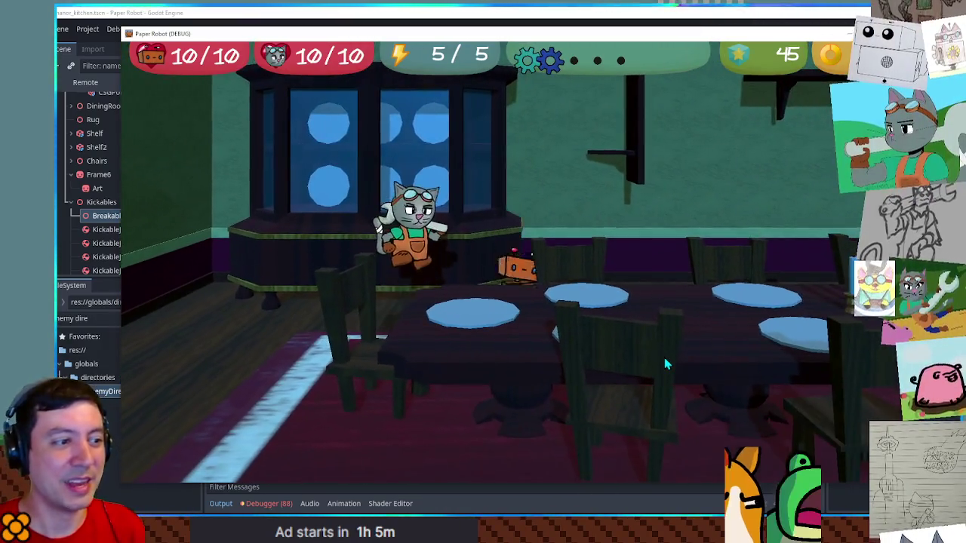
key("Down")
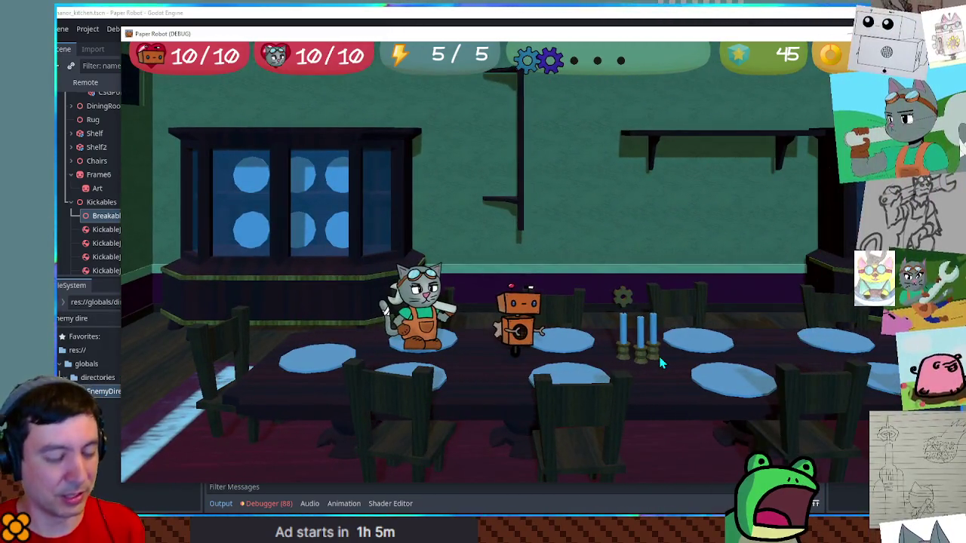
key("Escape")
key("Down")
key("Down")
key("Down")
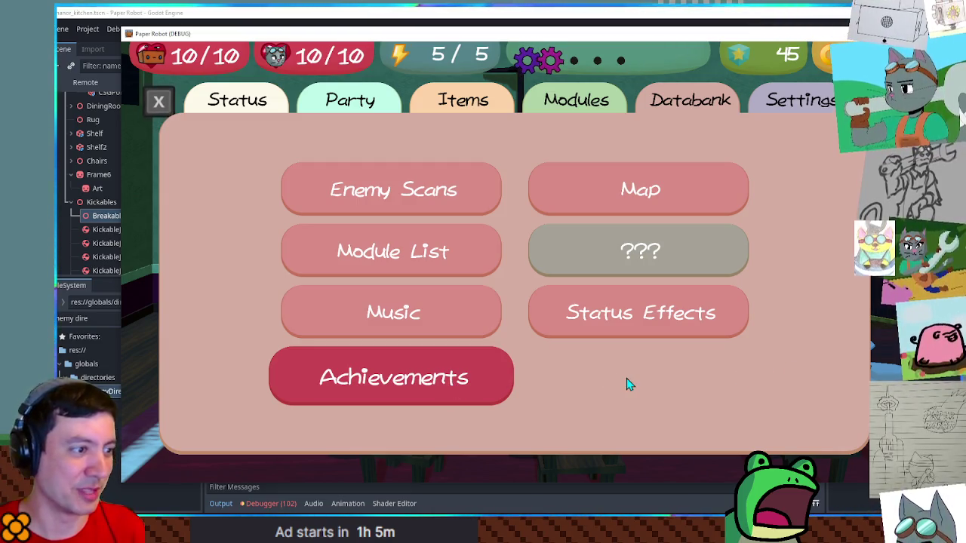
Open the Achievements entry twice, backing out of the Enemy data screen, then stop the game with F8
key("Return")
key("Escape")
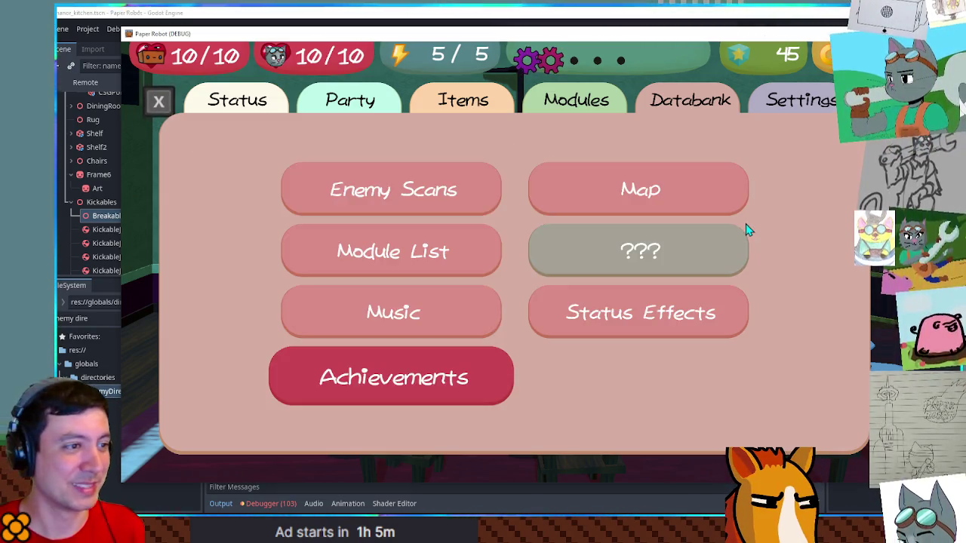
key("Up")
key("Down")
key("Return")
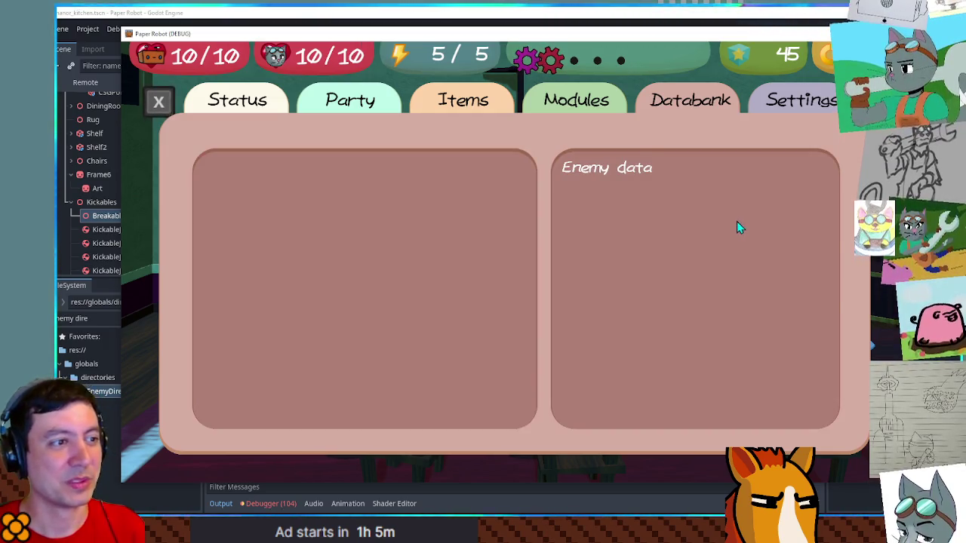
key("Escape")
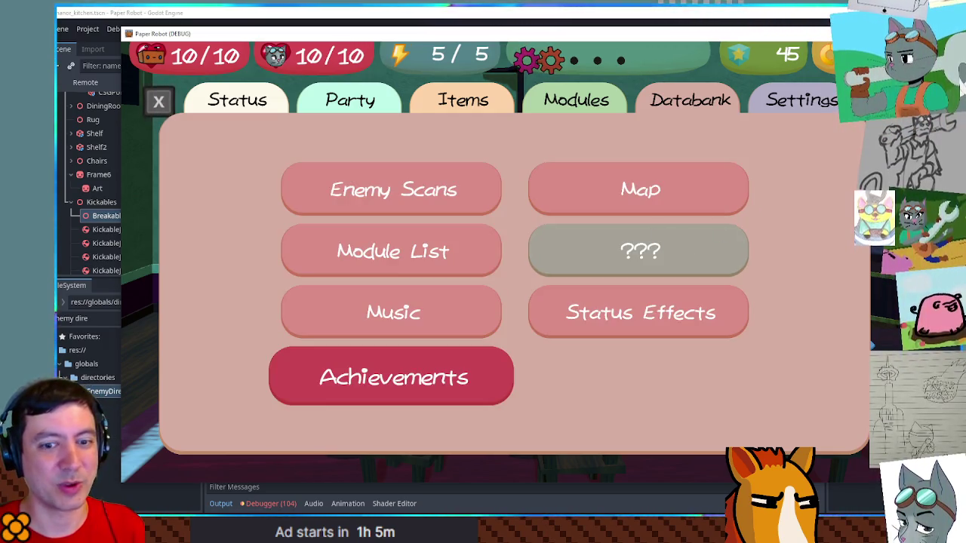
key("F8")
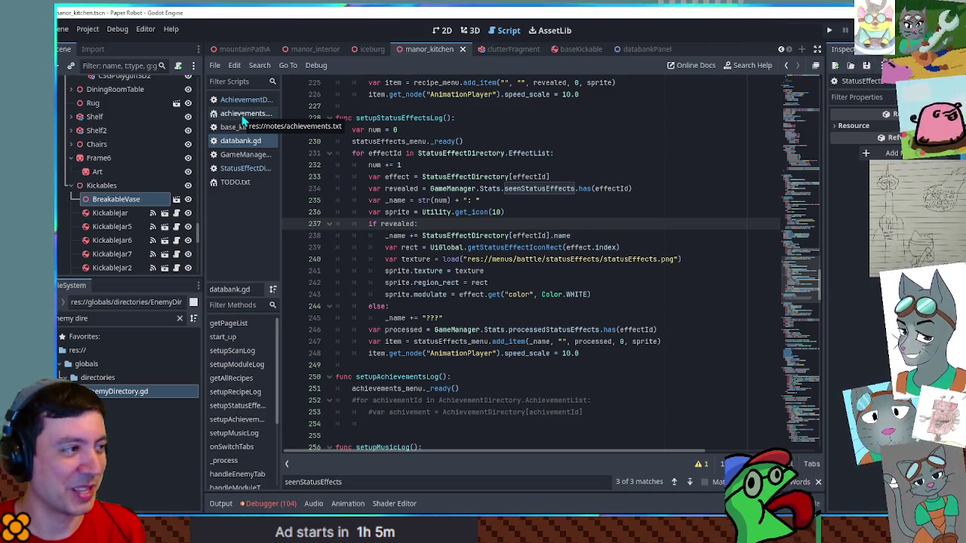
left_click(243, 115)
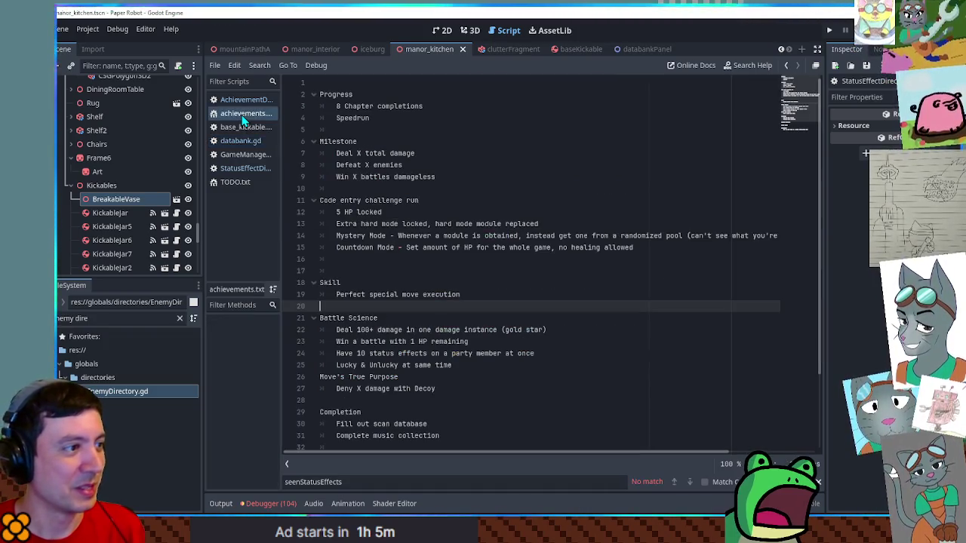
mouse_move(320, 141)
left_mouse_down()
mouse_move(411, 154)
mouse_move(436, 177)
left_mouse_up()
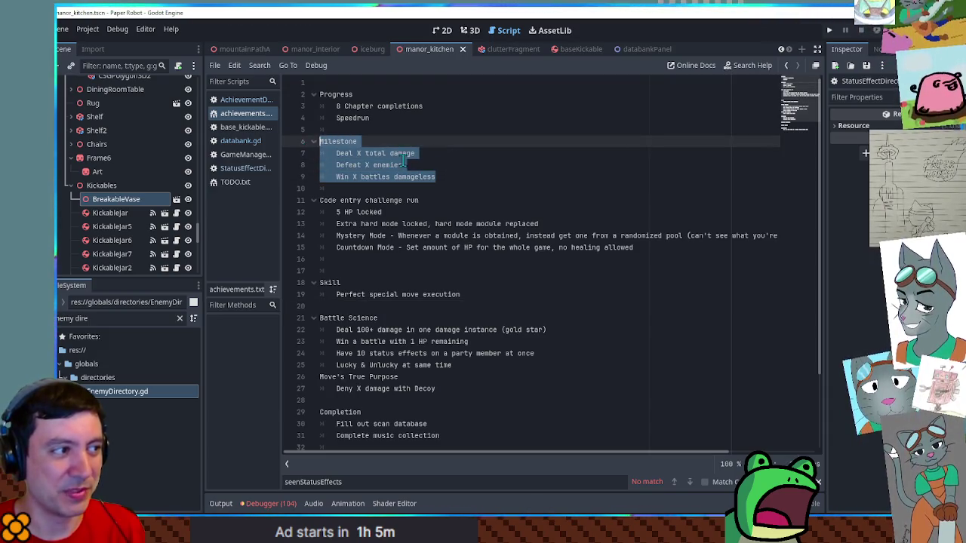
left_click(404, 163)
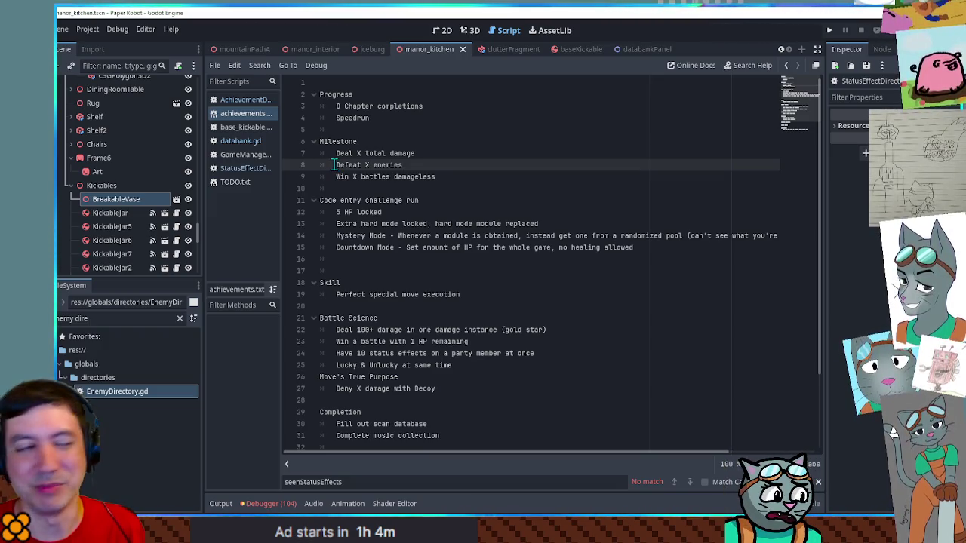
left_click_drag(452, 178, 313, 147)
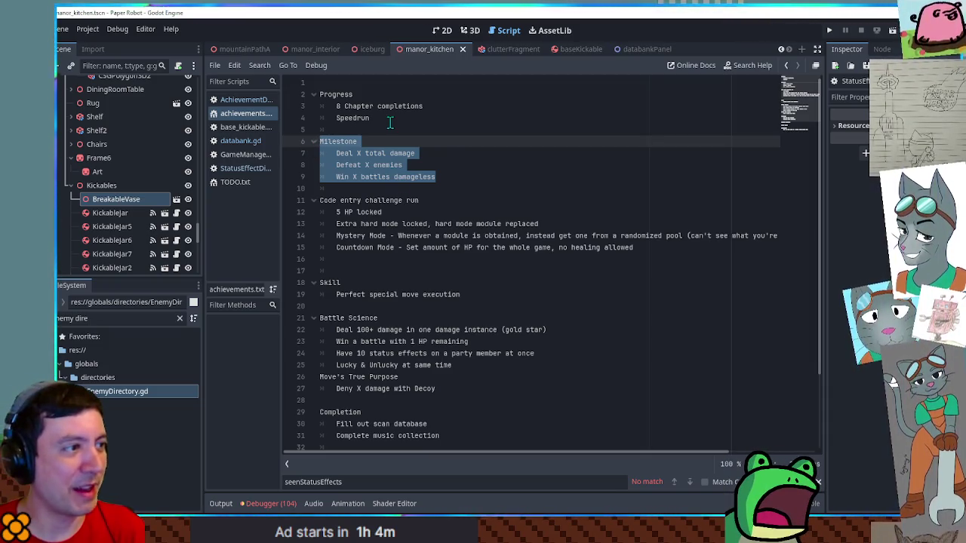
left_click_drag(387, 119, 244, 81)
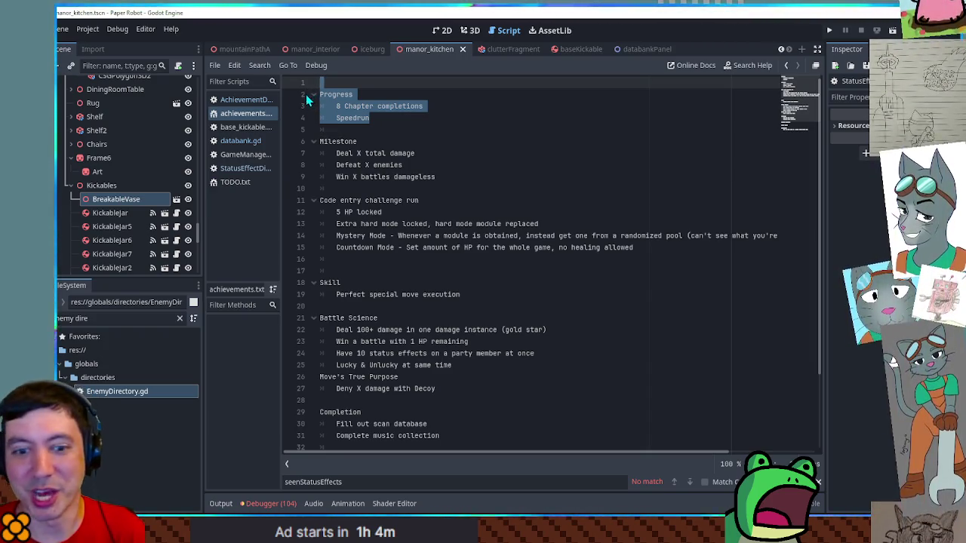
double_click(352, 119)
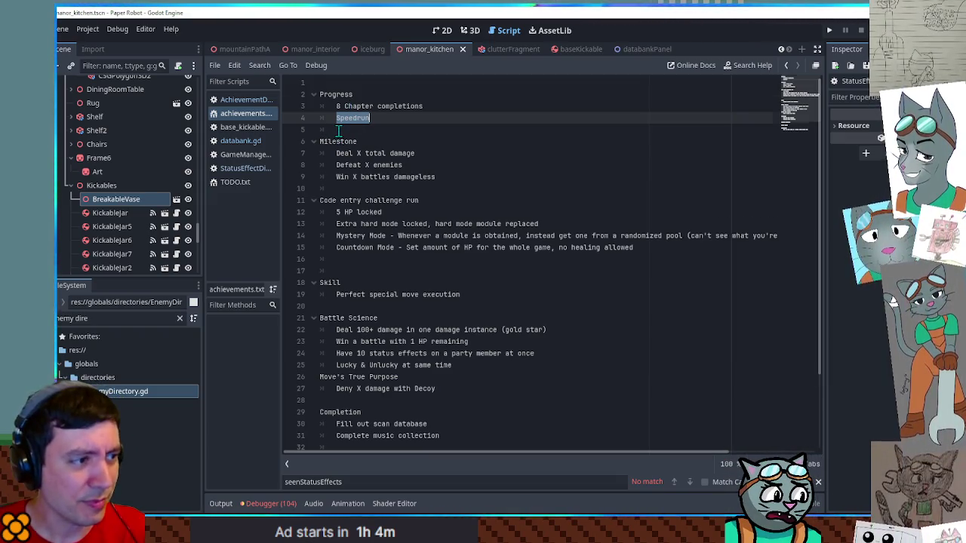
scroll(339, 130, "down", 1)
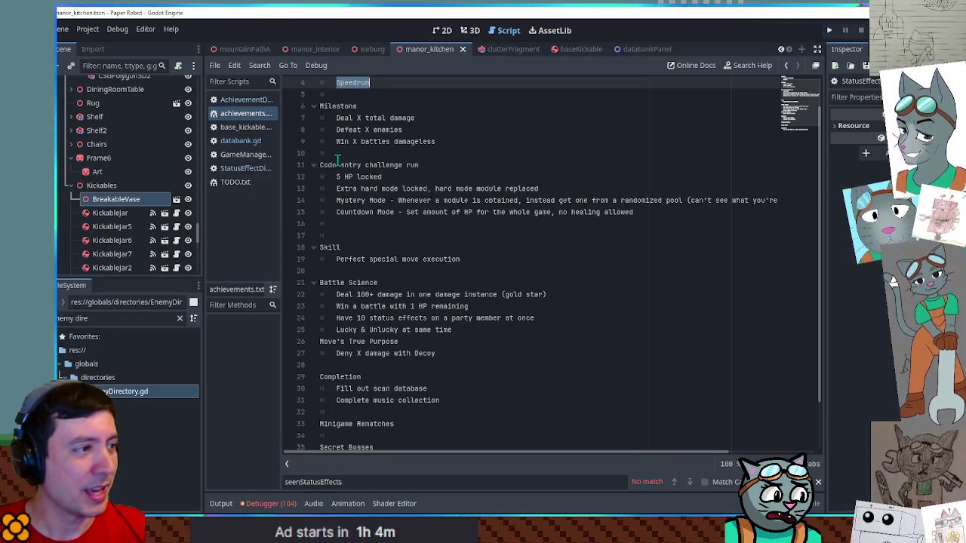
double_click(337, 165)
left_click_drag(333, 164, 431, 160)
left_click(431, 159)
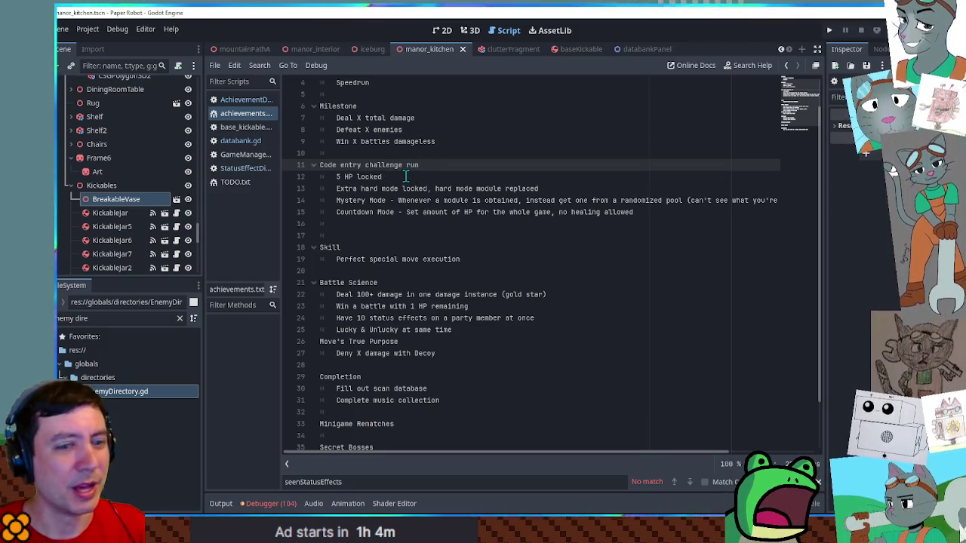
left_click_drag(336, 212, 393, 212)
left_click(385, 212)
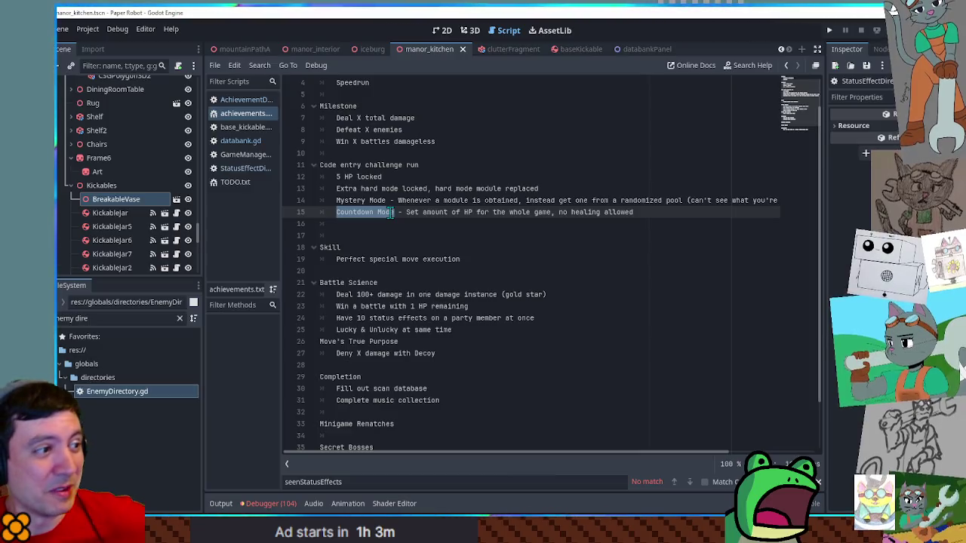
left_click_drag(336, 176, 419, 180)
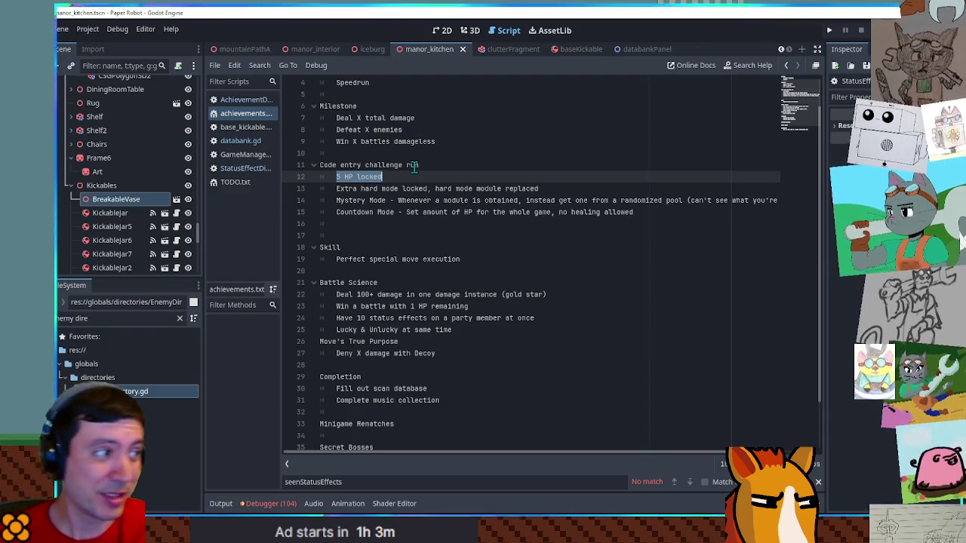
scroll(409, 174, "up", 2)
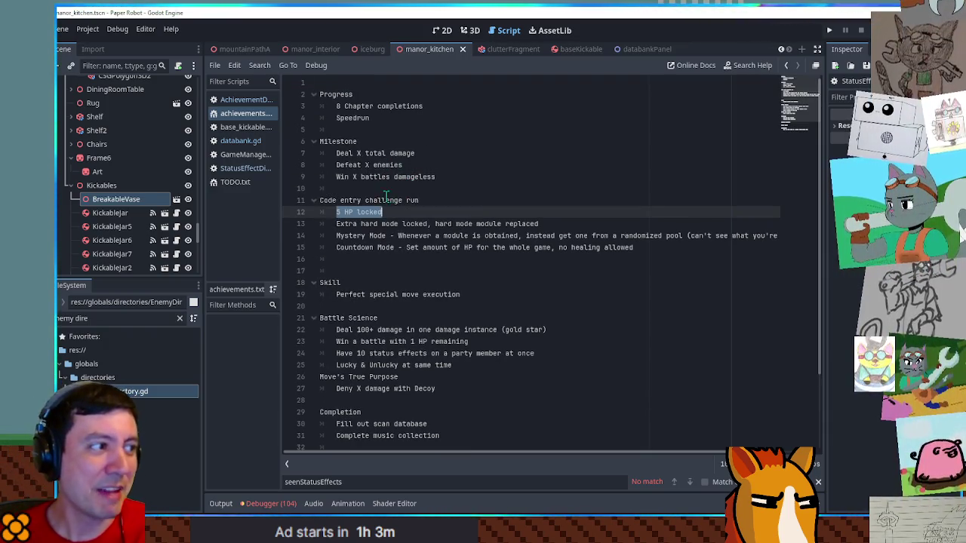
left_click(328, 94)
left_click_drag(328, 93, 381, 117)
left_click(381, 117)
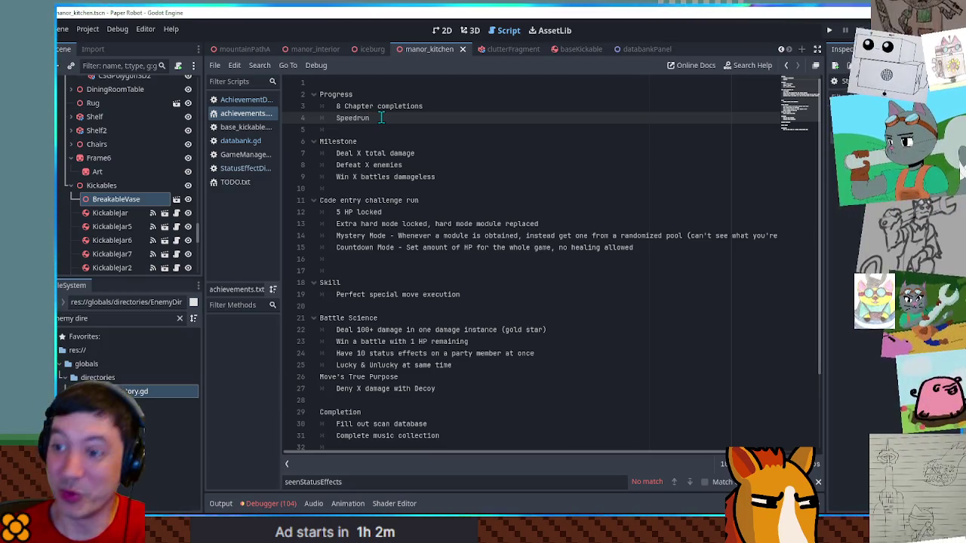
scroll(414, 153, "down", 3)
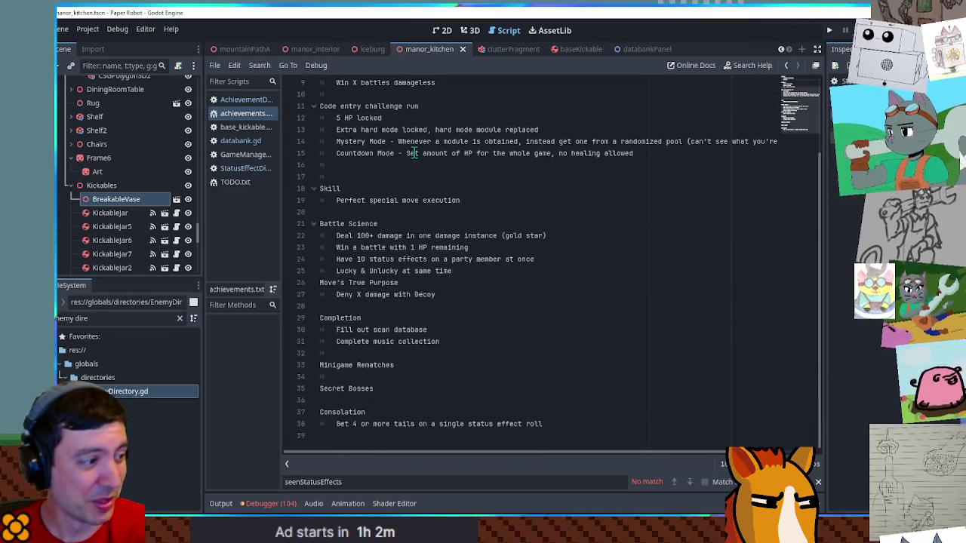
mouse_move(320, 318)
left_mouse_down()
mouse_move(362, 318)
mouse_move(434, 341)
mouse_move(365, 317)
left_mouse_up()
left_click(365, 317)
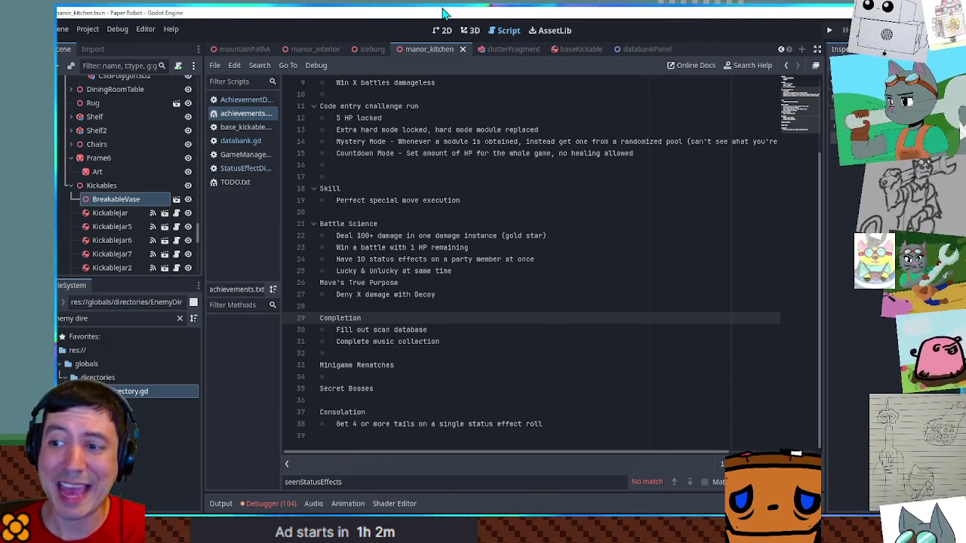
Run the game and scroll through the Databank's Enemy Scans list
key("F5")
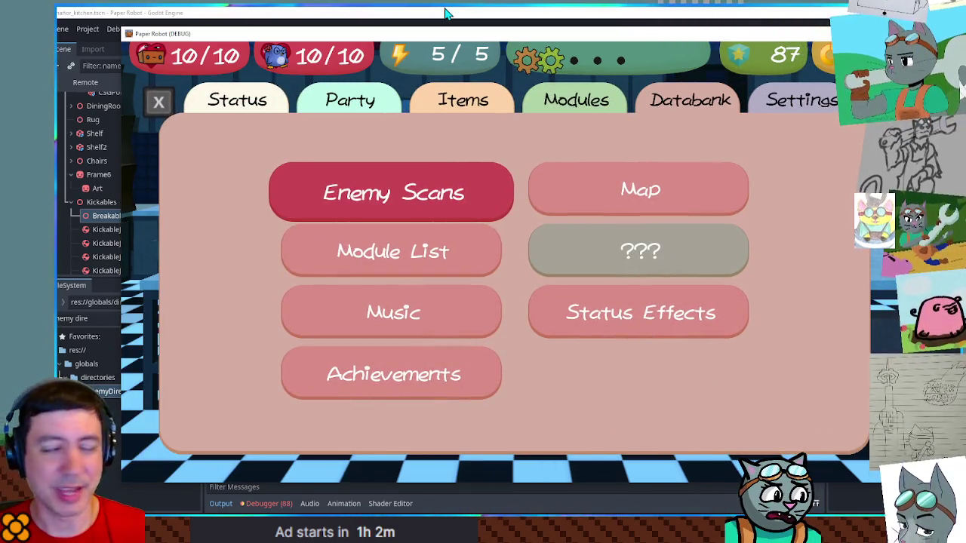
key("Return")
key("Down")
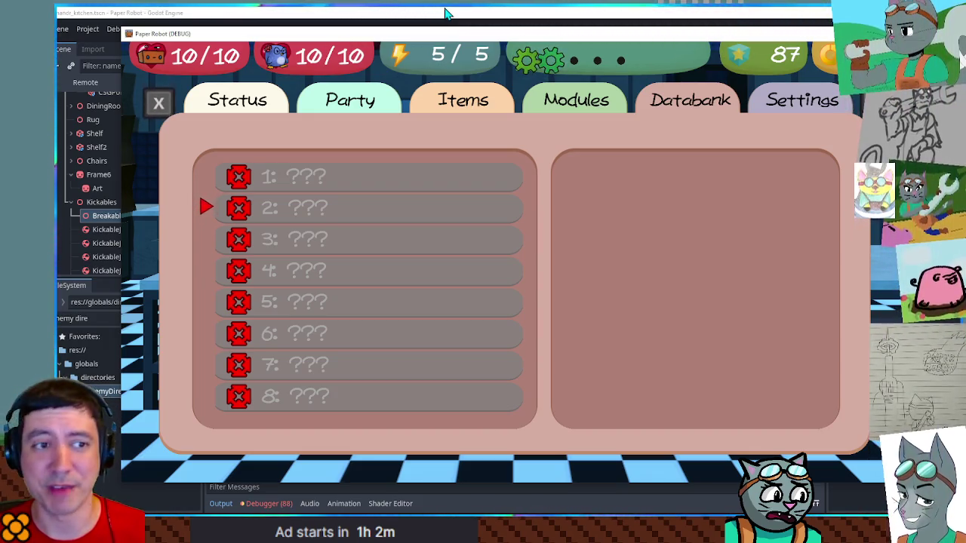
key("Up")
key("Up")
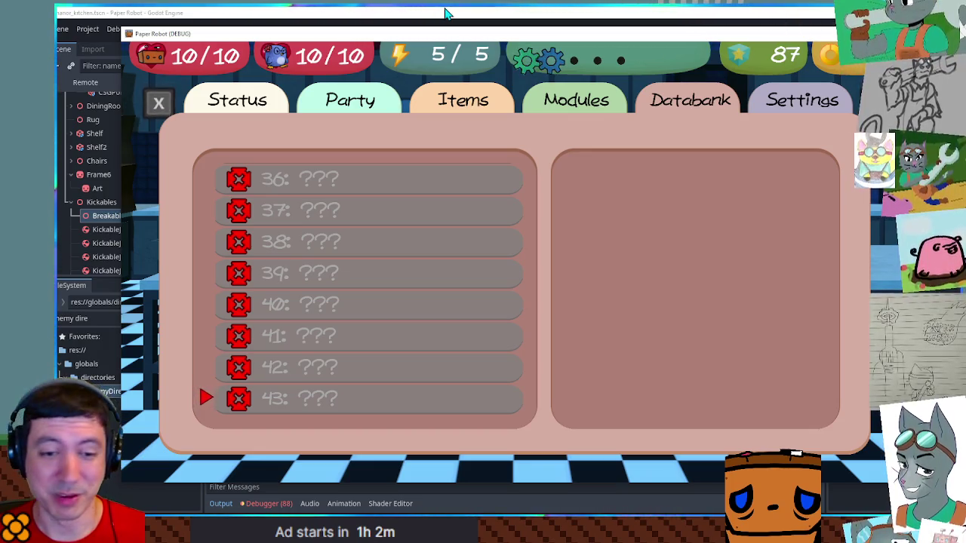
key("Escape")
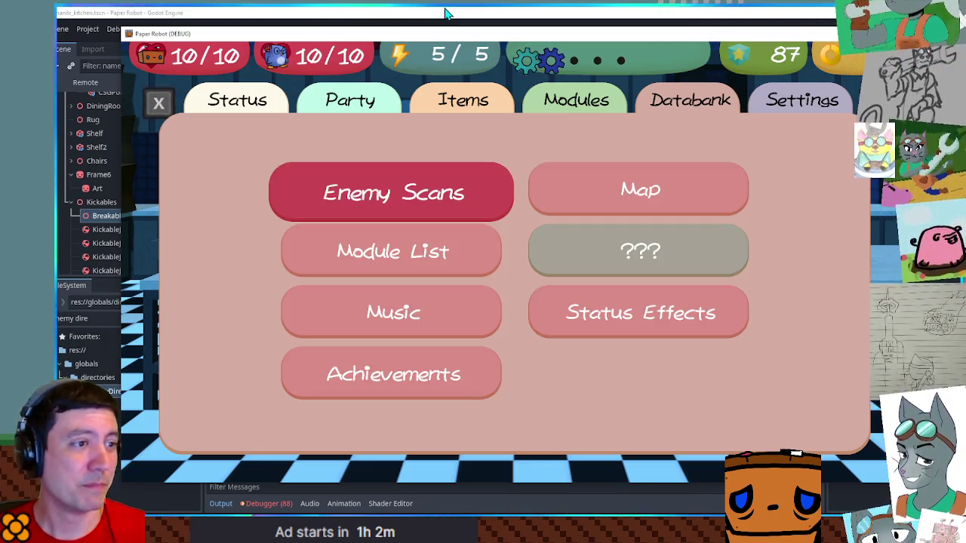
Browse the Module List grid, including Hard Mode and an undiscovered slot
key("Down")
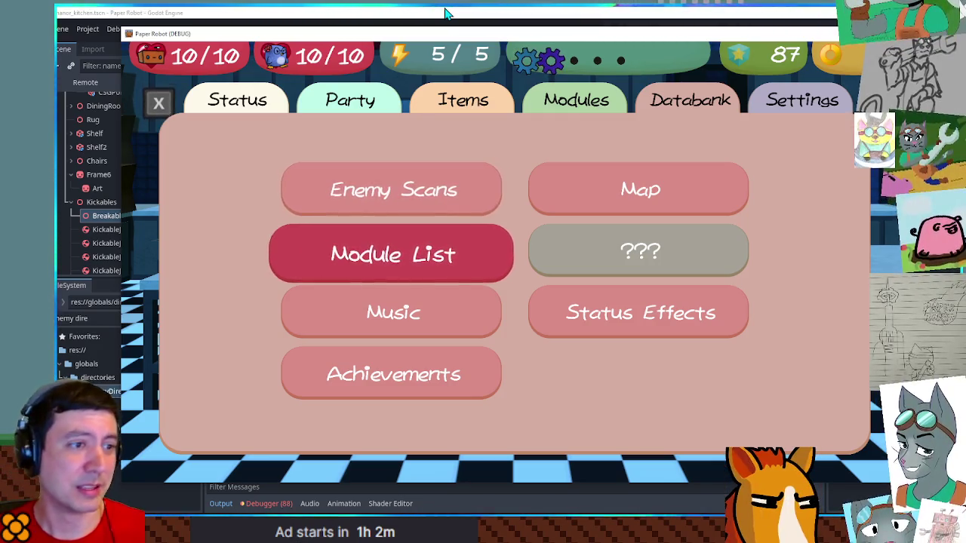
key("Return")
key("Down")
key("Down")
key("Down")
key("Right")
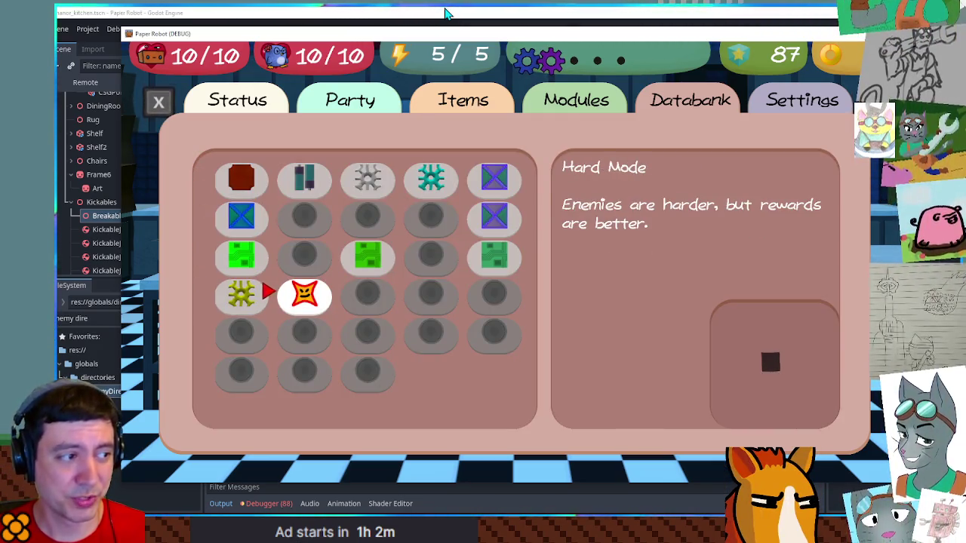
key("Down")
key("Right")
key("Right")
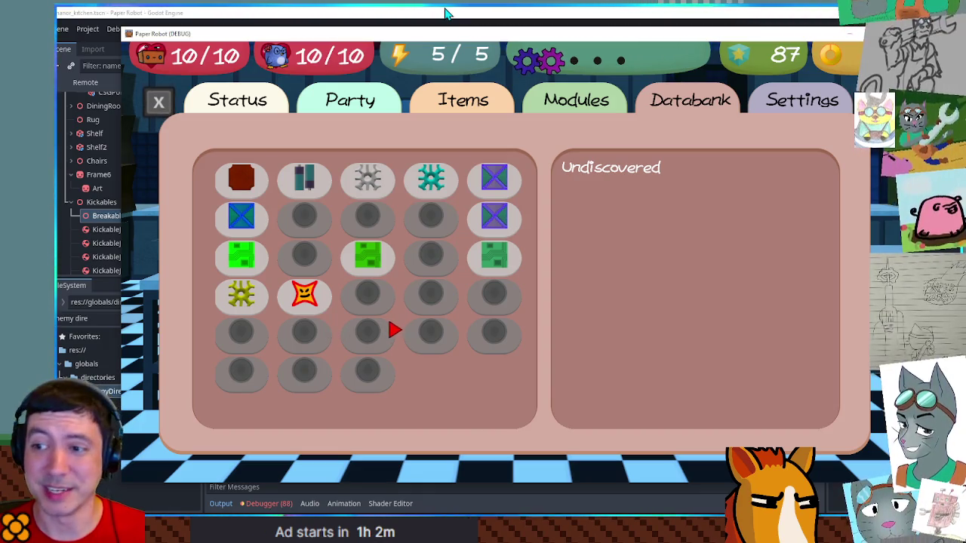
key("Escape")
Browse the Databank's Music list
key("Down")
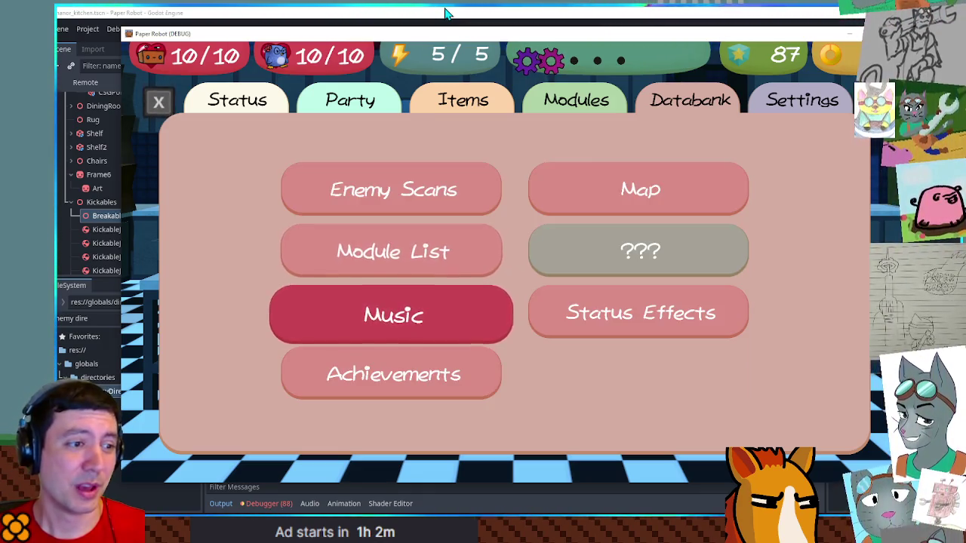
key("Return")
key("Down")
key("Down")
key("Down")
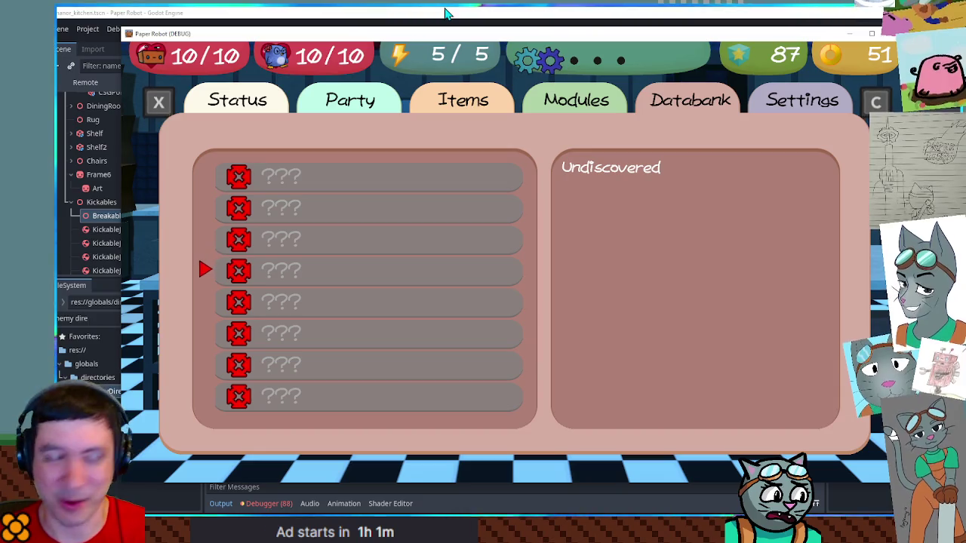
key("Escape")
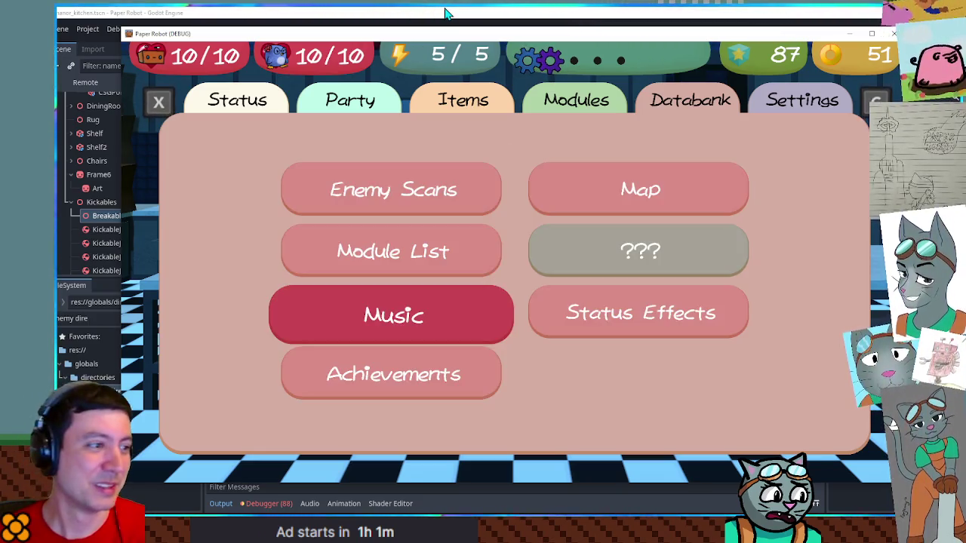
Browse the Status Effects list, then move through the Databank entries to Map
key("Right")
key("Return")
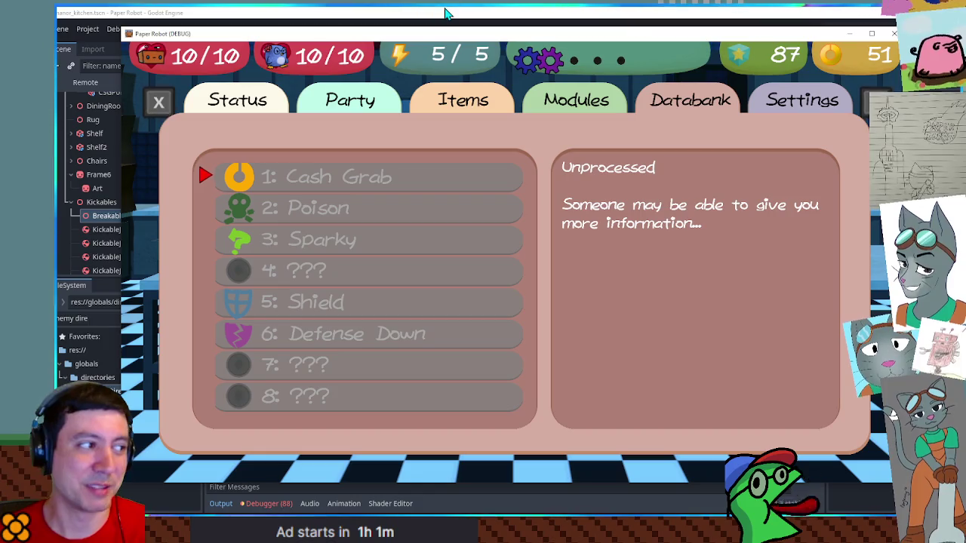
key("Up")
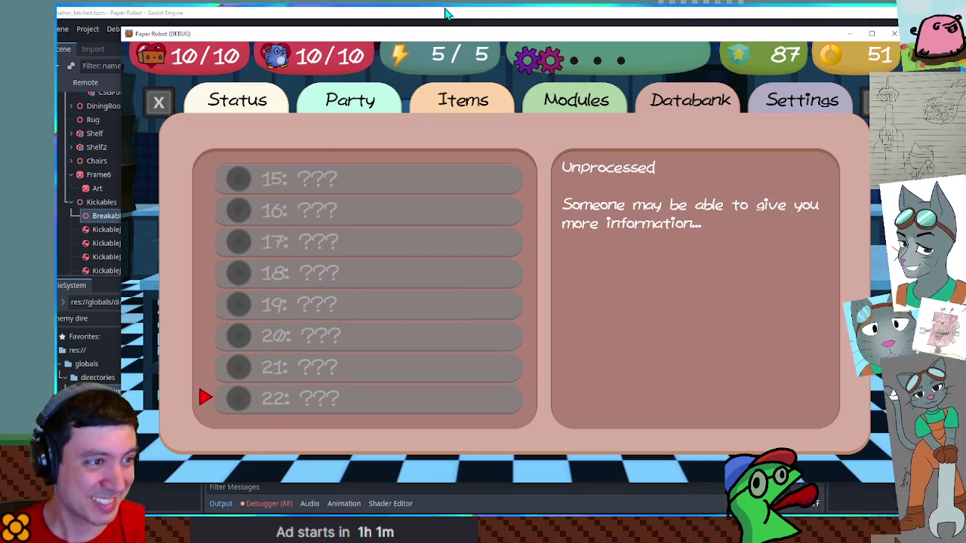
key("Down")
key("Down")
key("Down")
key("Down")
key("Down")
key("Down")
key("Down")
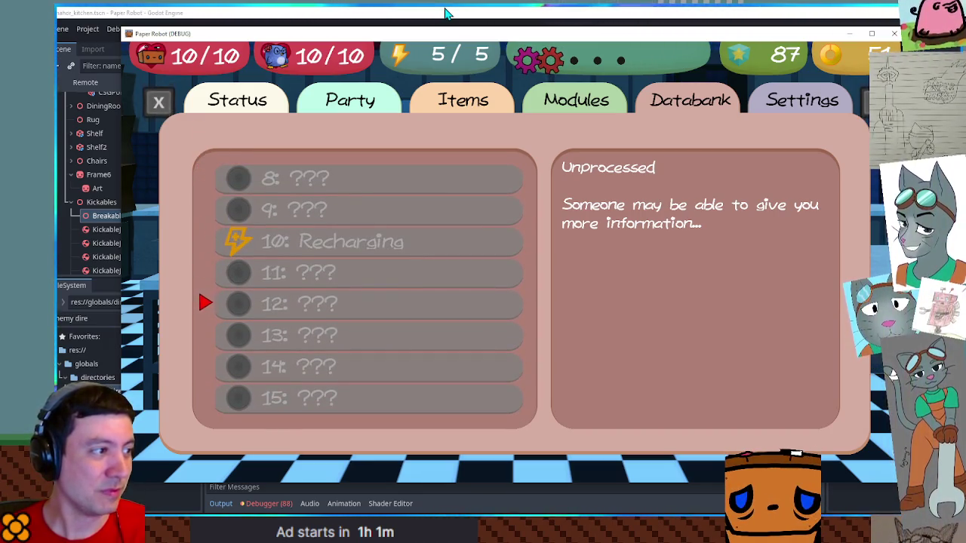
key("Escape")
key("Left")
key("Down")
key("Up")
key("Right")
key("Up")
key("Left")
key("Right")
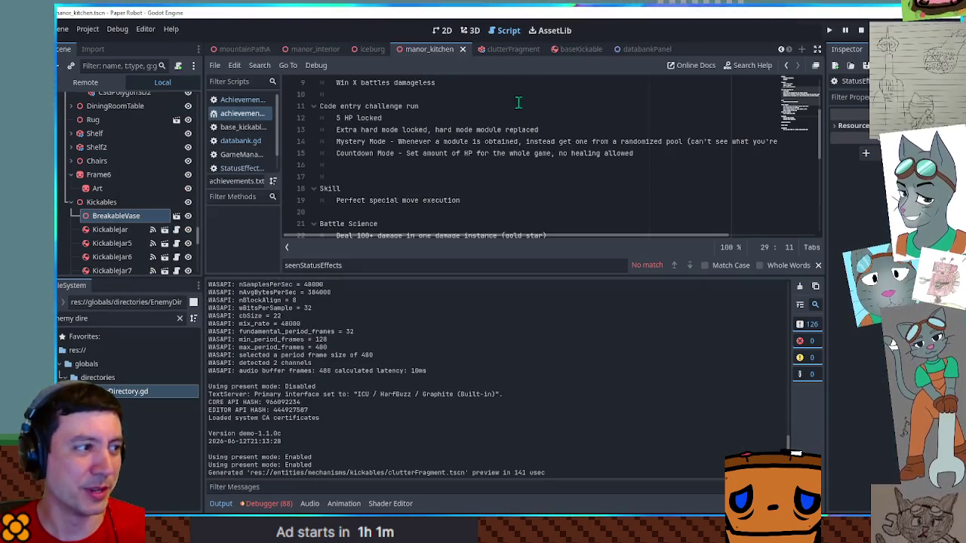
Select 'Perfect special move execution' on line 19, close the find bar, and collapse the Output panel
left_click(348, 188)
left_click(341, 200)
mouse_move(341, 200)
left_mouse_down()
mouse_move(332, 190)
mouse_move(464, 200)
left_mouse_up()
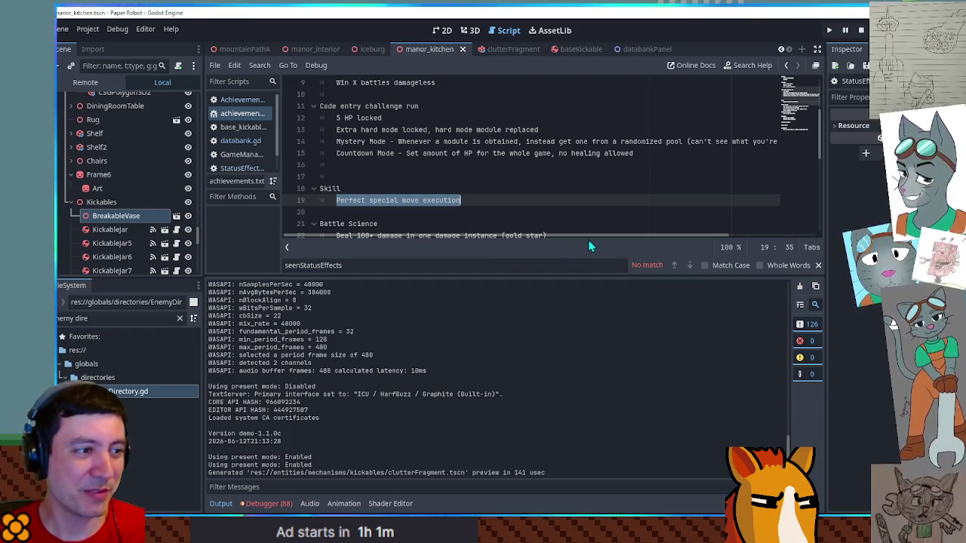
left_click(818, 265)
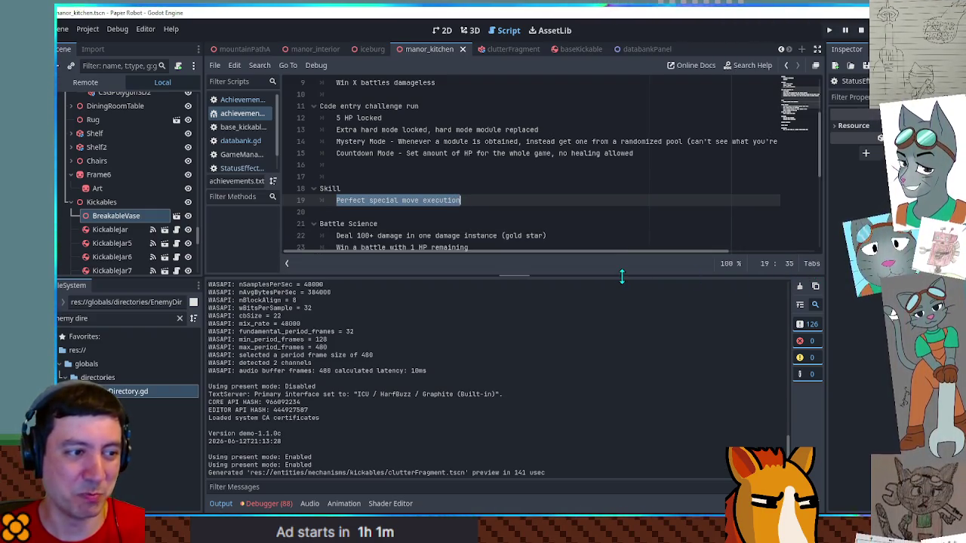
key("ctrl+j")
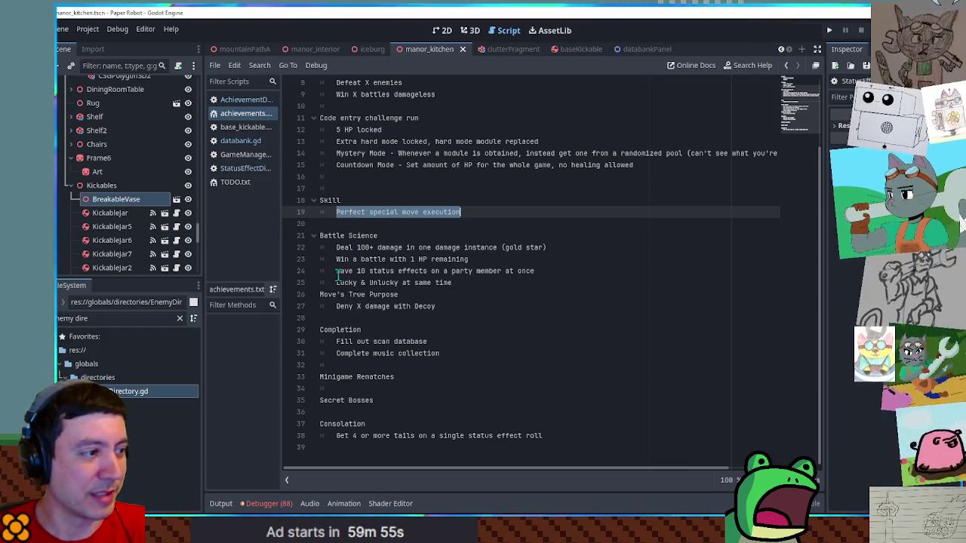
Select the status effects entry and the 'Win a battle with 1 HP remaining' line in achievements.txt
double_click(345, 271)
mouse_move(369, 273)
left_mouse_down()
mouse_move(453, 285)
mouse_move(560, 273)
left_mouse_up()
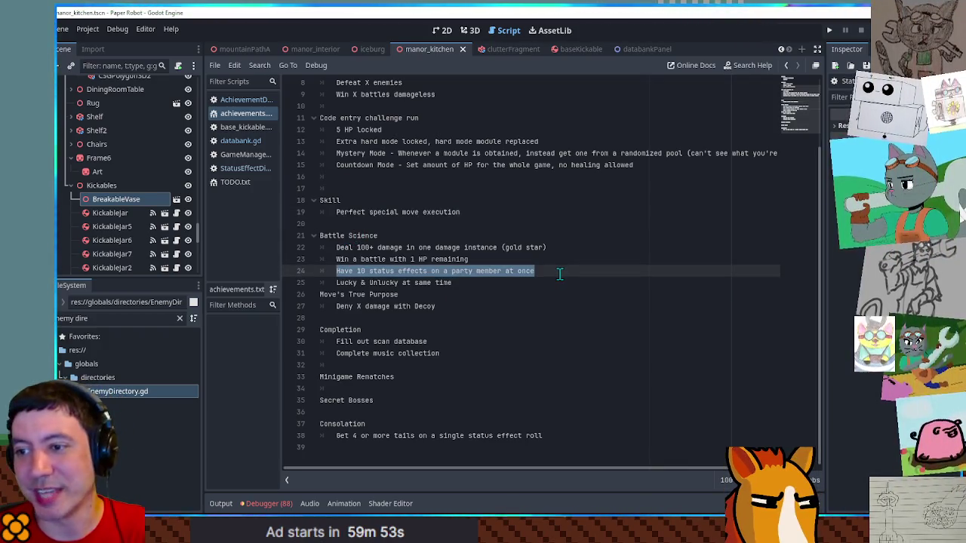
left_click(563, 262)
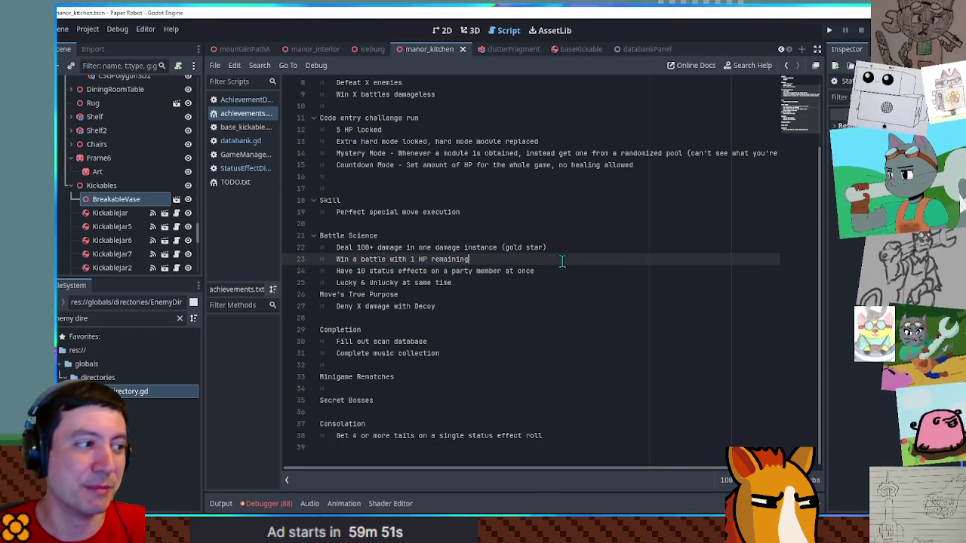
mouse_move(490, 248)
left_mouse_down()
mouse_move(479, 260)
mouse_move(371, 259)
mouse_move(477, 259)
left_mouse_up()
left_click(477, 259)
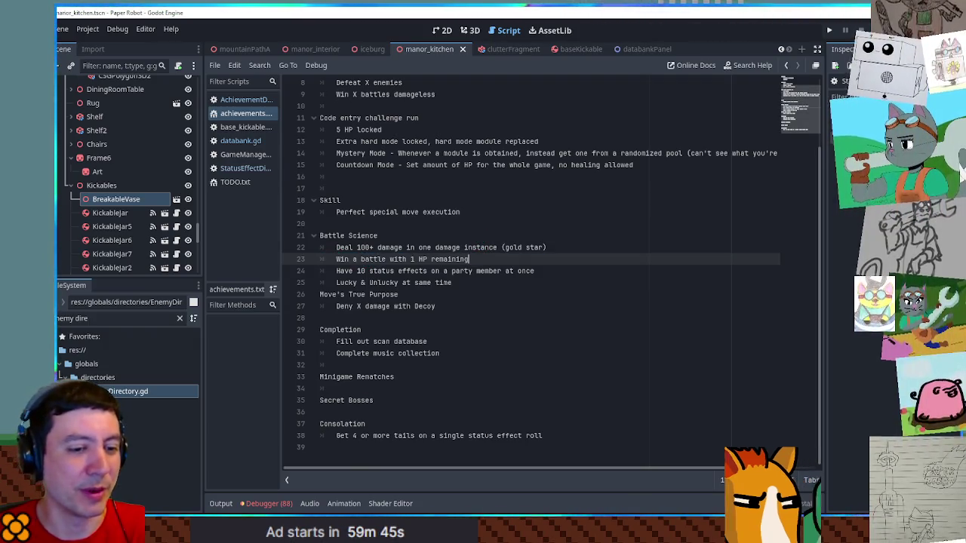
Close the Paint sketch without saving and open databank.gd via AchievementDirectory
key("alt+Tab")
key("alt+F4")
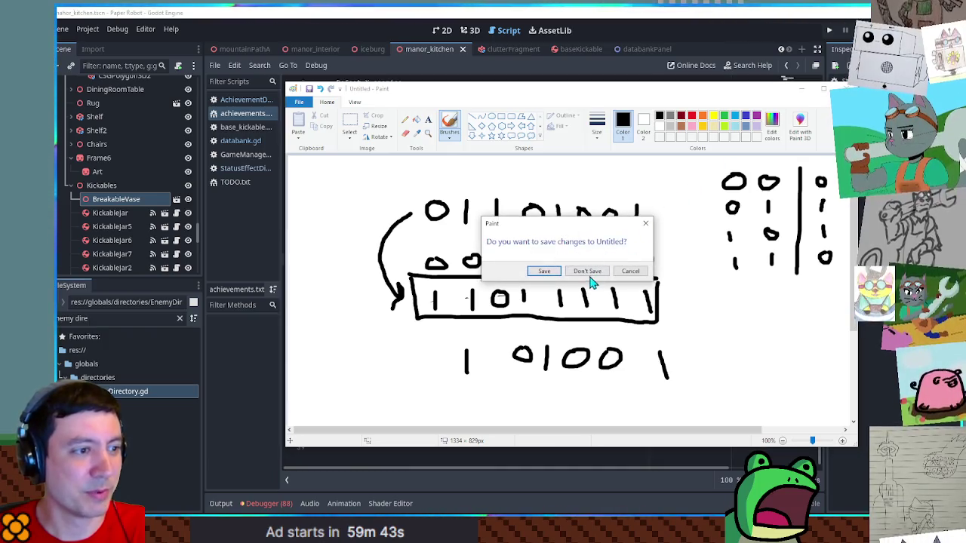
left_click(587, 274)
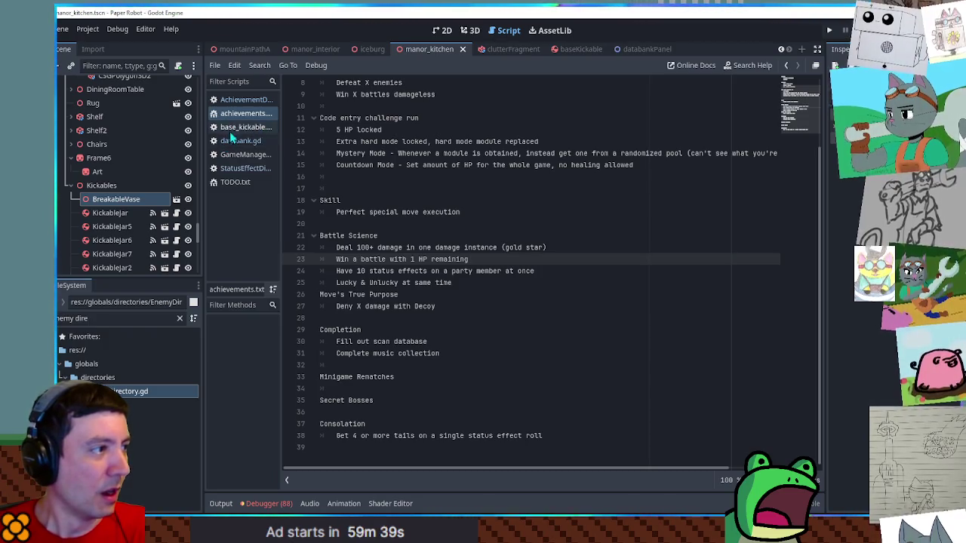
left_click(236, 100)
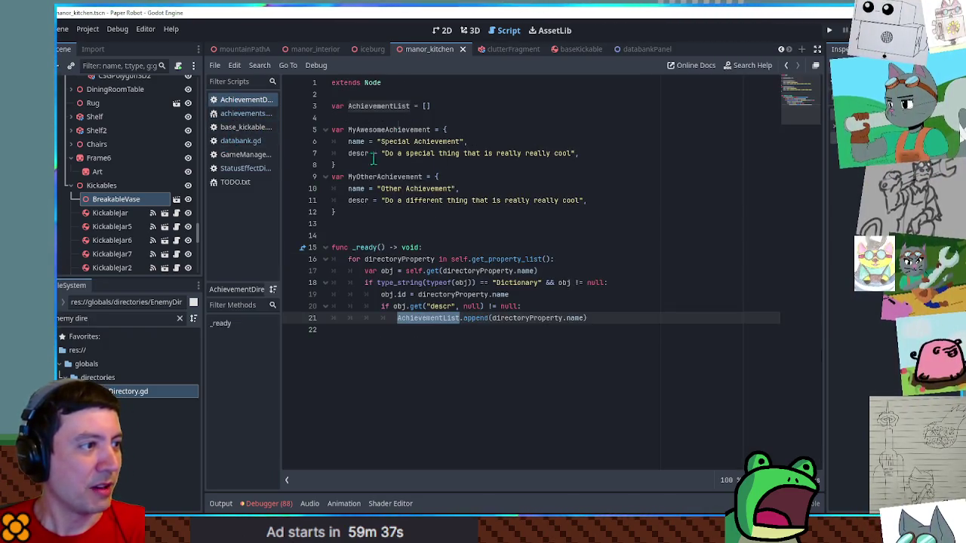
left_click(230, 141)
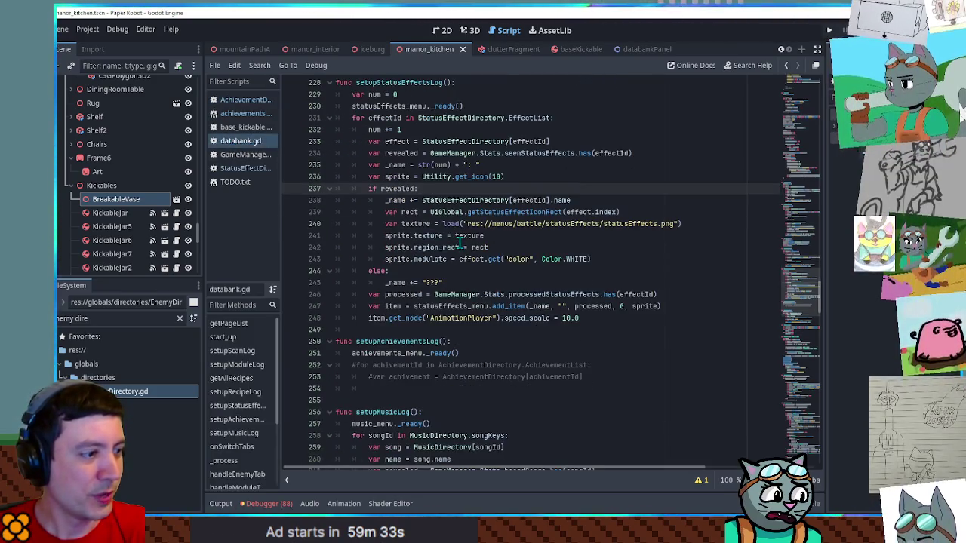
Uncomment lines 252–253 and make the loop index AchievementDirectory.AchievementList
left_click_drag(381, 401, 585, 412)
key("ctrl+k")
left_click(571, 387)
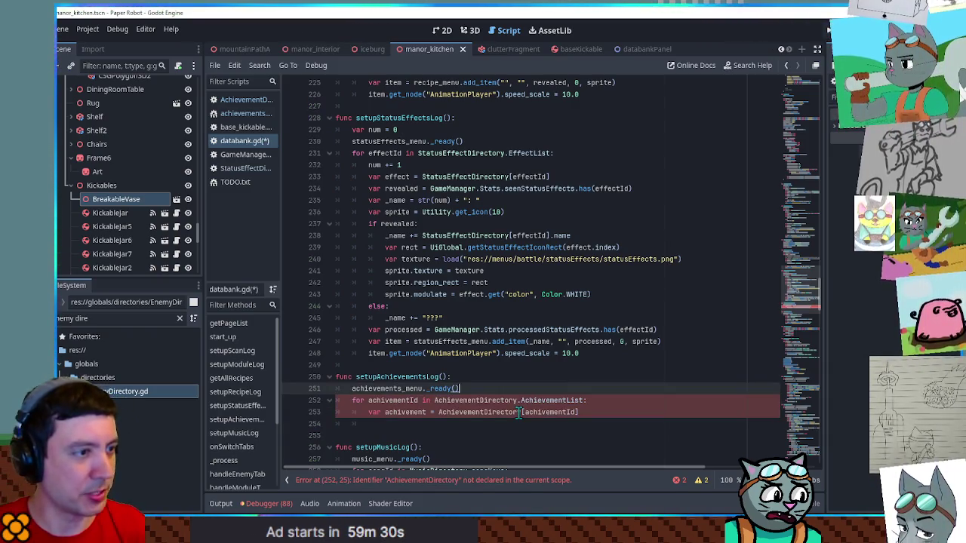
left_click(518, 402)
left_click_drag(435, 400, 585, 401)
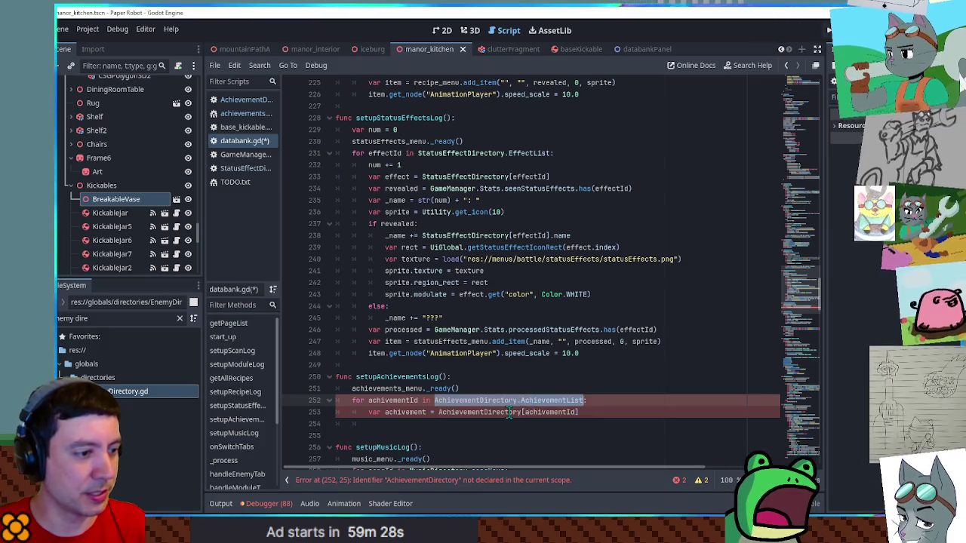
key("ctrl+c")
double_click(479, 412)
key("ctrl+v")
double_click(406, 412)
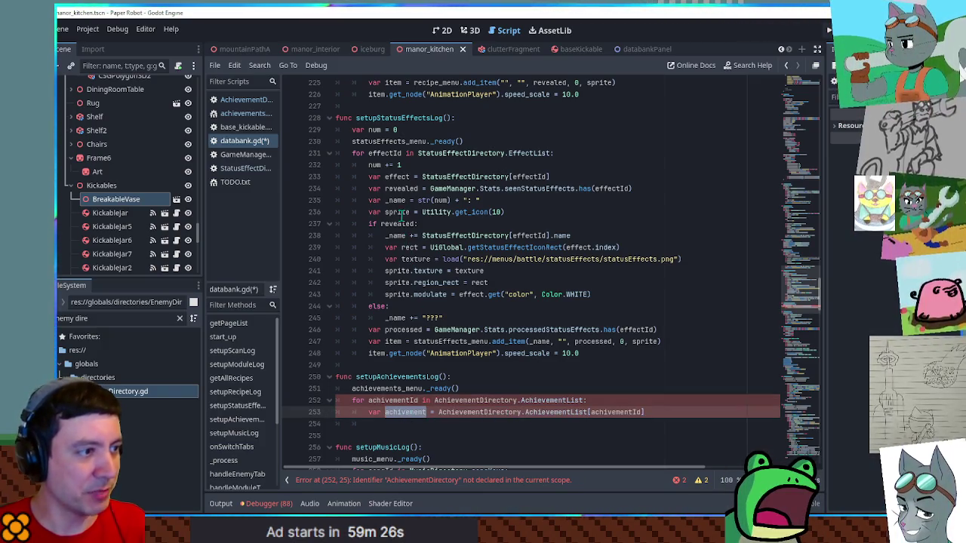
Paste the status loop's revealed check below line 253 and look up the unlockedAchievements stat in GameManager
left_click_drag(656, 190, 655, 182)
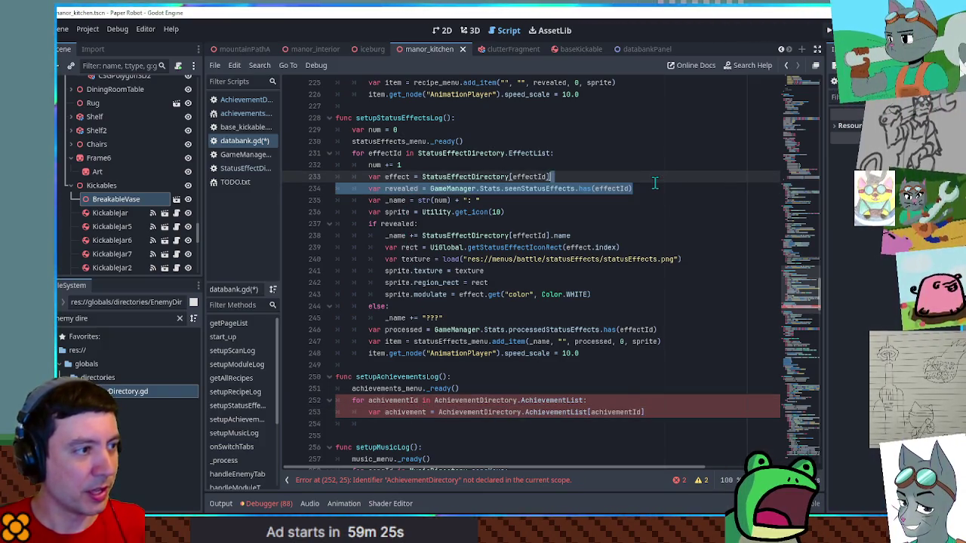
key("ctrl+c")
left_click(651, 412)
key("ctrl+v")
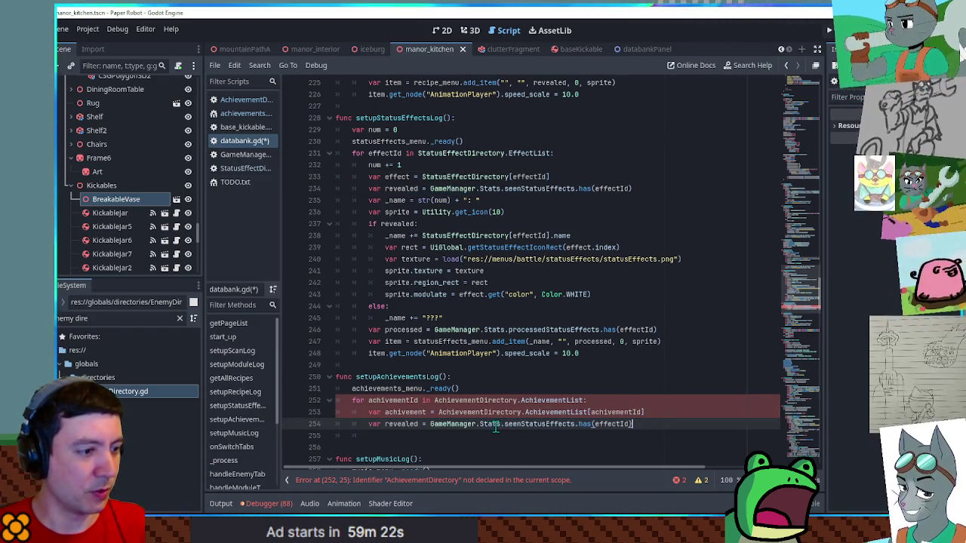
left_click(244, 154)
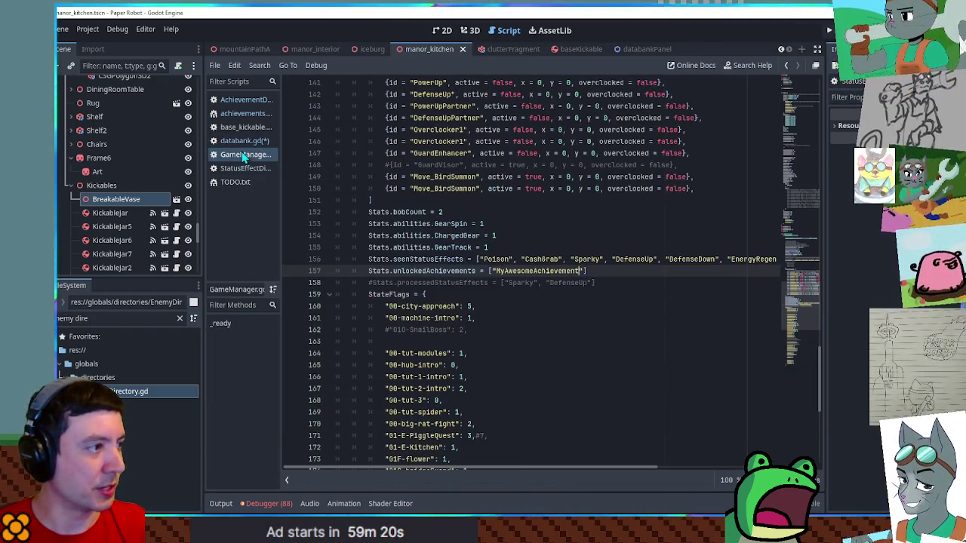
double_click(427, 271)
left_click(240, 141)
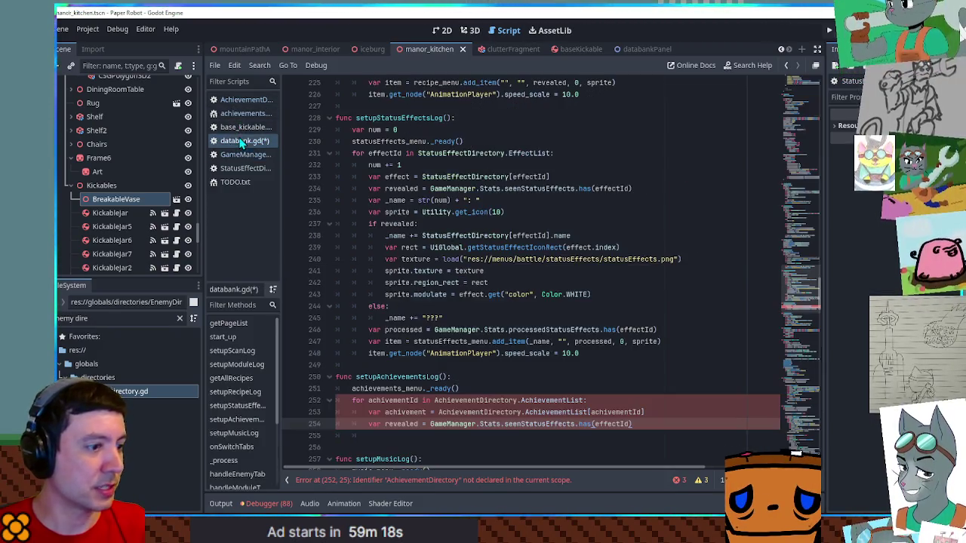
Rewrite the pasted line as unlocked = GameManager.Stats.unlockedAchievements.has(achivementId)
double_click(400, 423)
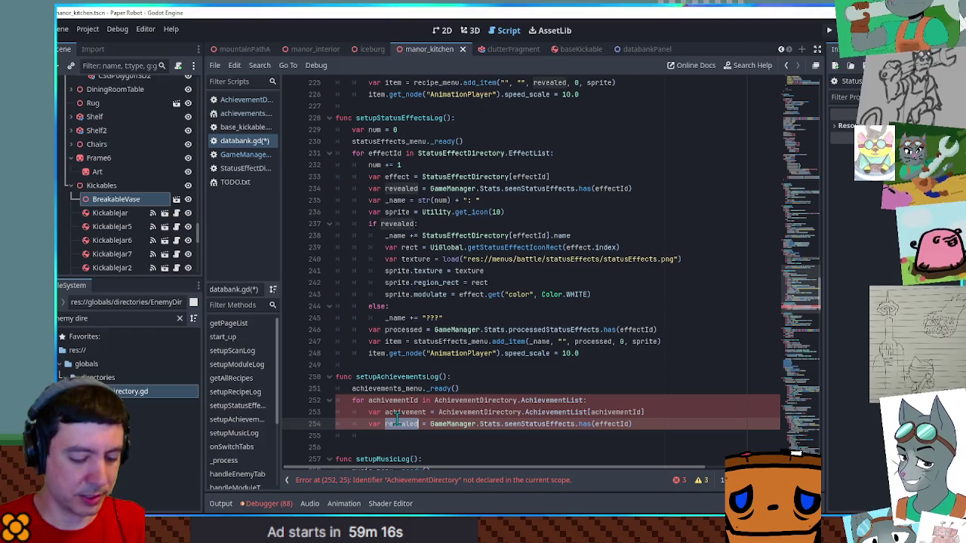
type("unlocked")
double_click(527, 425)
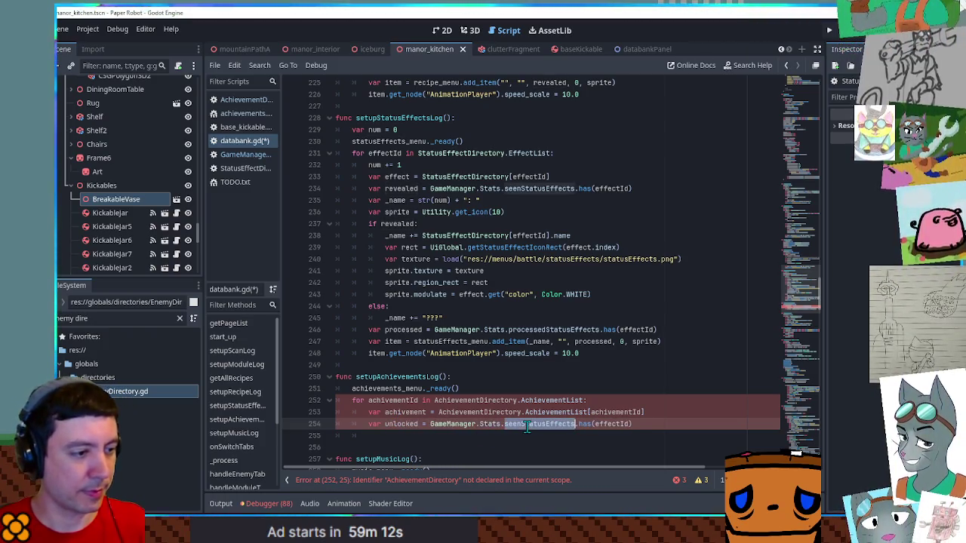
type("unlockedAchievements")
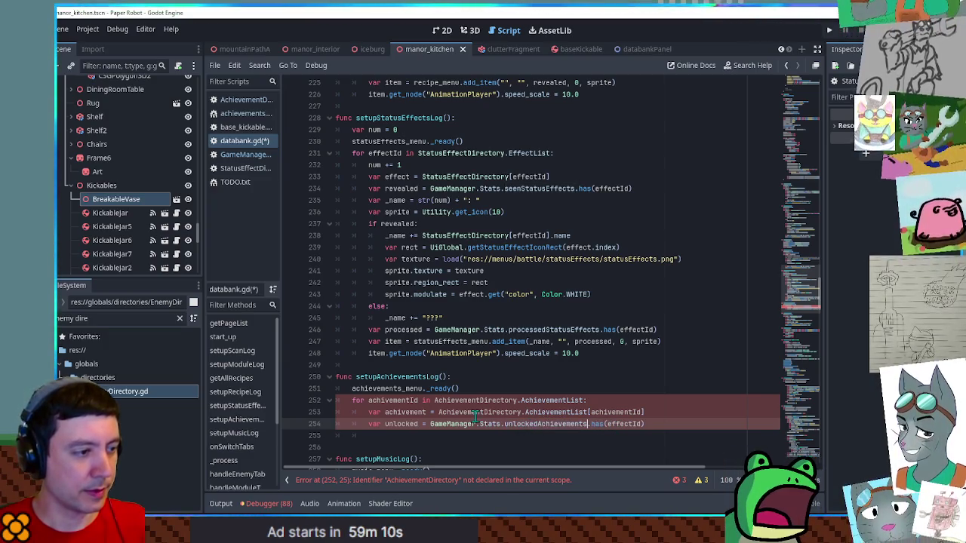
double_click(616, 412)
key("ctrl+c")
double_click(623, 424)
key("ctrl+v")
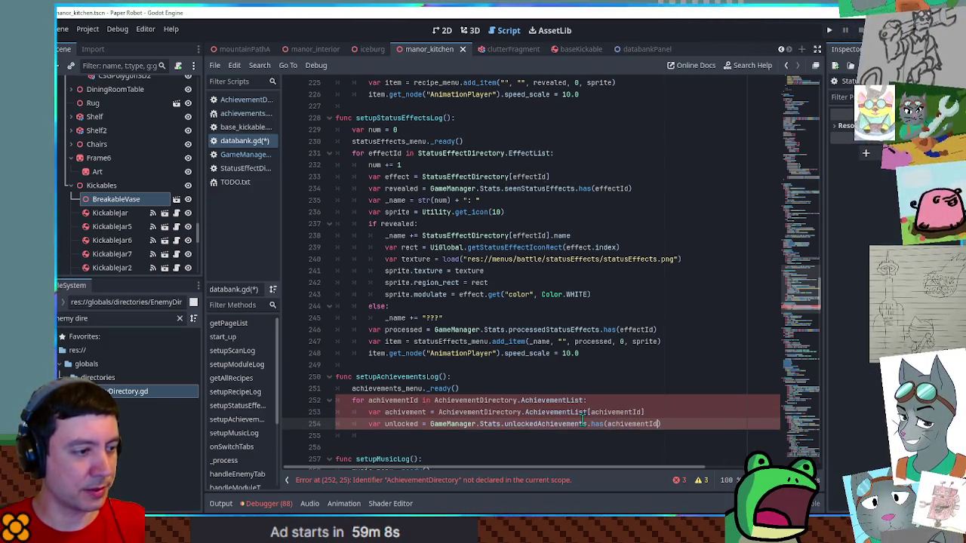
left_click(474, 400)
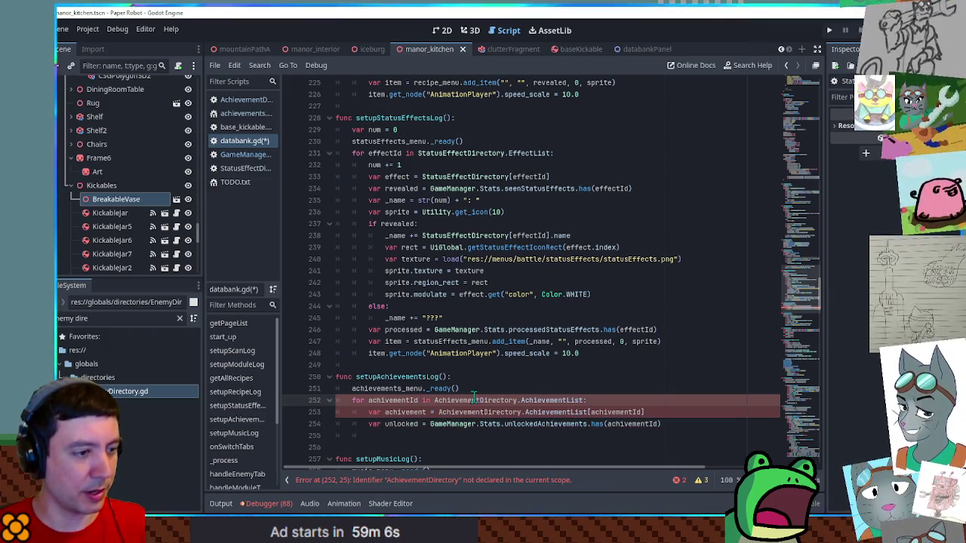
left_click(114, 29)
left_click(317, 130)
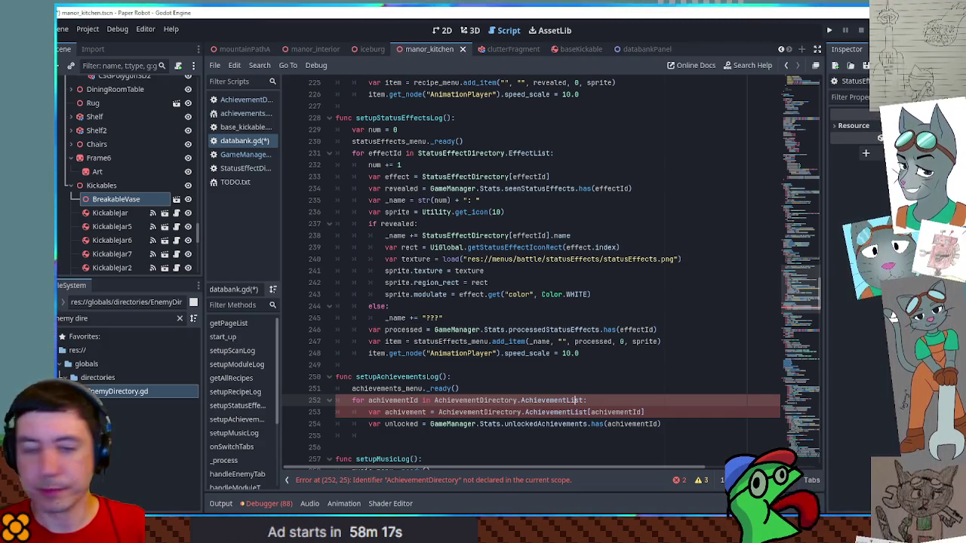
Open the AchievementDirectory script to see AchievementList declared empty and filled in _ready
left_click(247, 101)
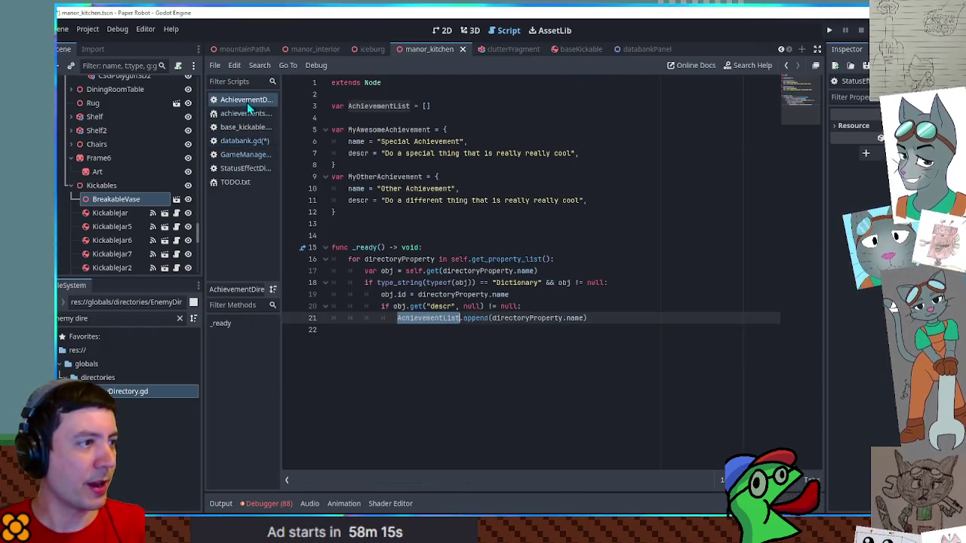
Inspect the first achievement's name and description, then save databank.gd
double_click(370, 129)
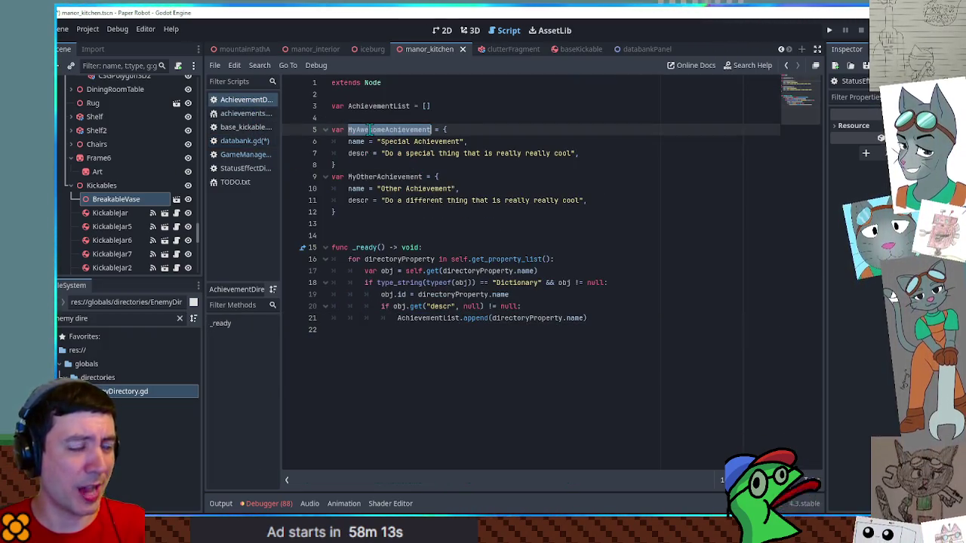
left_click_drag(384, 153, 578, 153)
left_click(616, 164)
left_click(236, 140)
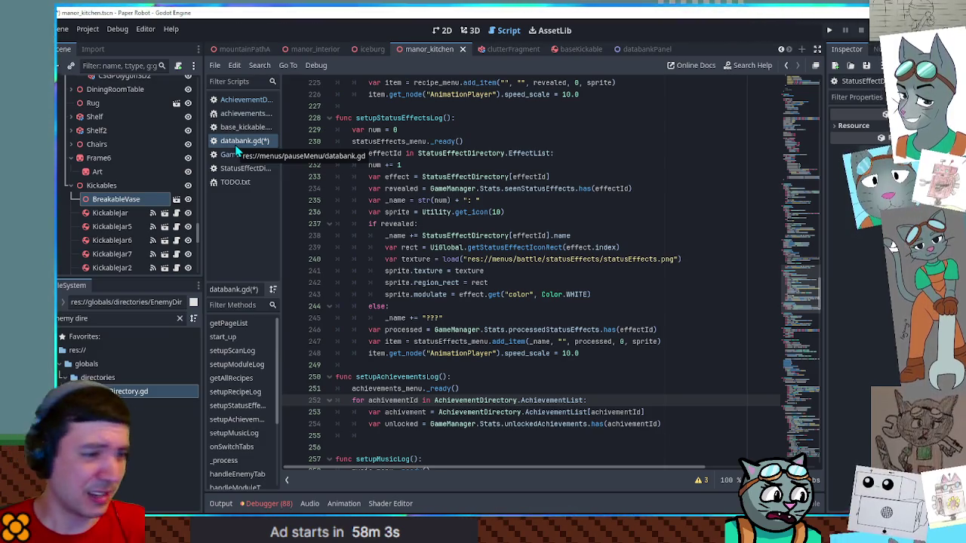
left_click(650, 378)
key("ctrl+s")
Paste the var sprite = Utility.get_icon(10) line from line 236 below line 254 and clear the FileSystem filter
scroll(649, 379, "down", 1)
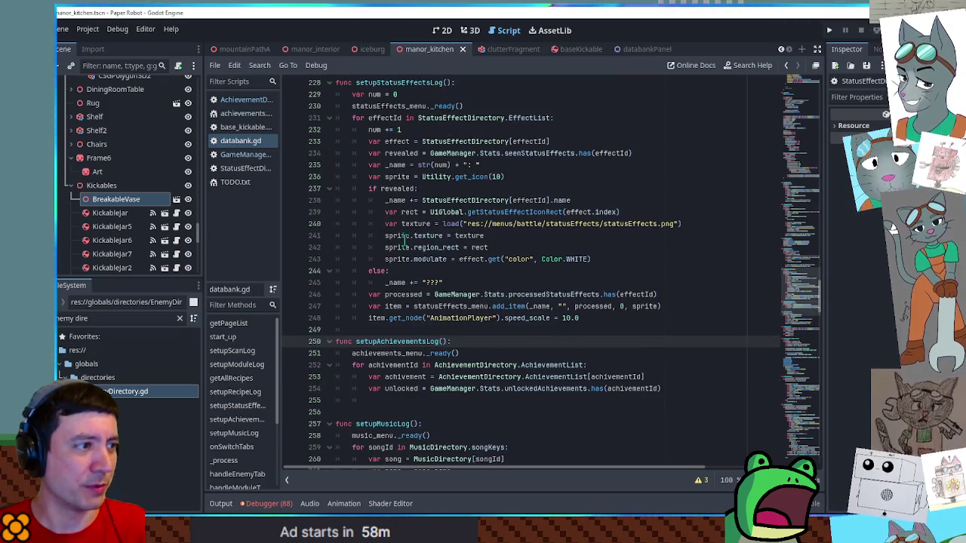
left_click(392, 176)
left_click(549, 177)
left_click_drag(549, 177, 549, 165)
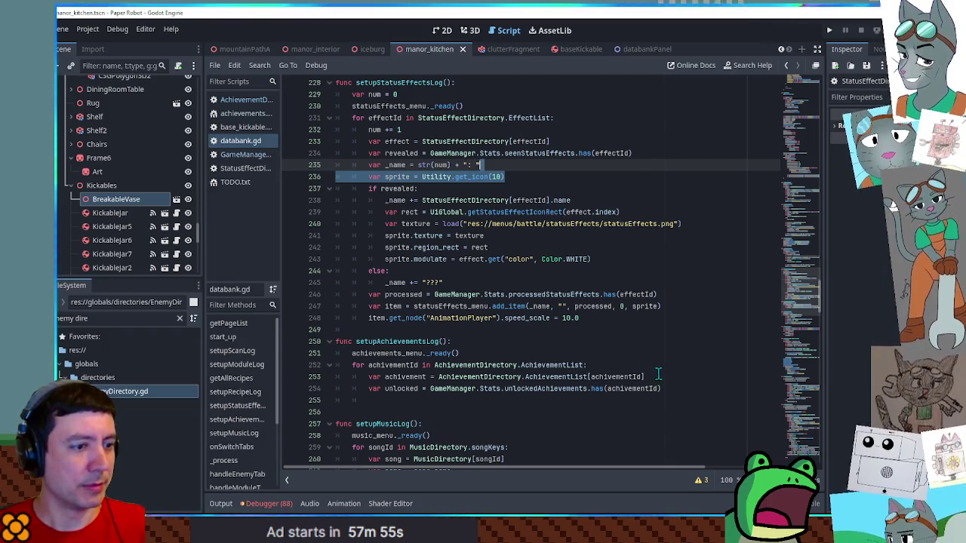
left_click(683, 388)
key("ctrl+v")
left_click(94, 321)
key("ctrl+a")
Preview icons.png via the FileSystem filter and copy the status loop's if revealed: line
type("icons.png")
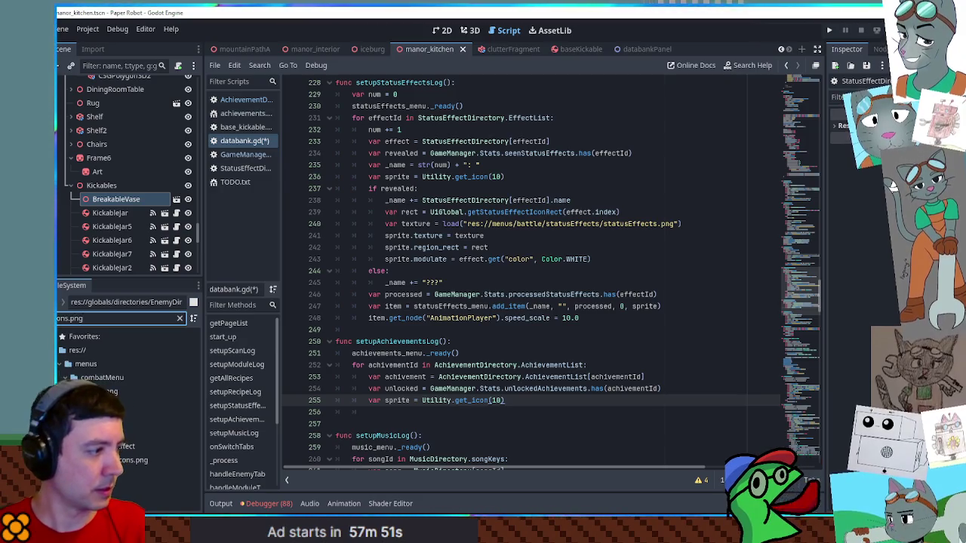
left_click(106, 391)
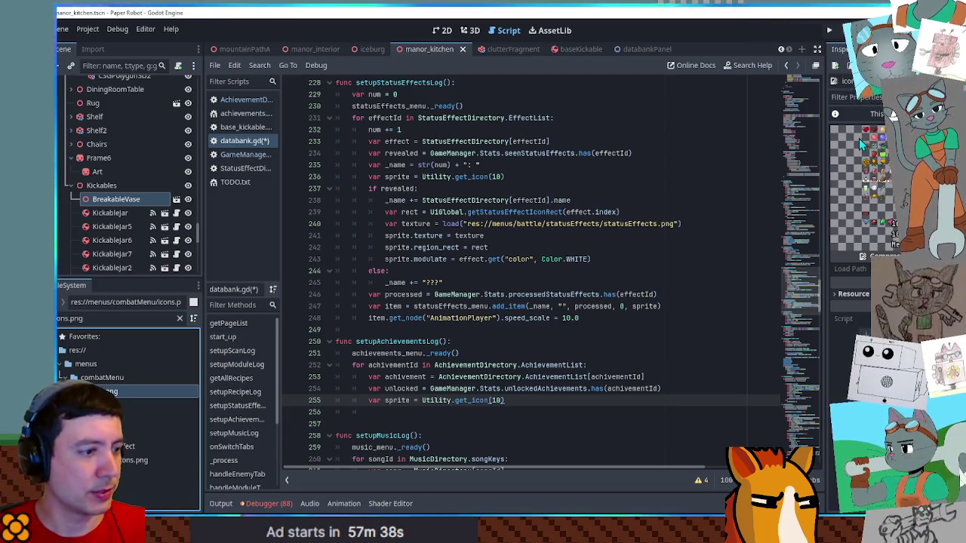
left_click_drag(554, 190, 560, 179)
key("ctrl+c")
left_click(581, 318)
key("ctrl+v")
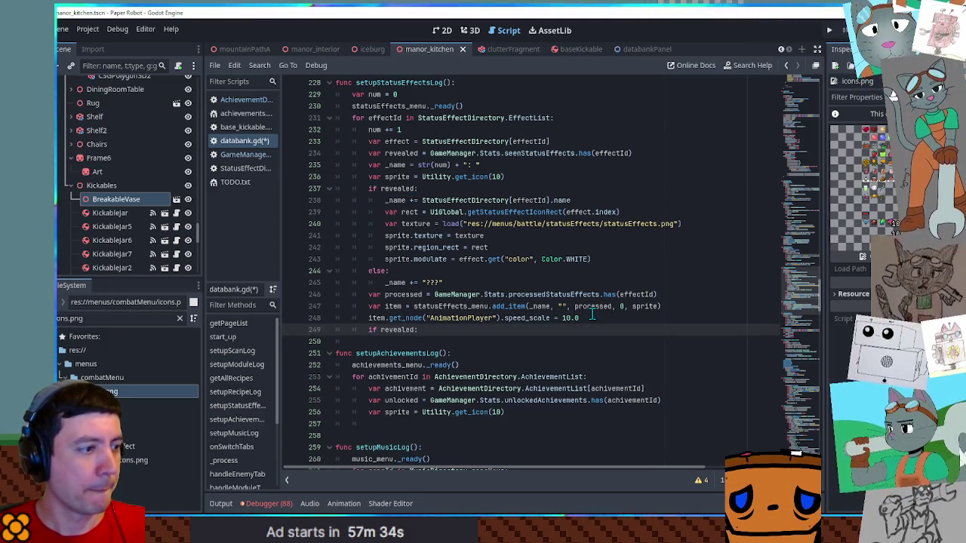
key("ctrl+z")
Add if revealed: below the sprite line with an indented sprite = Utility.get_icon(15)
left_click(521, 400)
key("ctrl+v")
key("Return")
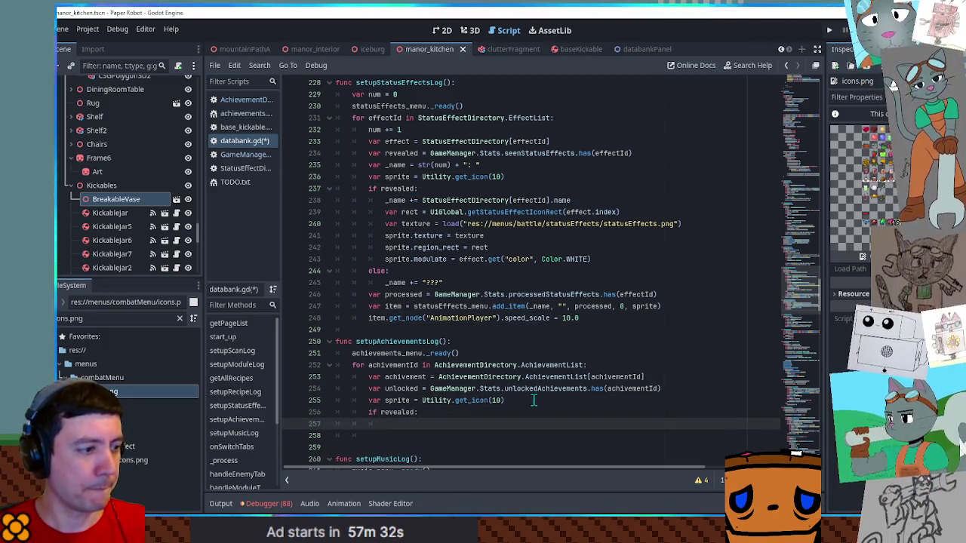
type("sprite")
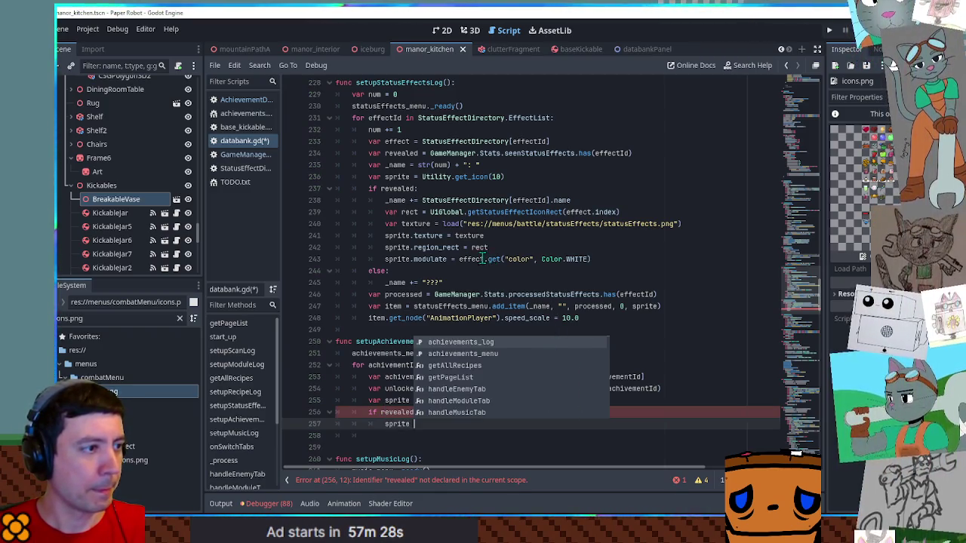
double_click(432, 178)
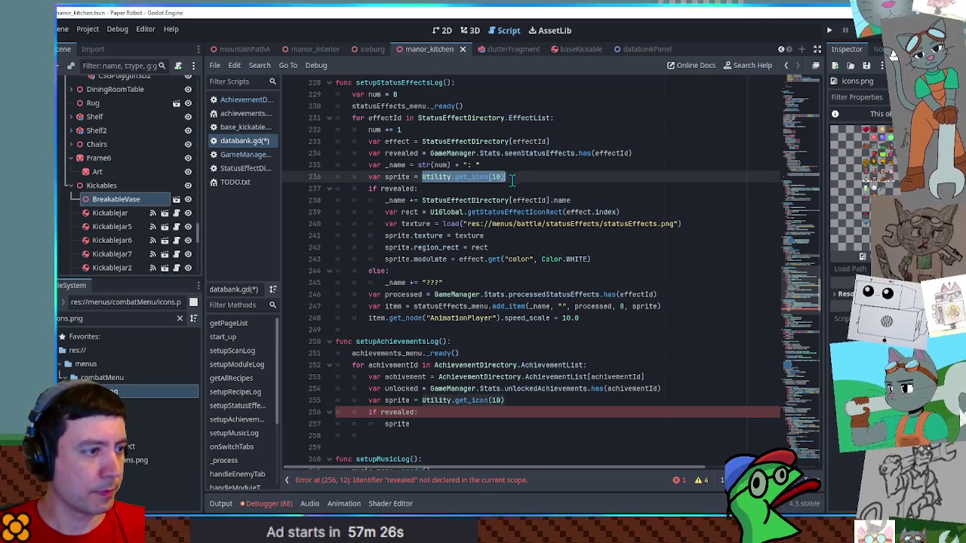
left_click(425, 424)
key("ctrl+v")
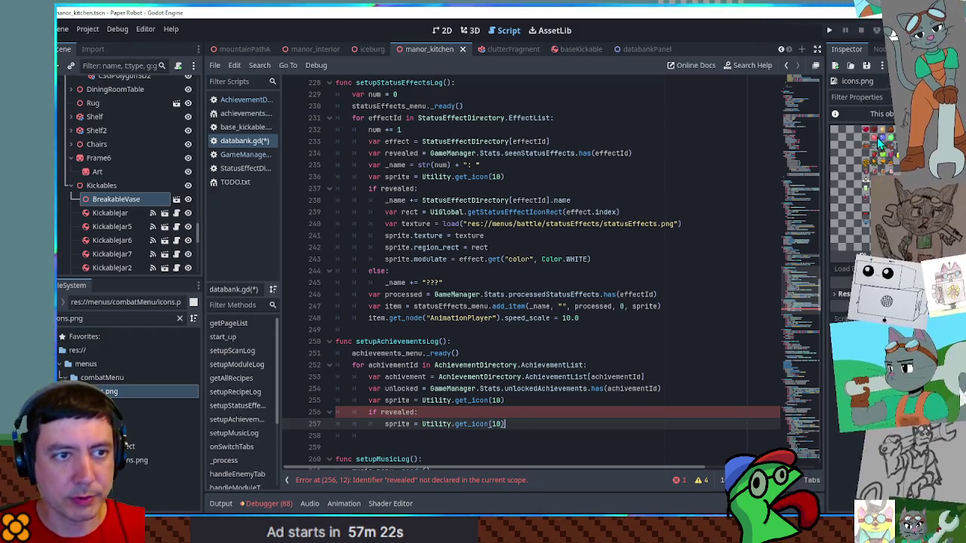
double_click(498, 424)
type("15")
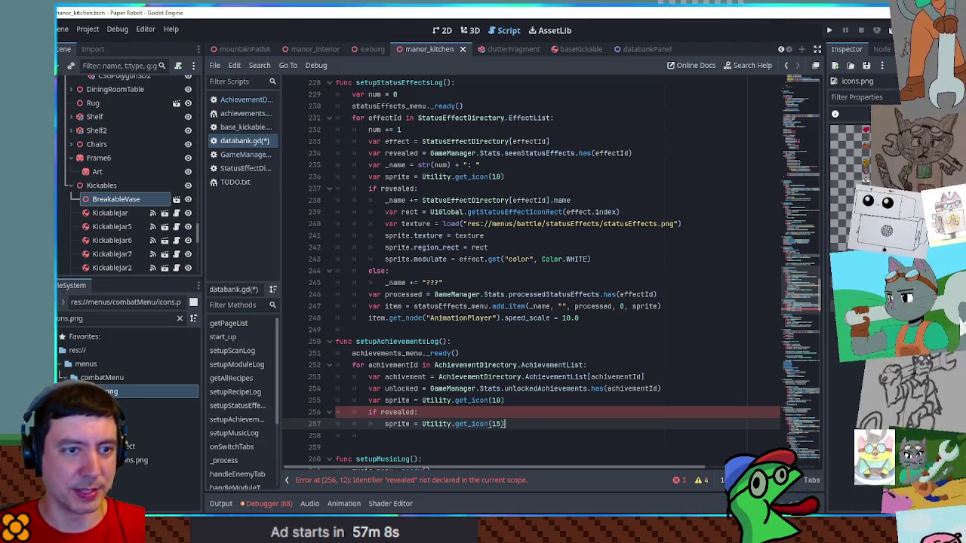
Change the condition on line 256 from if revealed: to if unlocked:
double_click(398, 413)
double_click(396, 400)
double_click(400, 389)
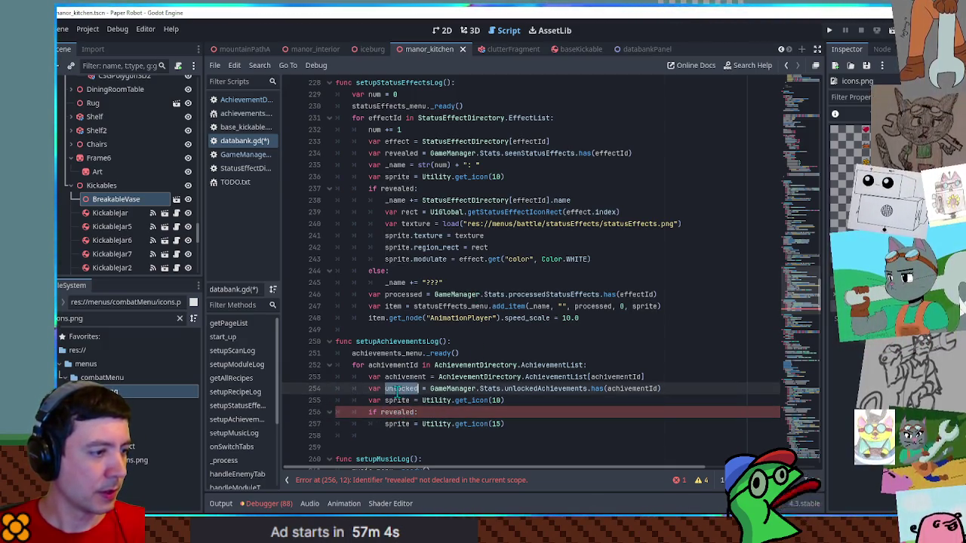
double_click(395, 413)
key("ctrl+v")
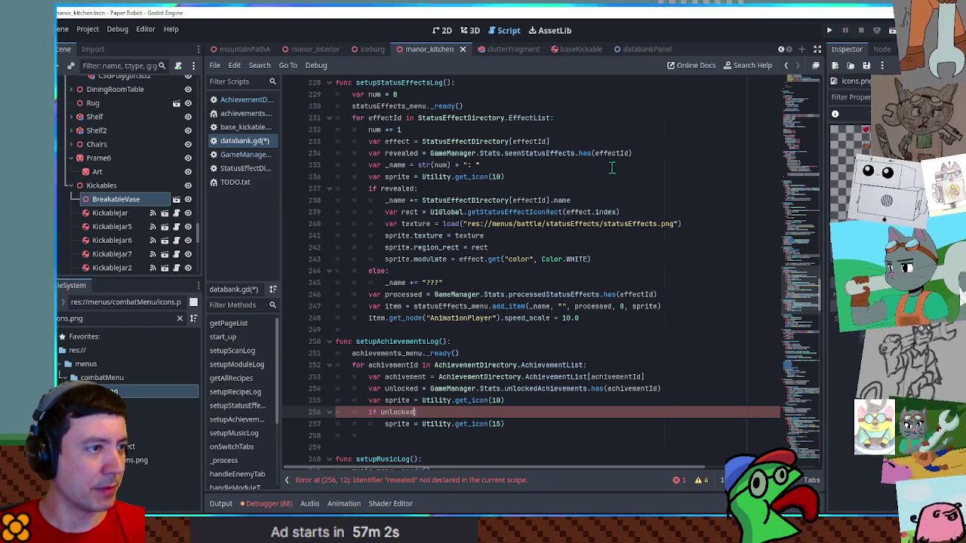
Add a var _name = achivement.name line copied from setupStatusEffectsLog
left_click(664, 161)
triple_click(664, 161)
key("ctrl+c")
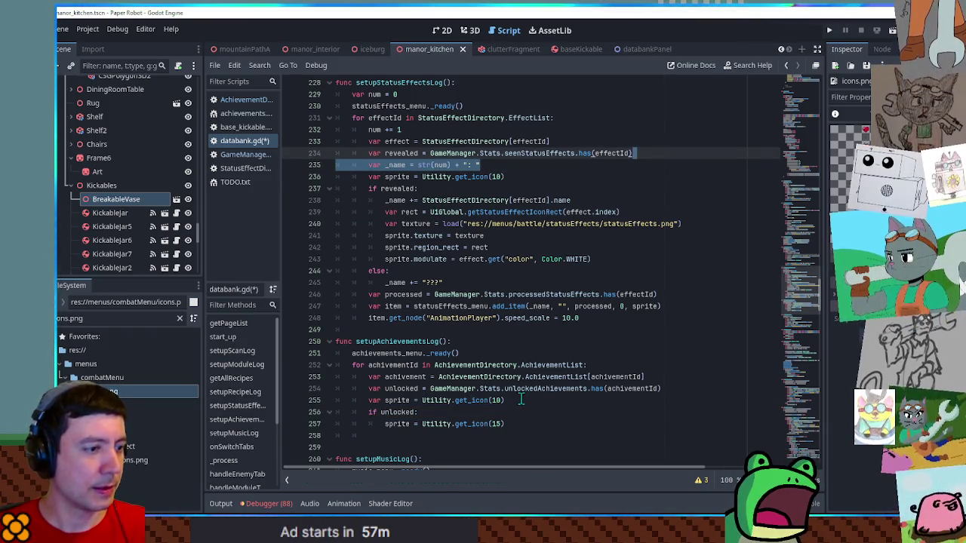
left_click(521, 400)
key("Return")
key("ctrl+v")
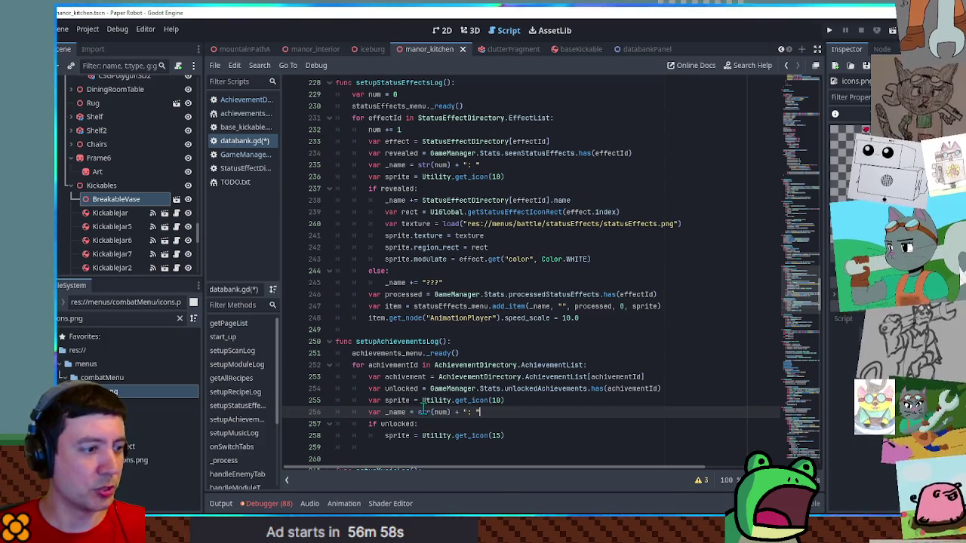
mouse_move(419, 412)
left_mouse_down()
mouse_move(491, 412)
mouse_move(452, 413)
left_mouse_up()
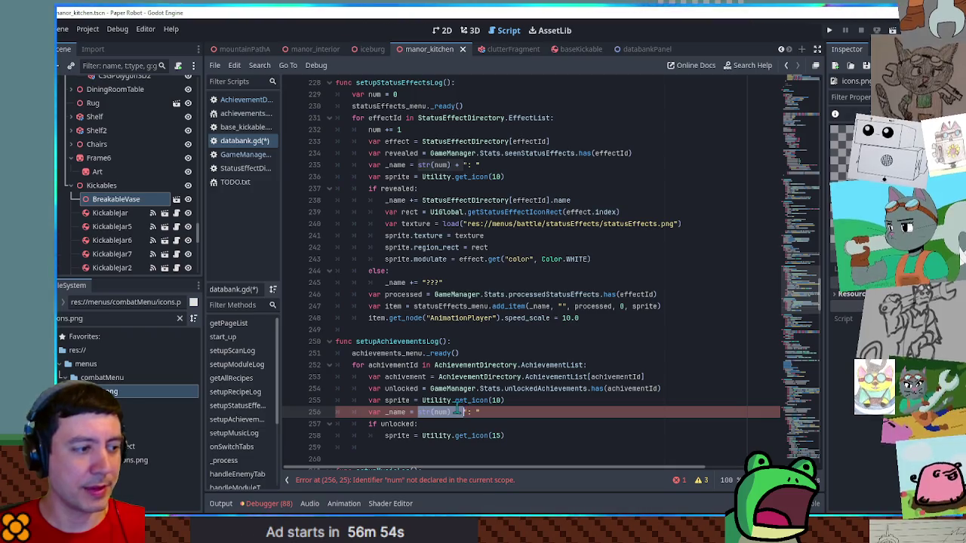
double_click(403, 377)
key("ctrl+c")
mouse_move(419, 412)
left_mouse_down()
mouse_move(506, 413)
mouse_move(520, 403)
left_mouse_up()
key("ctrl+v")
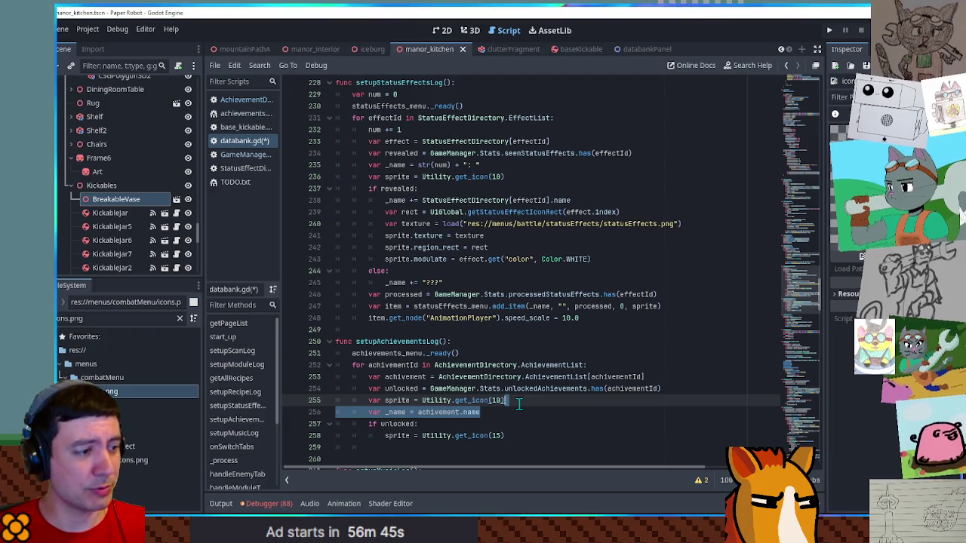
Duplicate the _name line into a var description line and start its achivement.de field
key("ctrl+c")
key("End")
key("ctrl+v")
double_click(395, 424)
type("description")
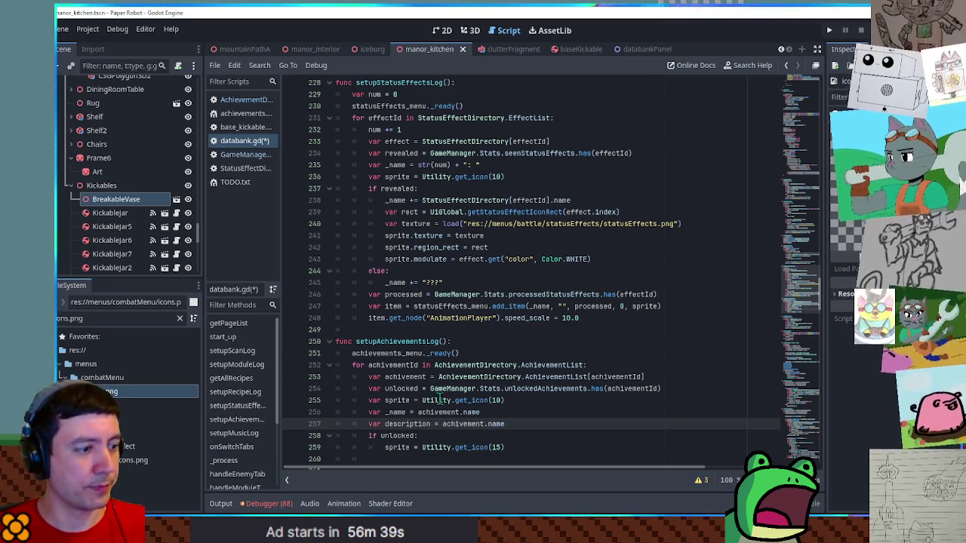
double_click(494, 424)
type("descr")
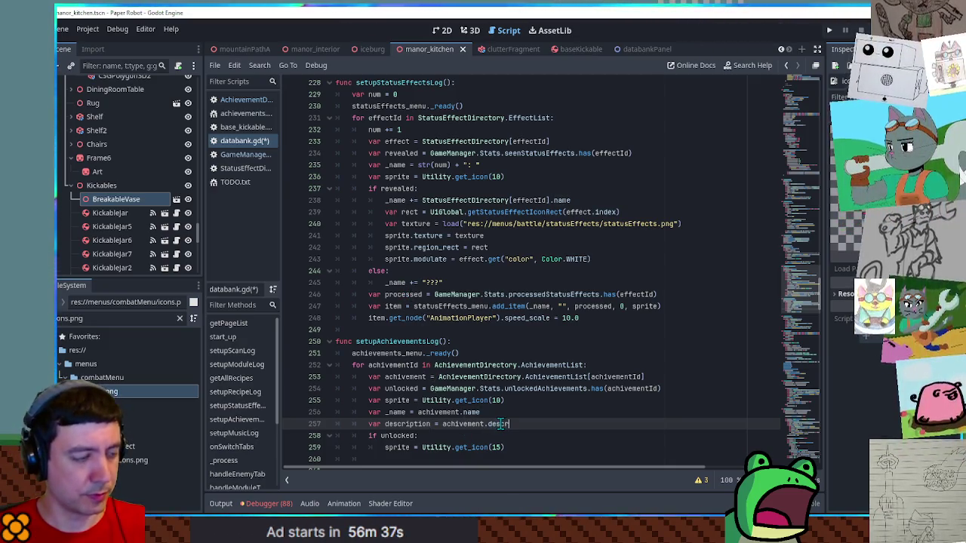
left_click(541, 408)
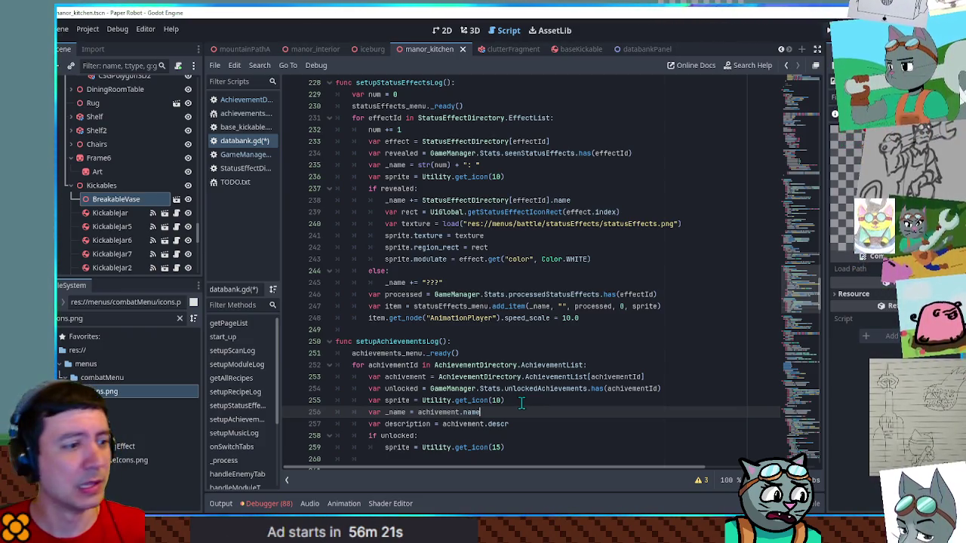
Paste the add_item and AnimationPlayer speed_scale lines from setupStatusEffectsLog after the if unlocked block
left_click(520, 402)
scroll(506, 407, "down", 3)
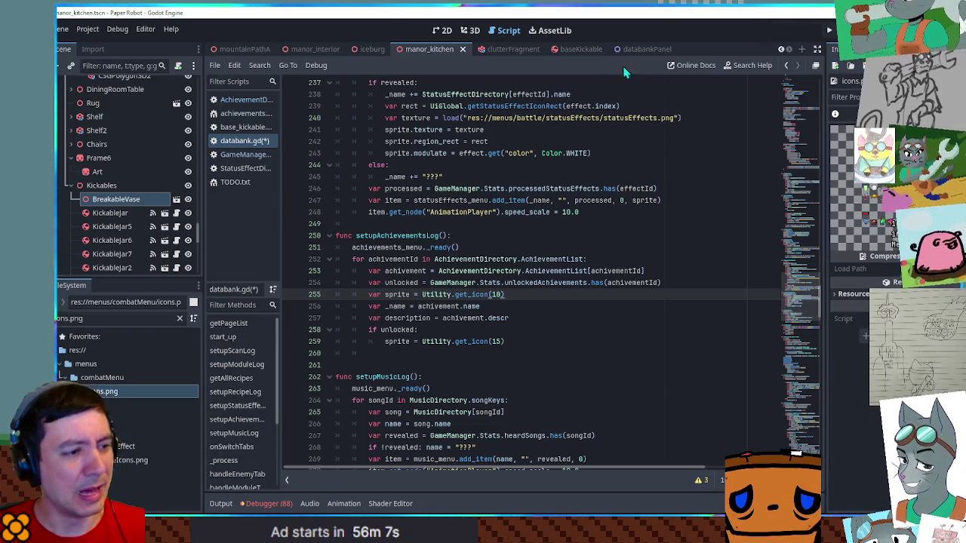
scroll(513, 229, "down", 1)
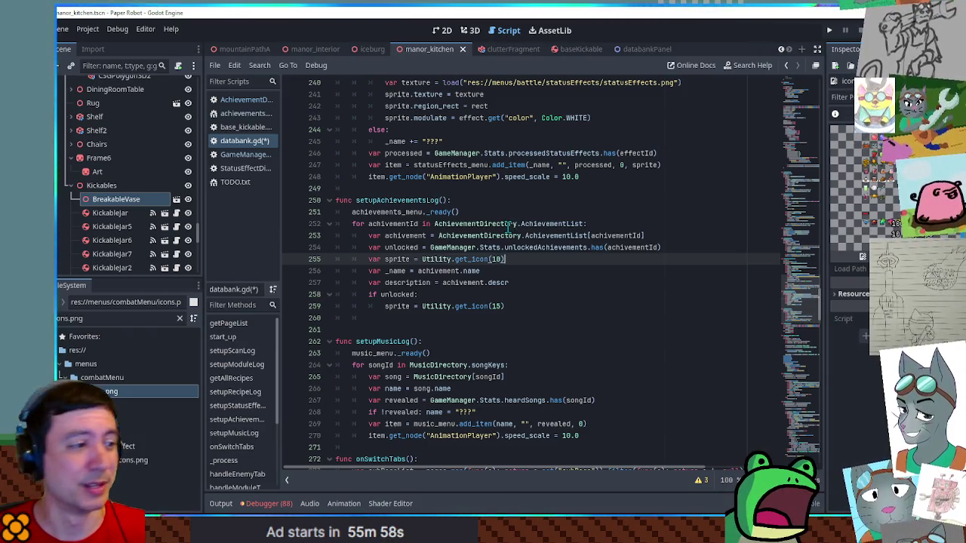
scroll(507, 225, "down", 1)
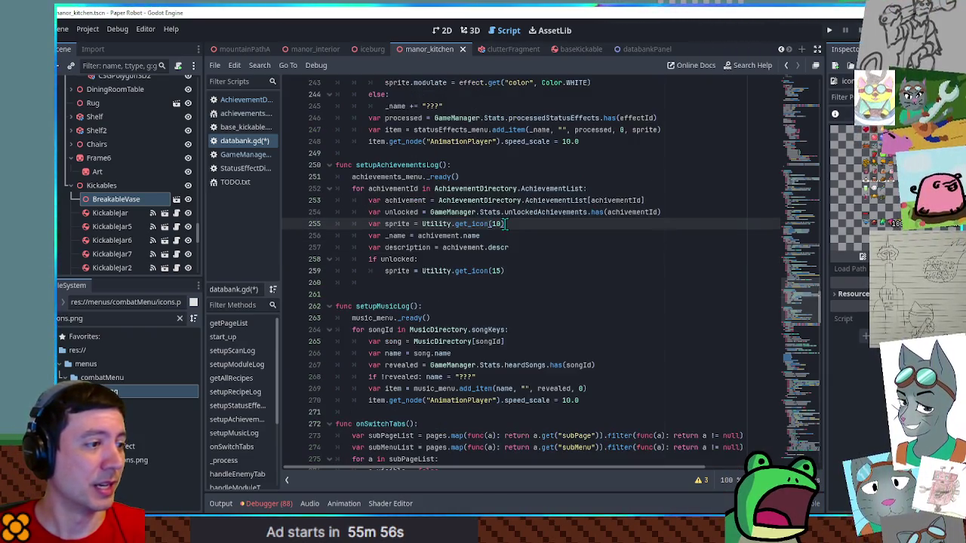
left_click(385, 269)
key("Return")
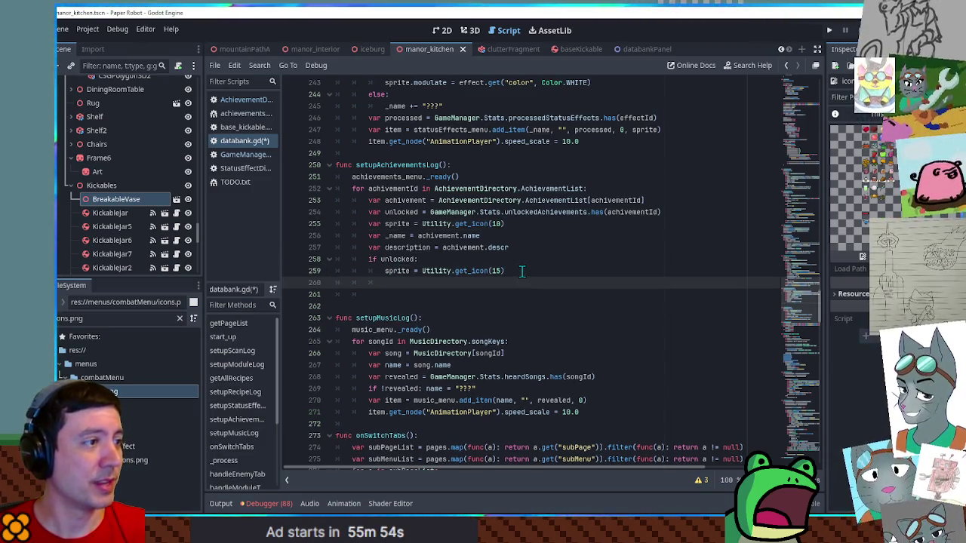
scroll(563, 181, "up", 2)
left_click(393, 200)
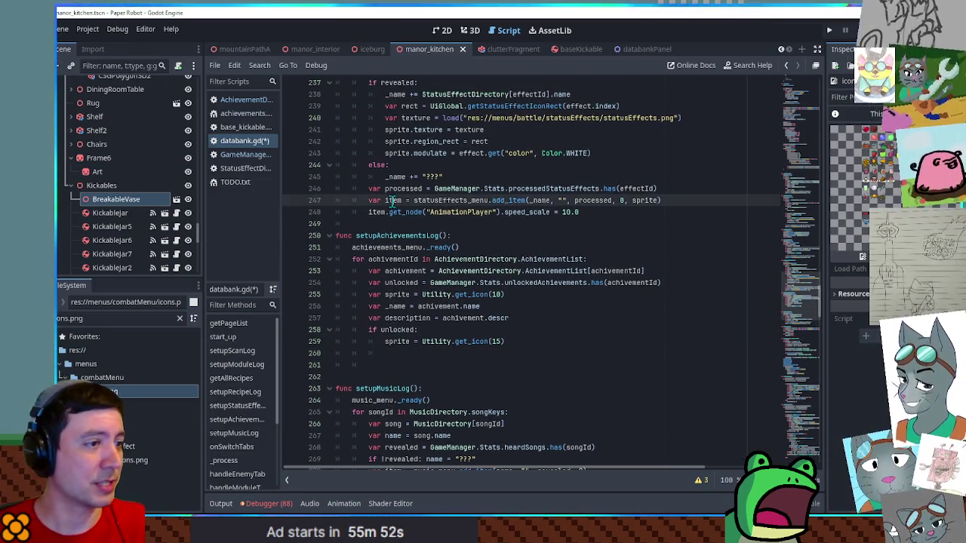
left_click_drag(689, 200, 678, 190)
key("ctrl+c")
left_click(516, 343)
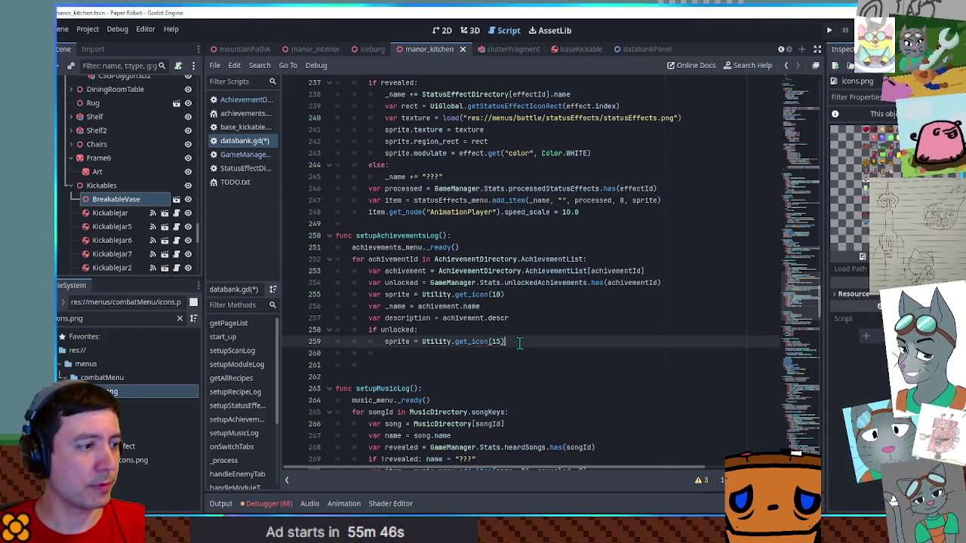
key("ctrl+v")
Change statusEffects_menu to achievements_menu and the processed argument to unlocked
double_click(446, 354)
left_click(430, 353)
double_click(392, 248)
key("ctrl+c")
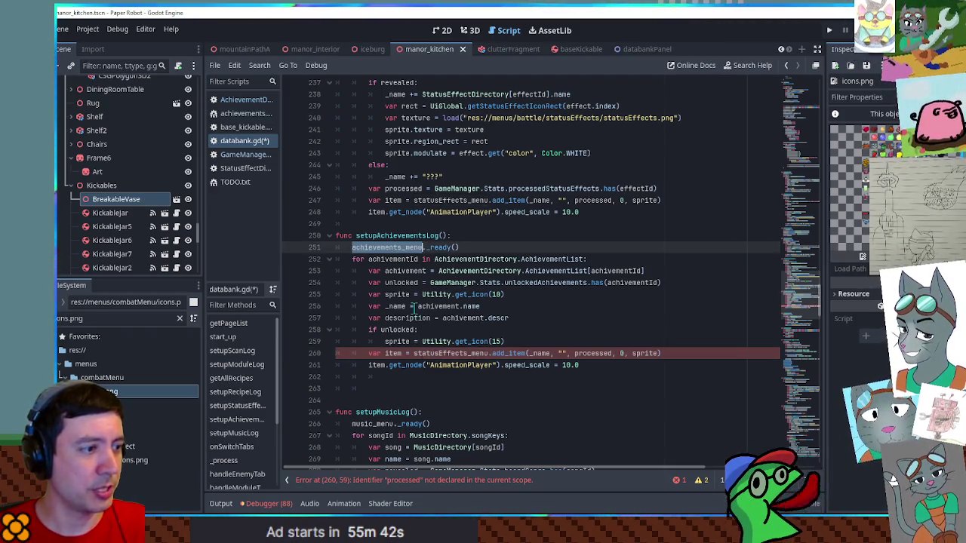
double_click(445, 353)
key("ctrl+v")
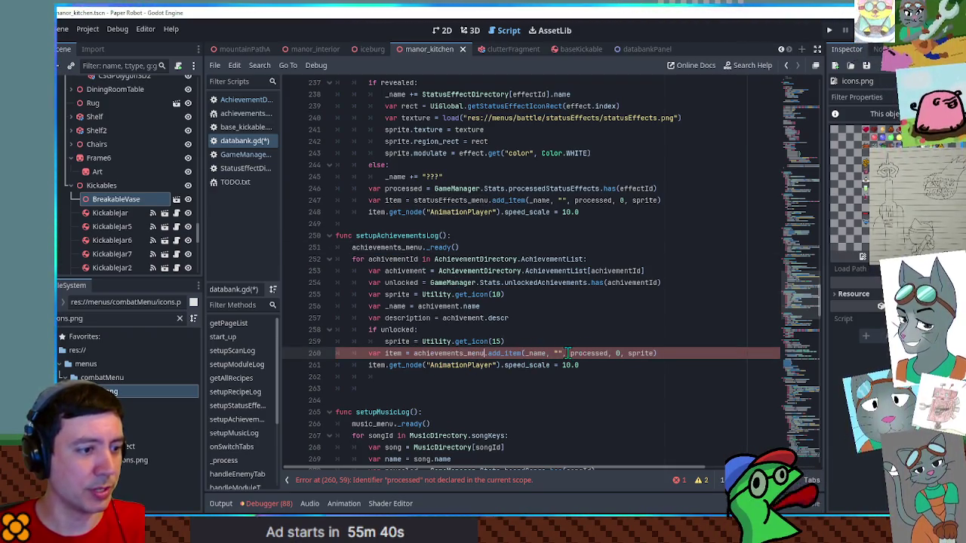
double_click(583, 353)
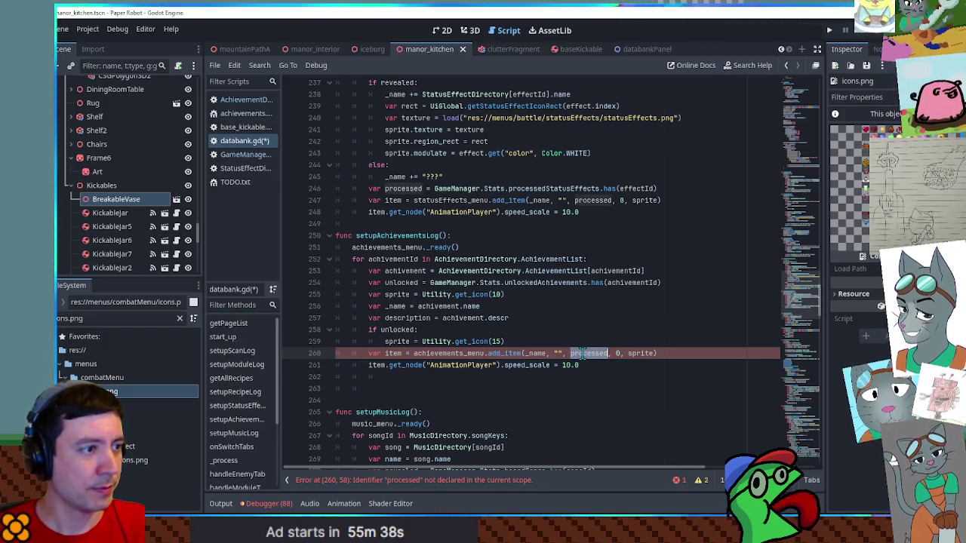
left_click(400, 288)
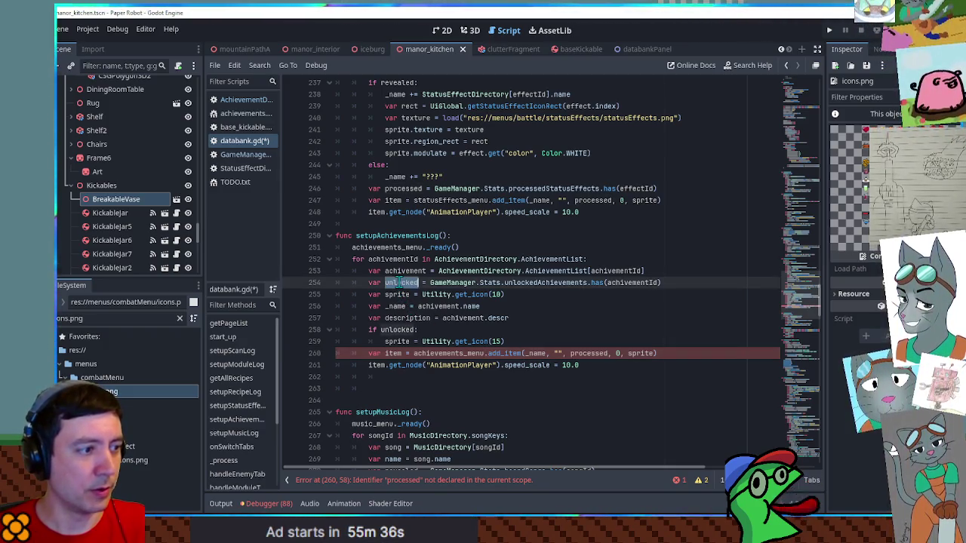
double_click(588, 354)
type("unlocked")
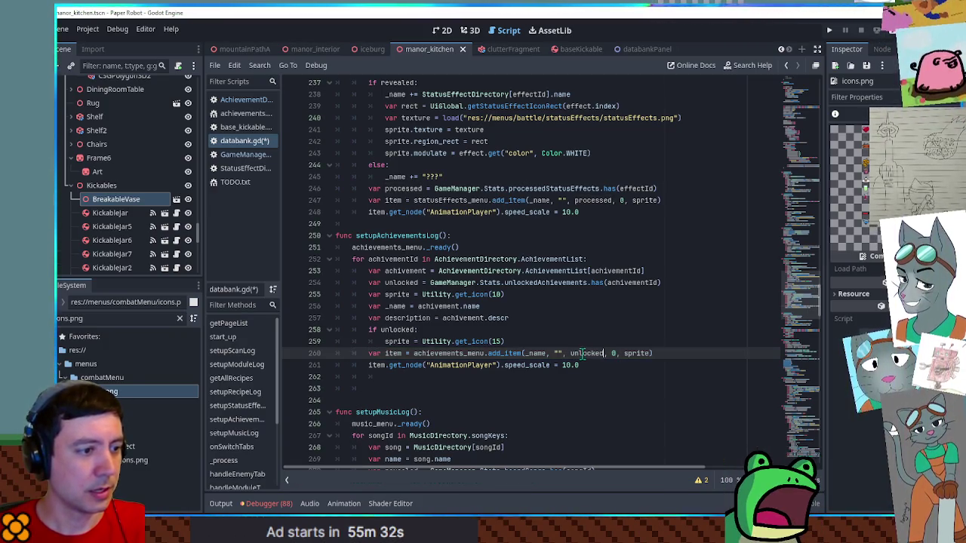
left_click_drag(556, 353, 563, 354)
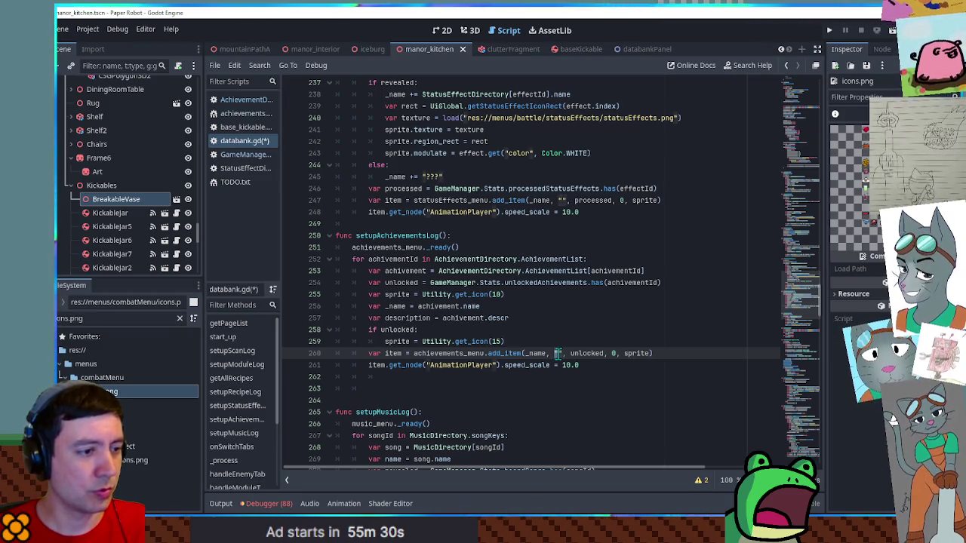
left_click(601, 366)
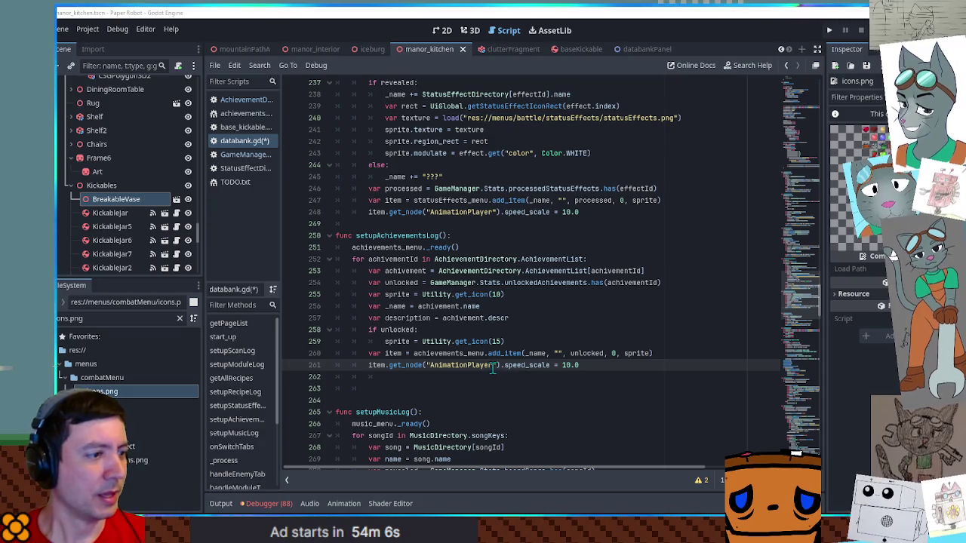
scroll(495, 248, "up", 3)
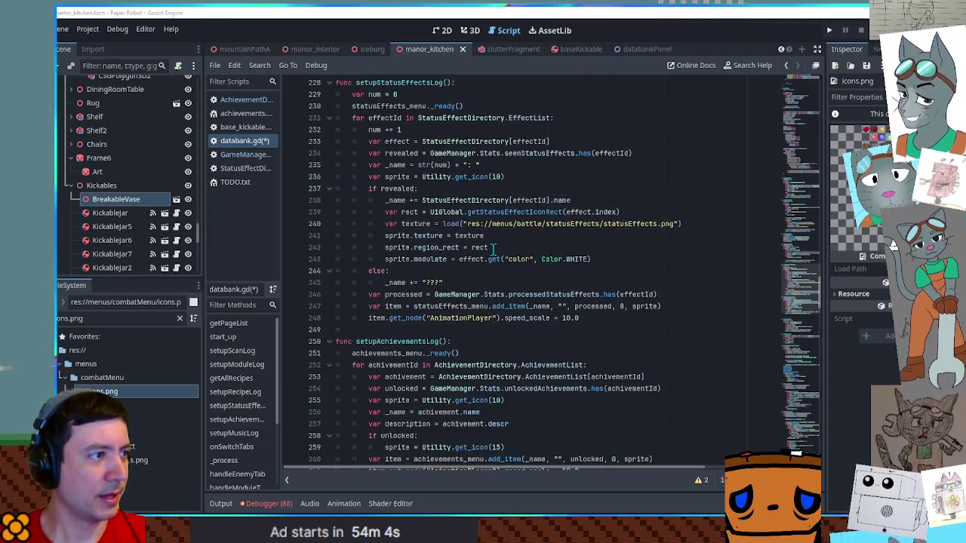
Duplicate the handleStatusEffectsDirectory function and rename the copy handleAchievementsDirectory
key("ctrl+f")
type("statu")
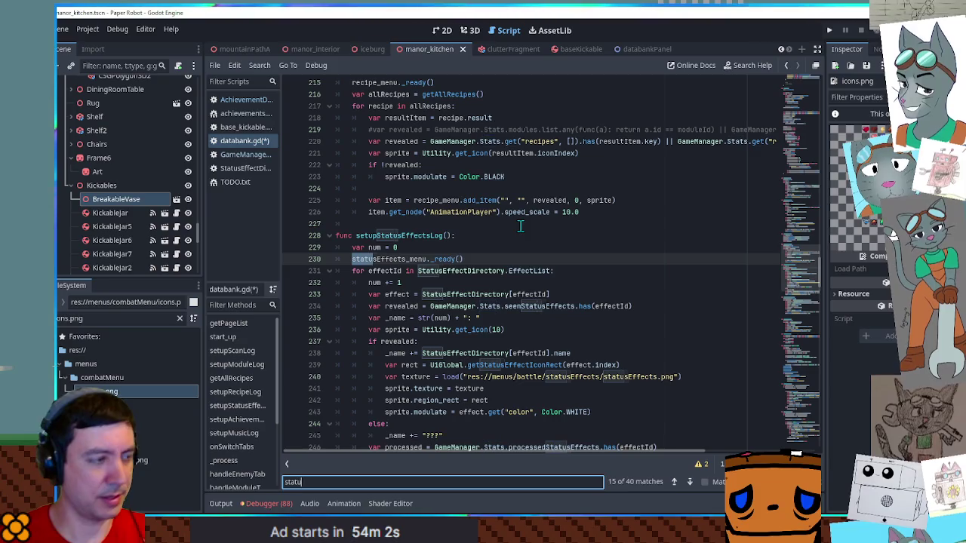
type("seff")
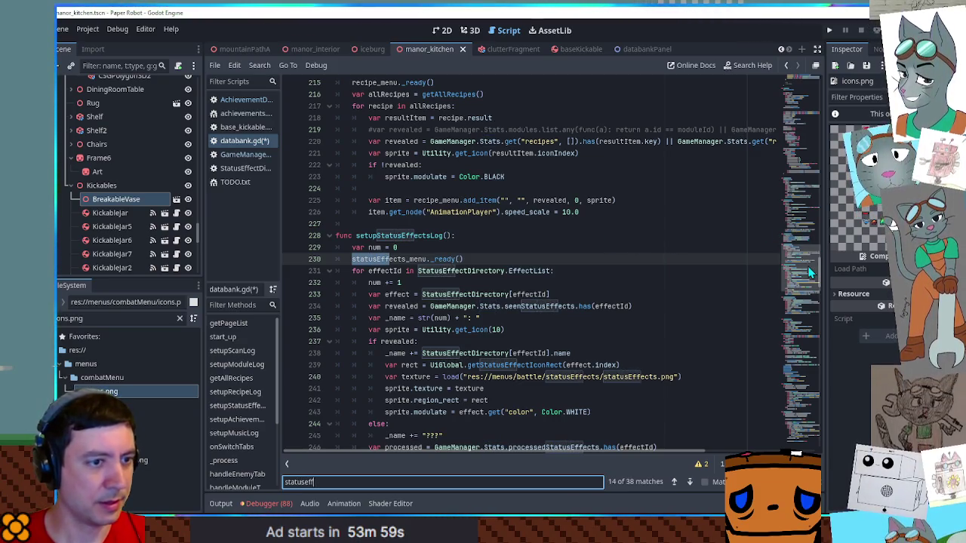
left_click_drag(808, 264, 806, 405)
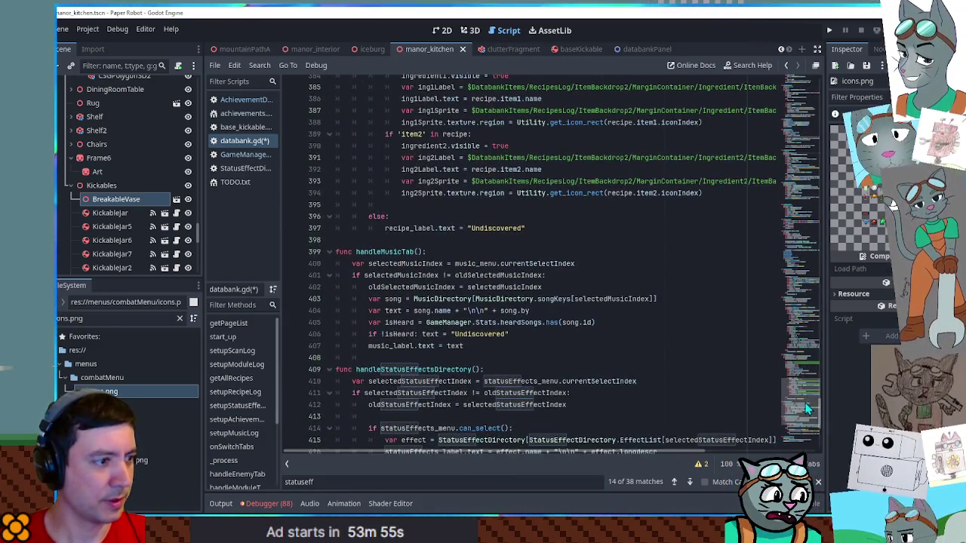
scroll(639, 334, "down", 6)
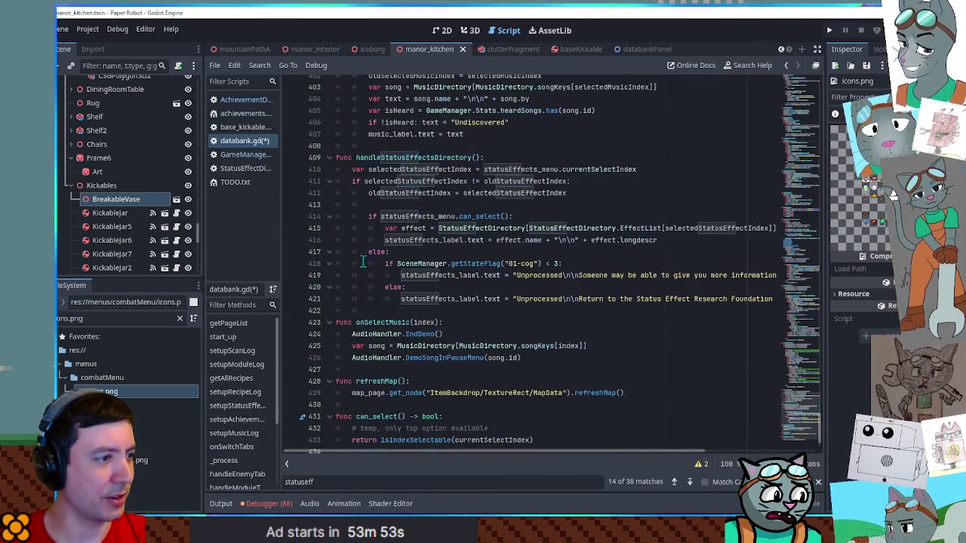
mouse_move(370, 310)
left_mouse_down()
mouse_move(422, 300)
mouse_move(497, 136)
left_mouse_up()
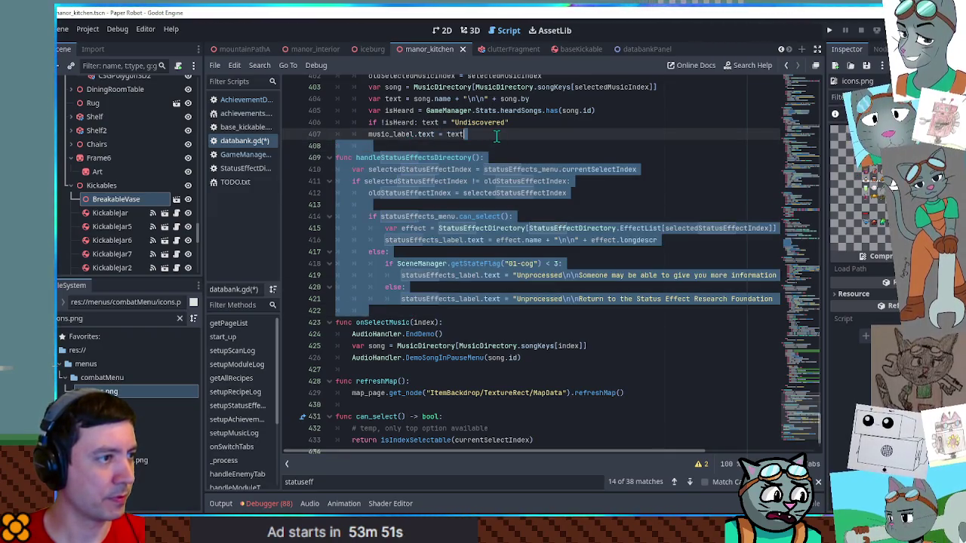
key("ctrl+shift+d")
left_click(382, 284)
left_click_drag(381, 284, 435, 284)
type("AchievementsDirectory():")
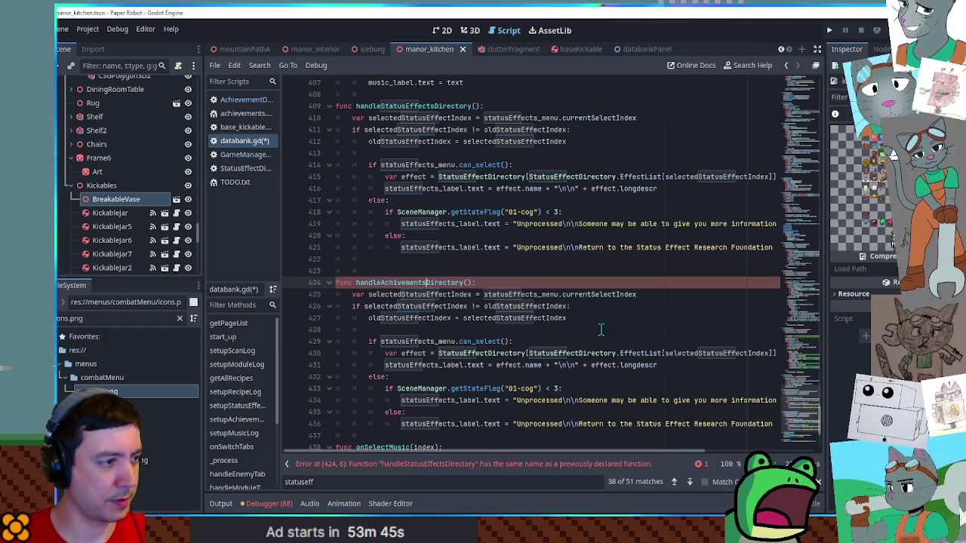
Add a handleAchivementsDirectory() call after handleStatusEffectsDirectory() on line 301
left_click(329, 106)
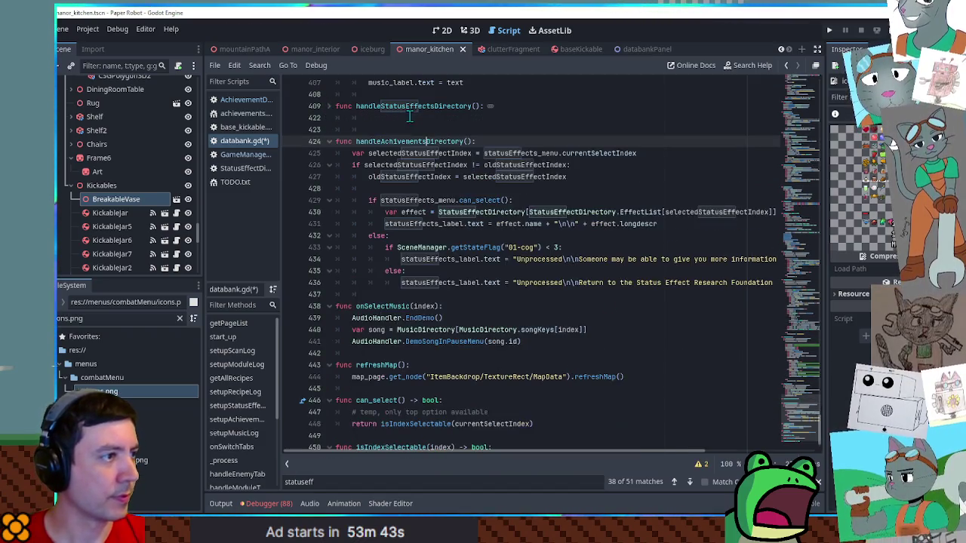
double_click(415, 106)
key("ctrl+f")
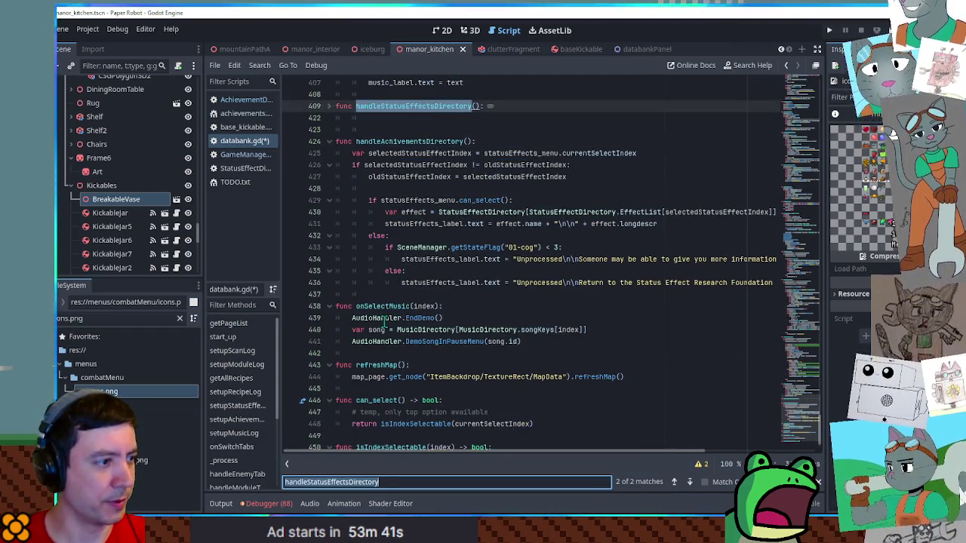
double_click(408, 141)
left_click(674, 481)
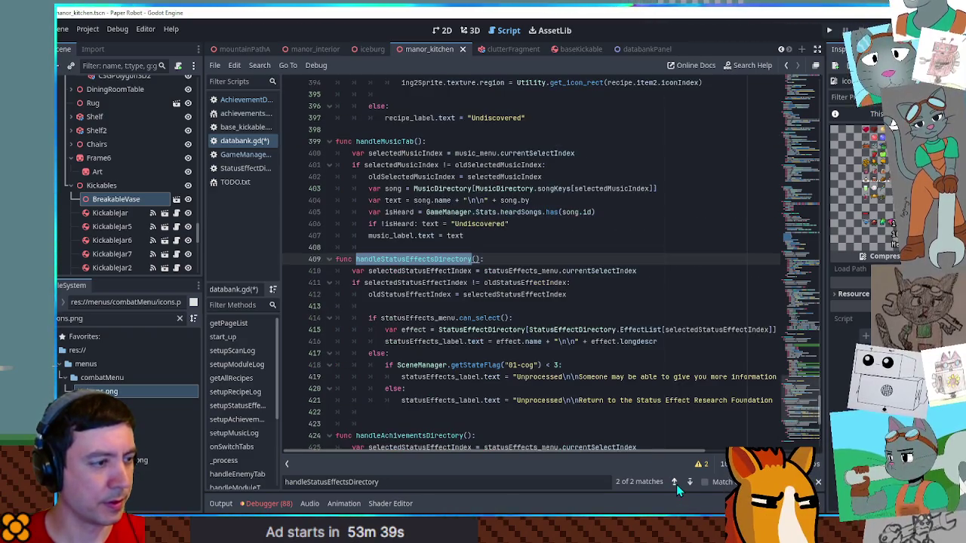
left_click(676, 483)
left_click(514, 259)
key("Return")
type("handleAchivementsDirectory(")
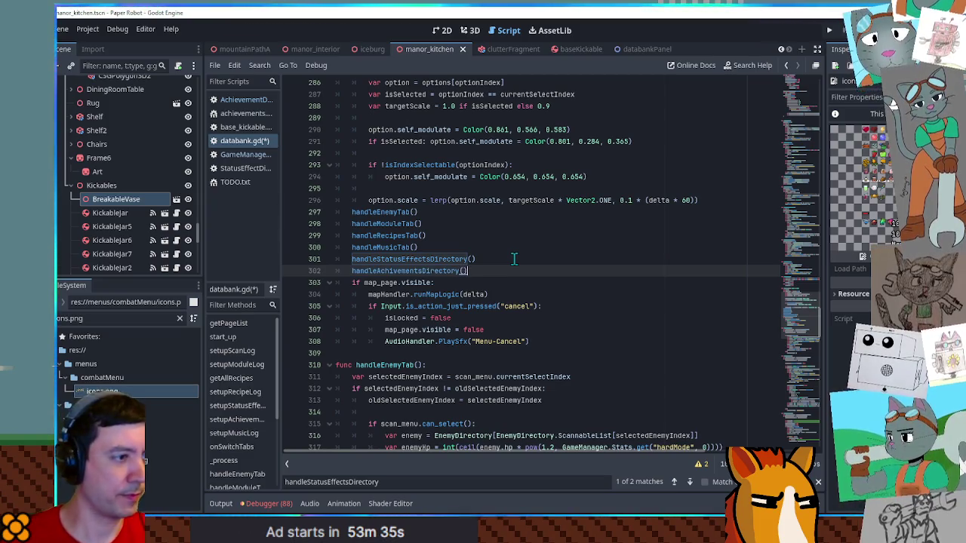
In handleAchievementsDirectory line 426, rename the index to selectedAchivementIndex and use achievements_menu
left_click(456, 272, "ctrl")
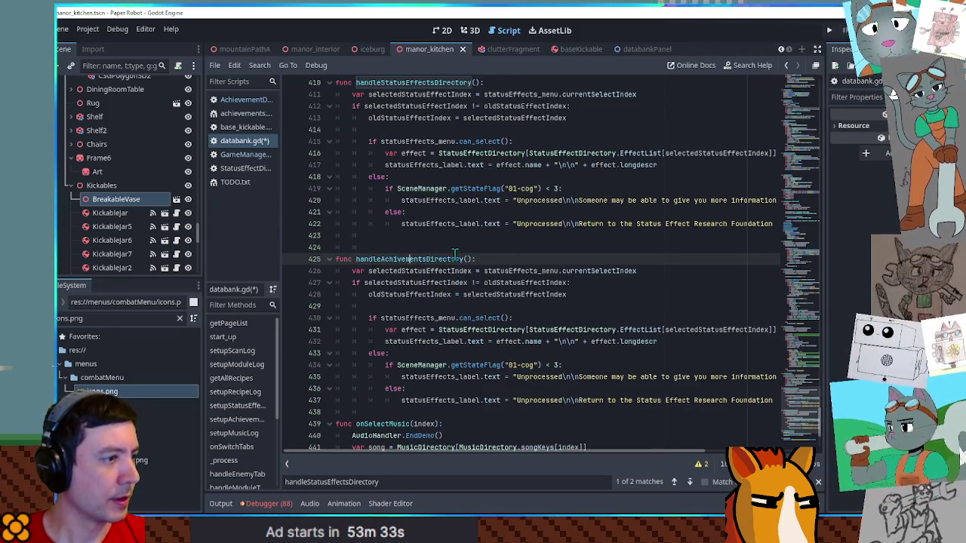
scroll(455, 253, "down", 1)
left_click_drag(401, 235, 451, 235)
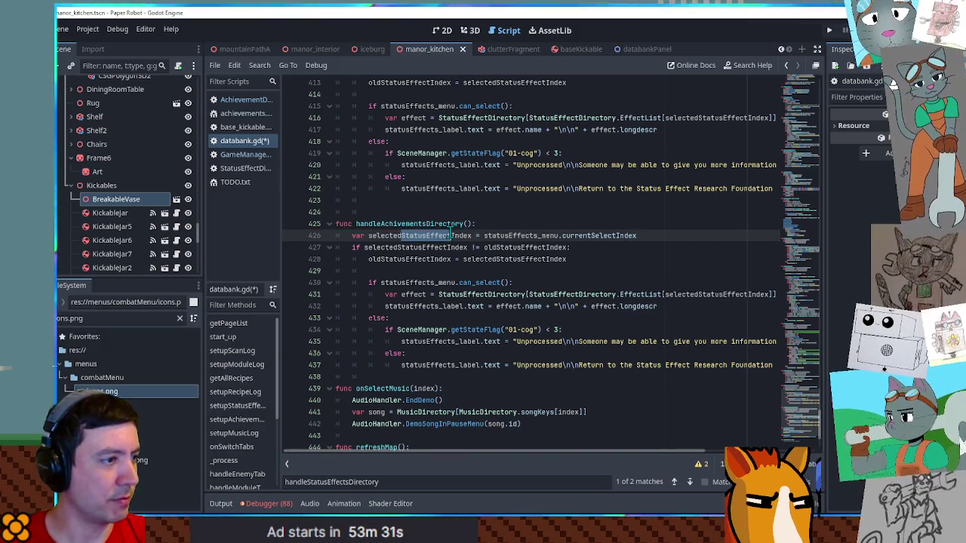
type("Ac")
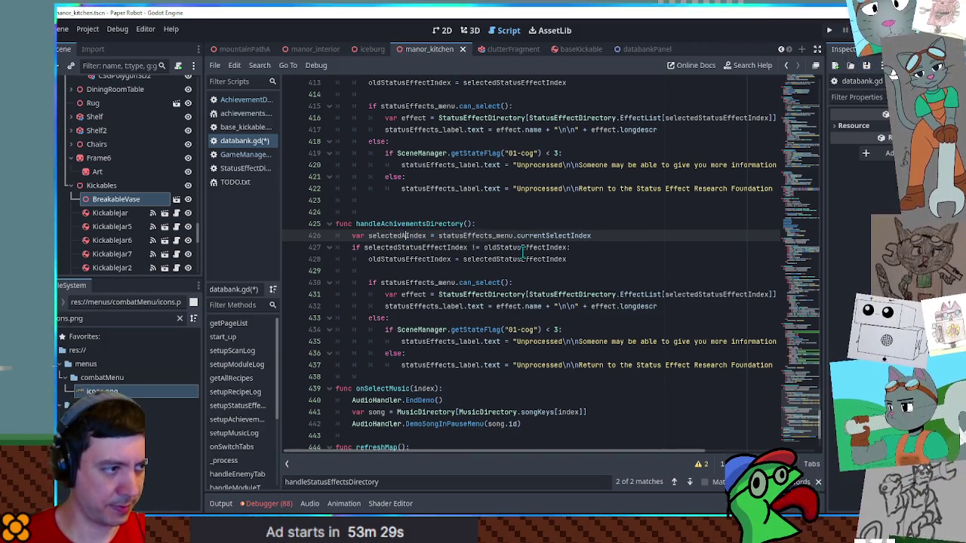
type("hievement")
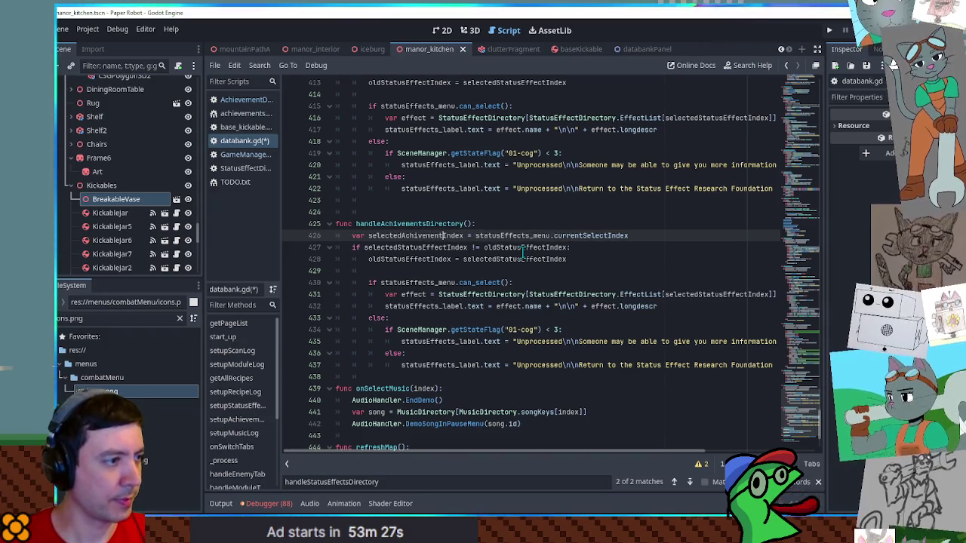
double_click(506, 235)
type("ace")
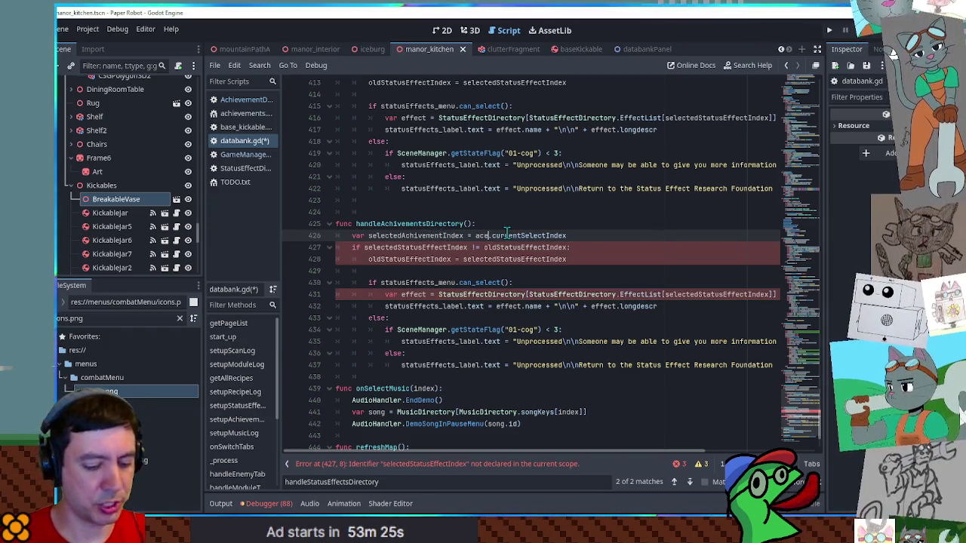
key("BackSpace")
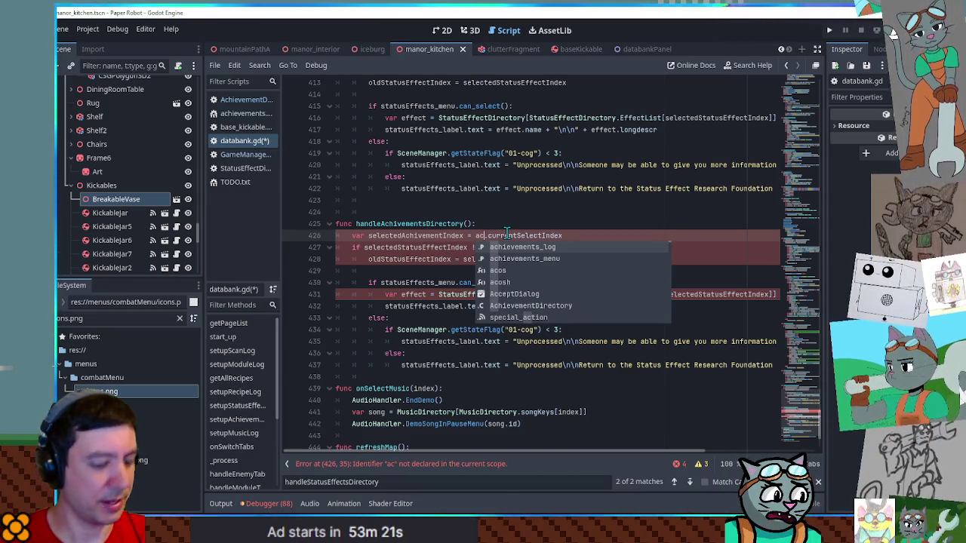
type("hi")
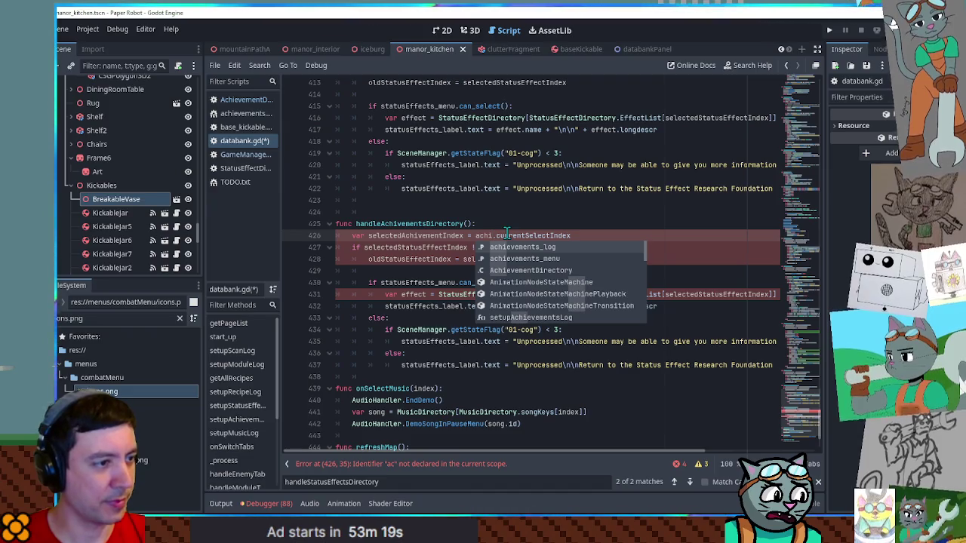
key("Down")
key("Return")
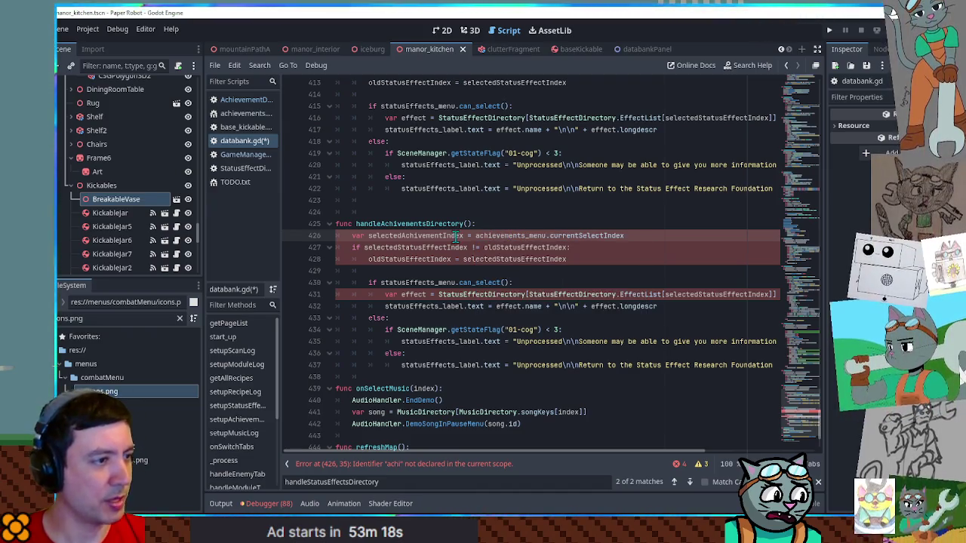
On line 427, use selectedAchivementIndex and rename oldStatusEffectIndex to oldAchievementsIndex
double_click(456, 236)
key("ctrl+c")
double_click(423, 247)
key("ctrl+v")
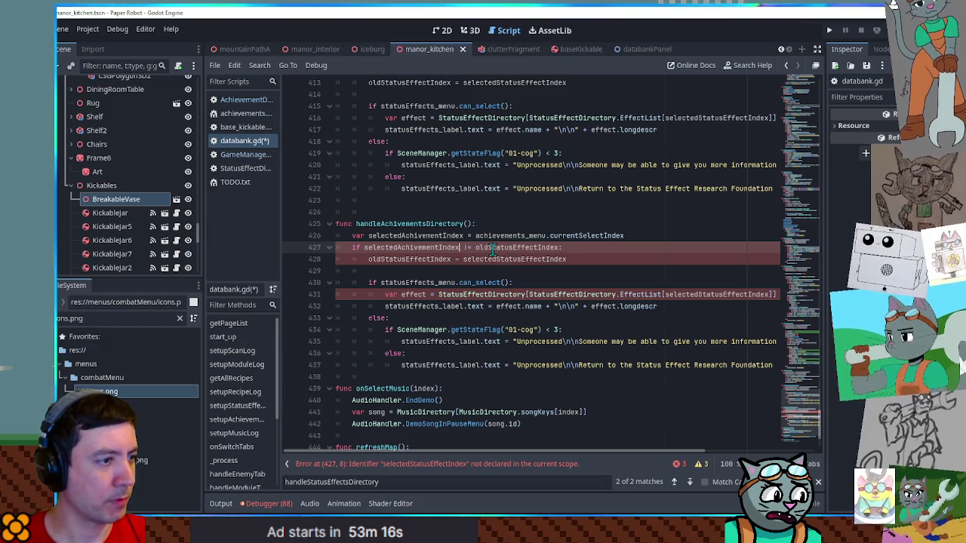
double_click(493, 249)
left_click(487, 248)
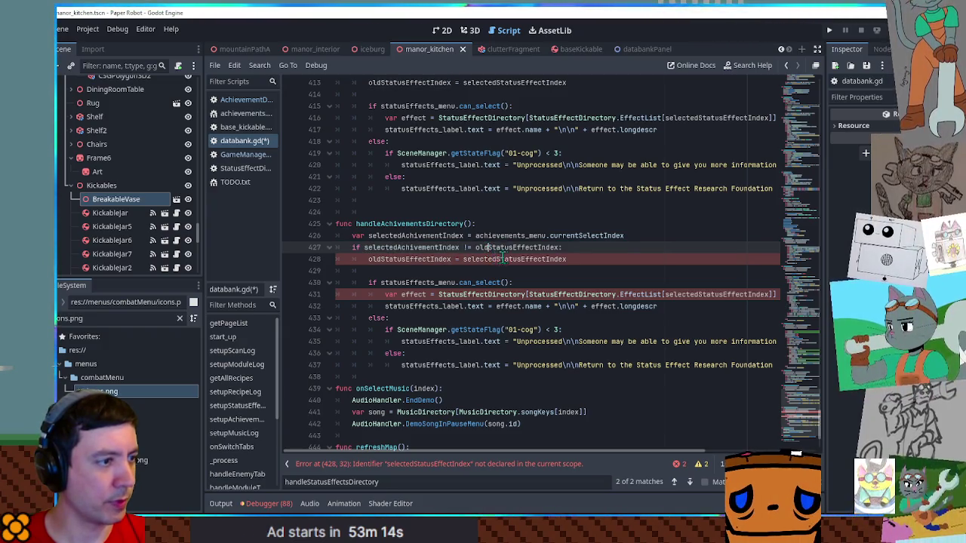
left_click(538, 248, "shift")
key("BackSpace")
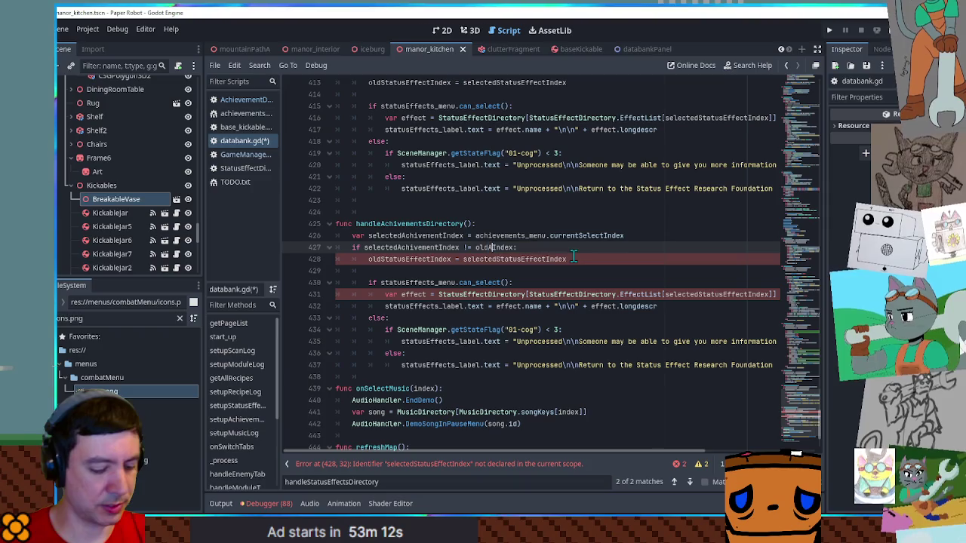
type("Achievements")
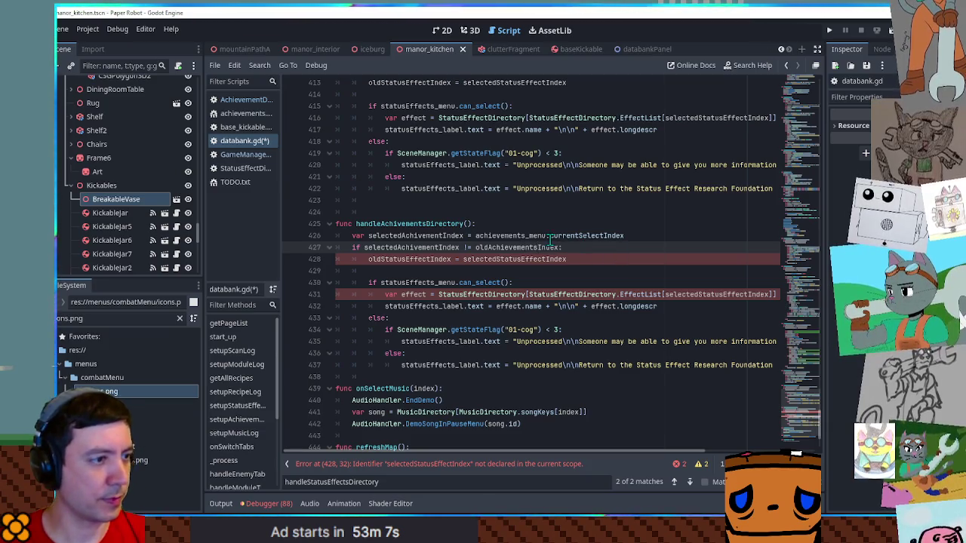
double_click(520, 248)
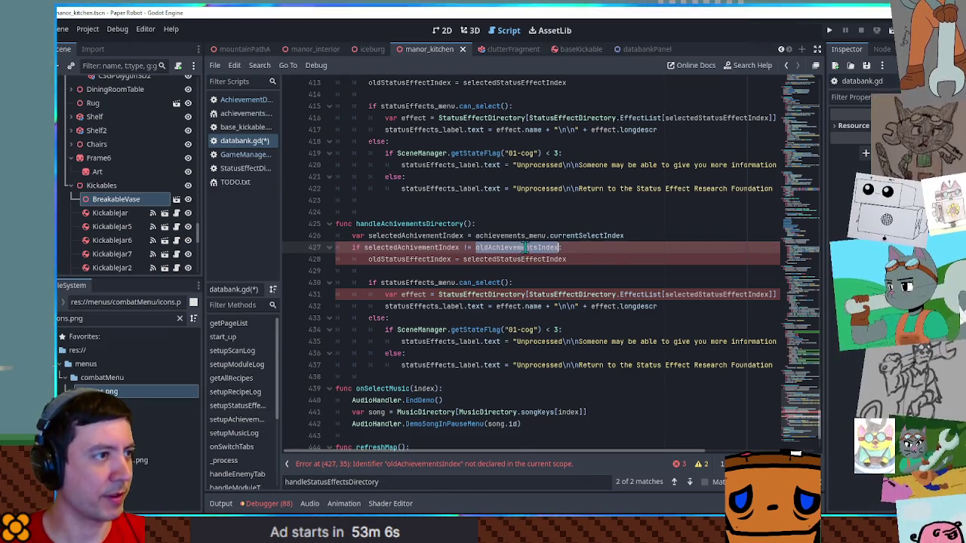
Declare var oldAchievementsIndex = -1 after the oldStatusEffectIndex declaration at line 37
scroll(520, 249, "up", 2)
left_click(515, 142)
left_click(514, 143, "ctrl")
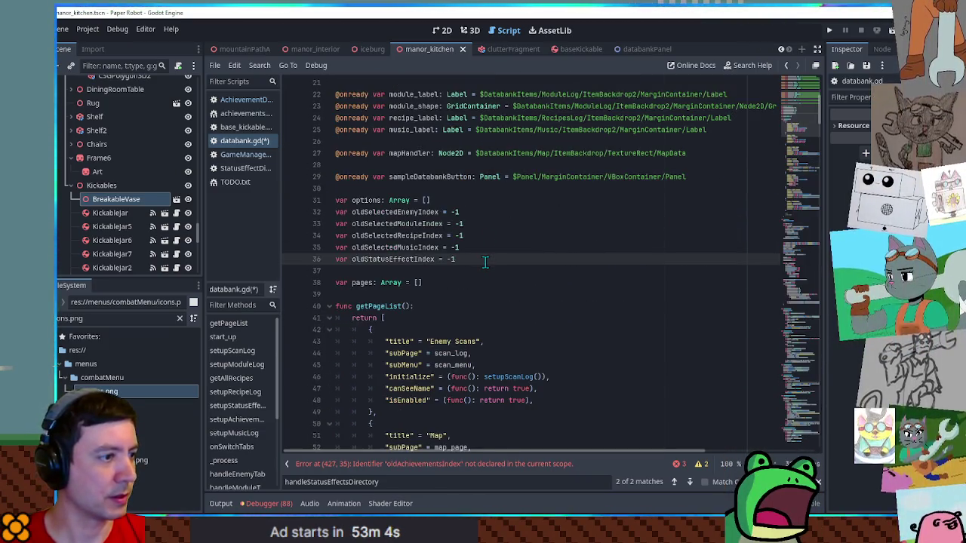
key("Return")
type("var oldAchievementsIndex = -1")
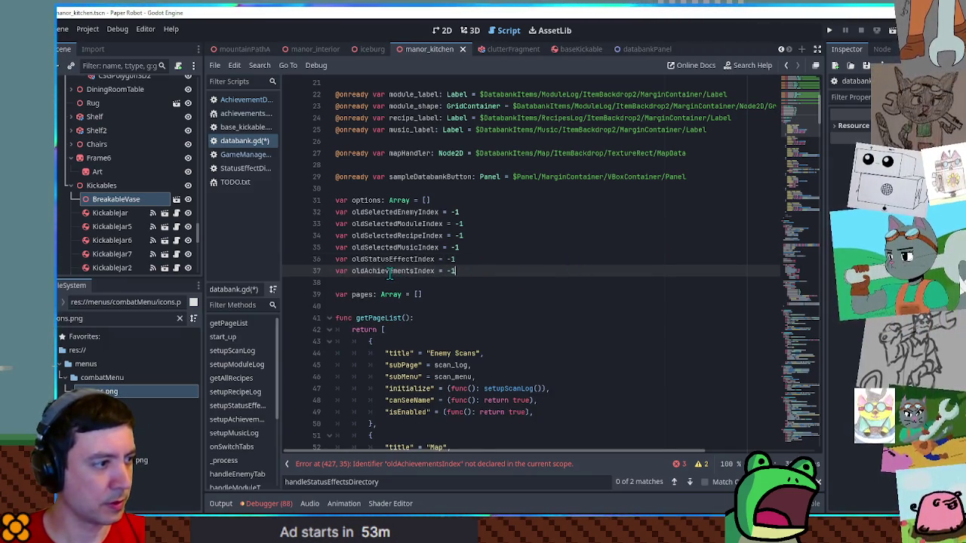
double_click(390, 272)
key("ctrl+f")
left_click(690, 483)
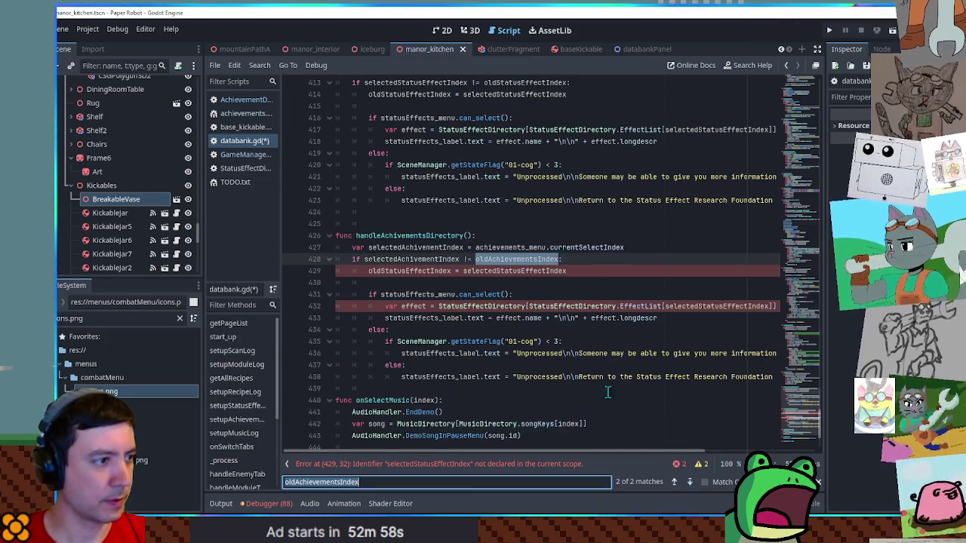
Swap in oldAchievementsIndex, selectedAchivementIndex and achievements_menu on lines 429 and 431
left_click(438, 271)
double_click(438, 271)
key("ctrl+v")
double_click(438, 259)
key("ctrl+c")
double_click(491, 271)
key("ctrl+v")
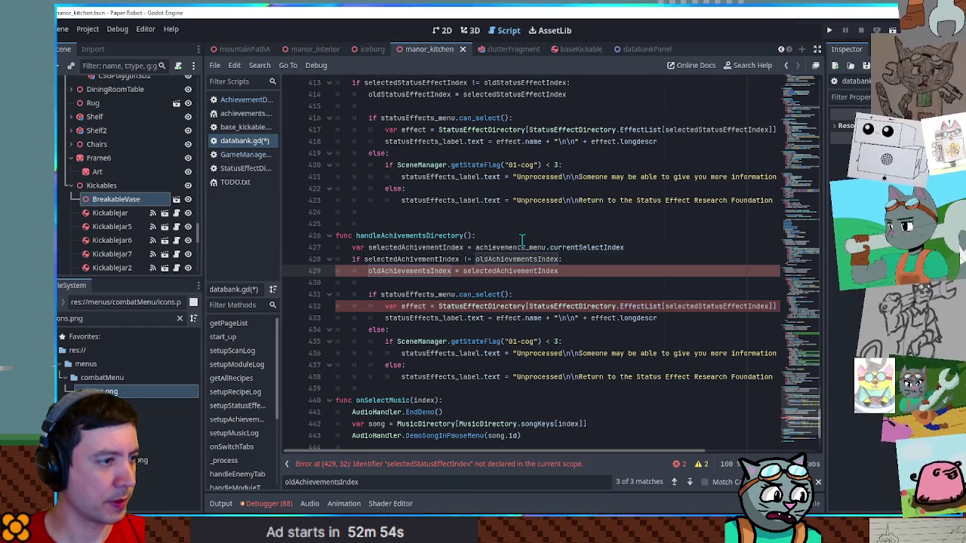
double_click(517, 247)
key("ctrl+c")
double_click(416, 295)
key("ctrl+v")
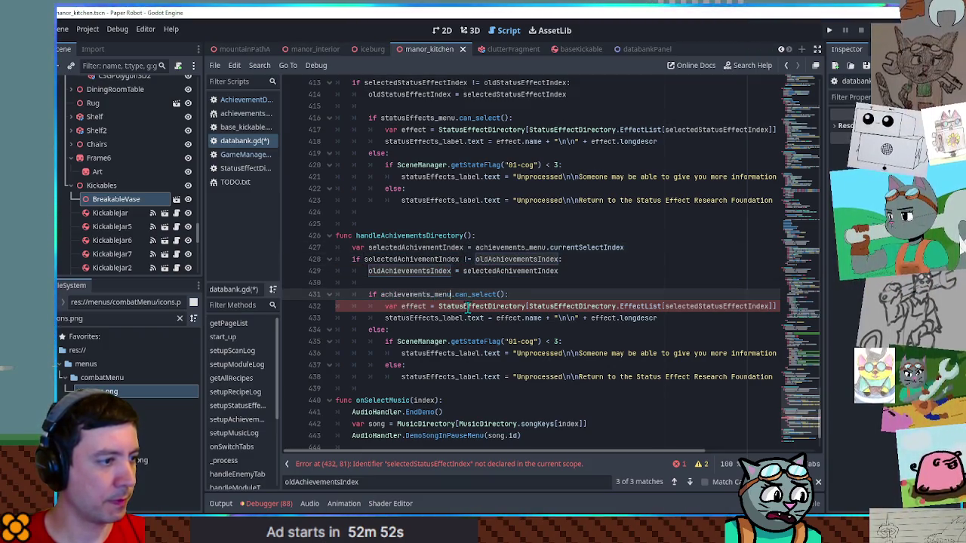
Rewrite line 432's lookup to use AchivementsDirectory, AchivementsList and selectedAchivementIndex
left_click(489, 306)
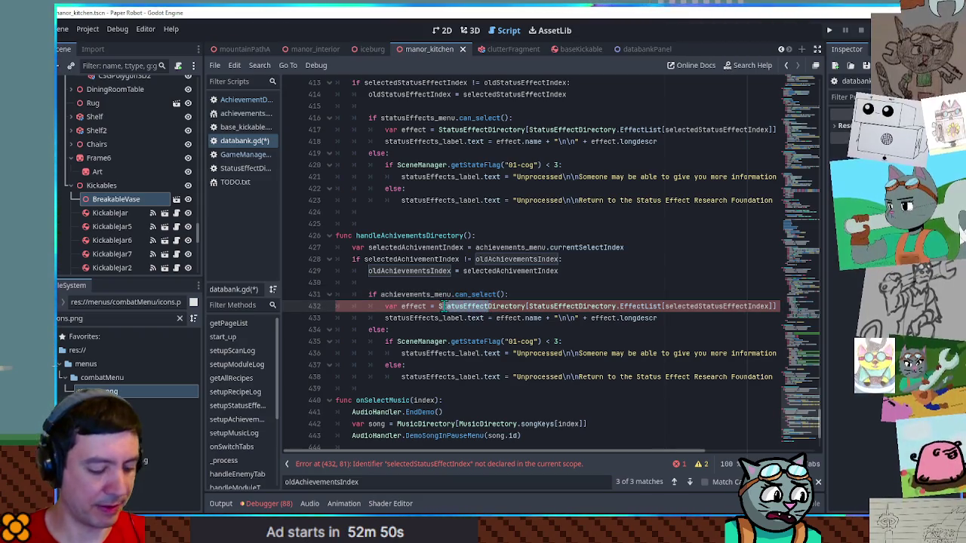
type("Achivements")
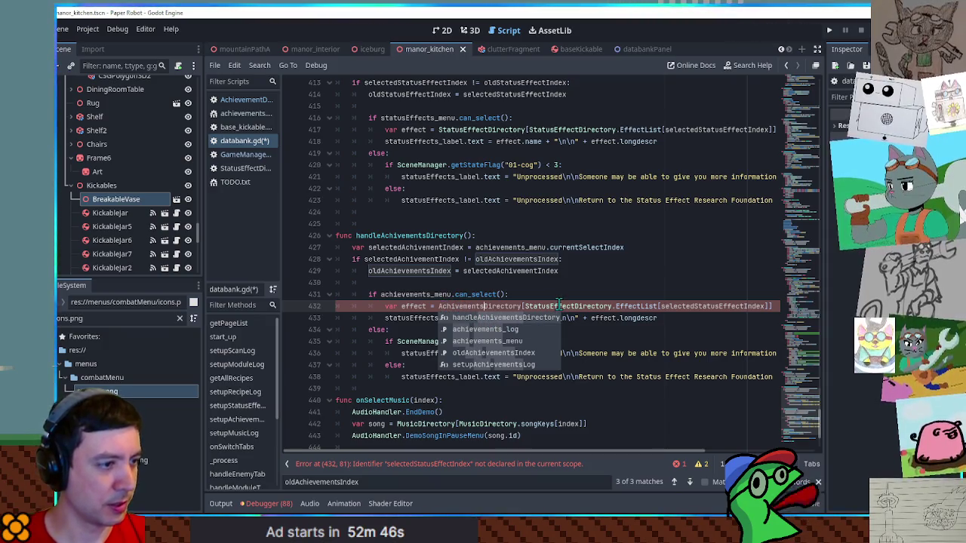
key("Escape")
left_click_drag(580, 307, 526, 307)
key("ctrl+v")
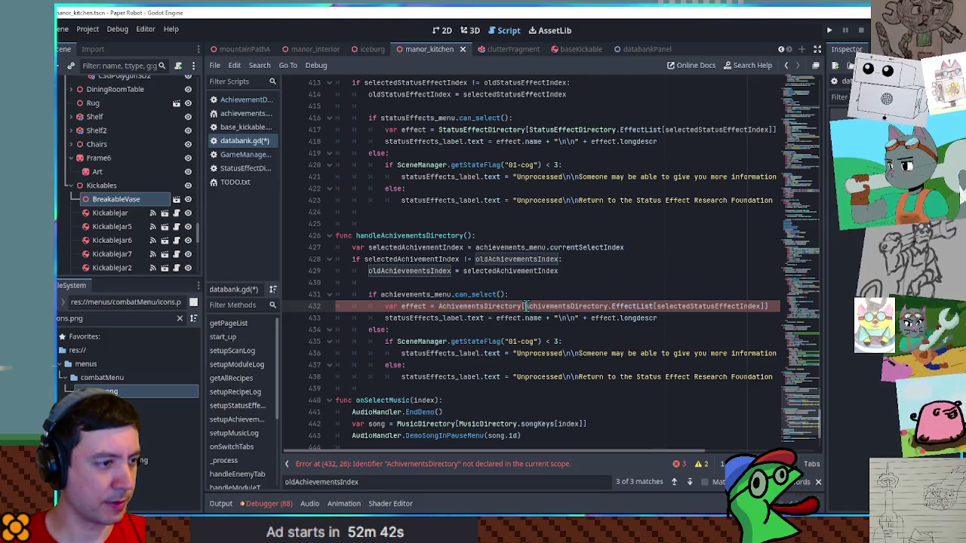
left_click_drag(612, 306, 636, 307)
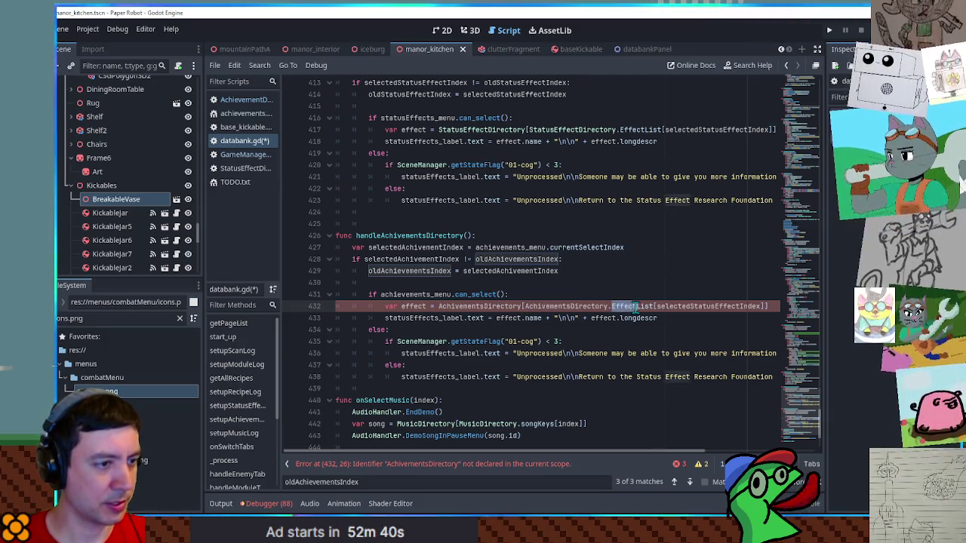
key("ctrl+v")
mouse_move(710, 307)
left_mouse_down()
mouse_move(762, 307)
mouse_move(734, 308)
left_mouse_up()
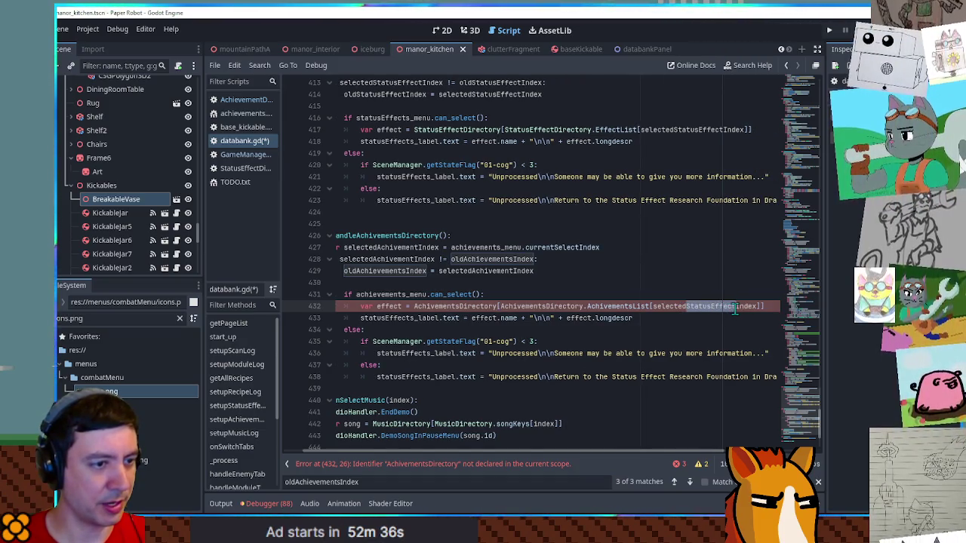
key("ctrl+v")
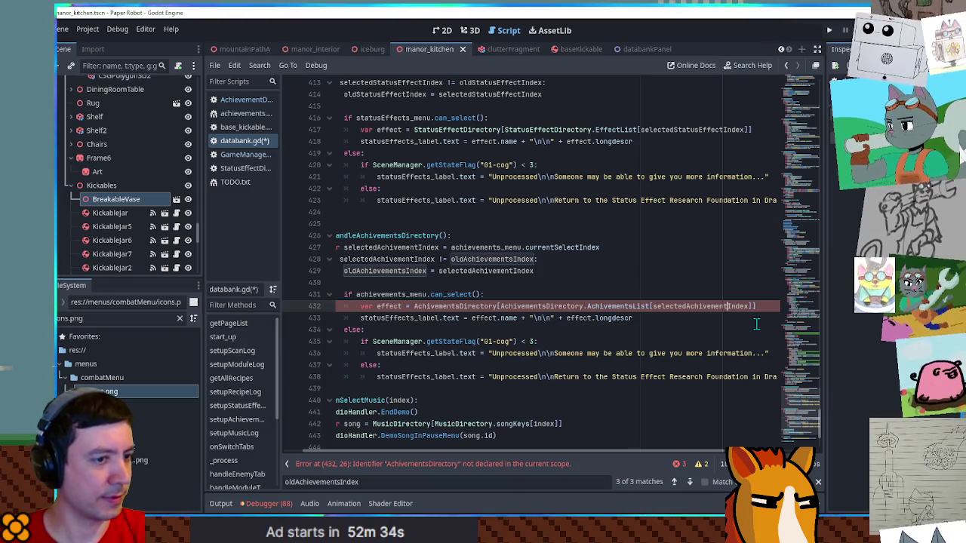
Try removing the extra s from the directory names on line 432, then undo it
left_click(657, 318)
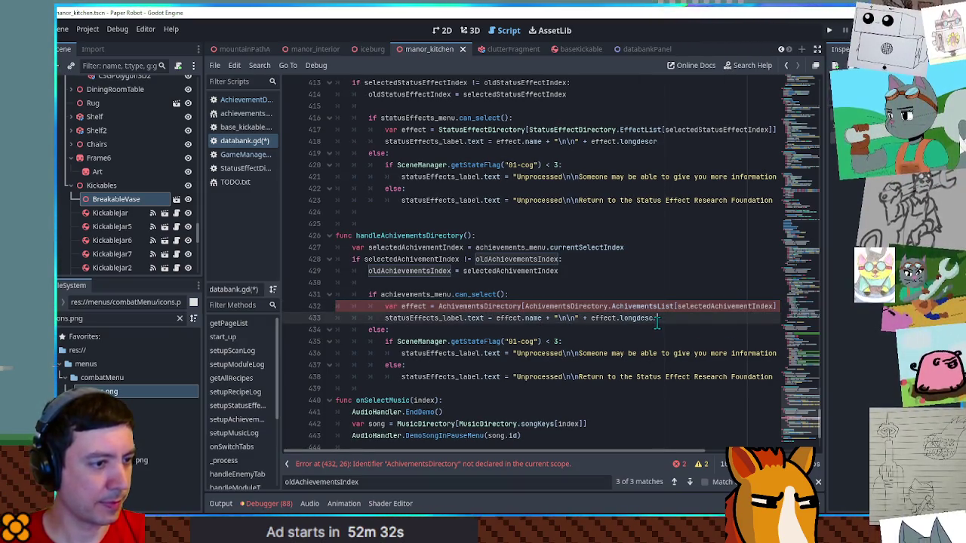
left_click(776, 306)
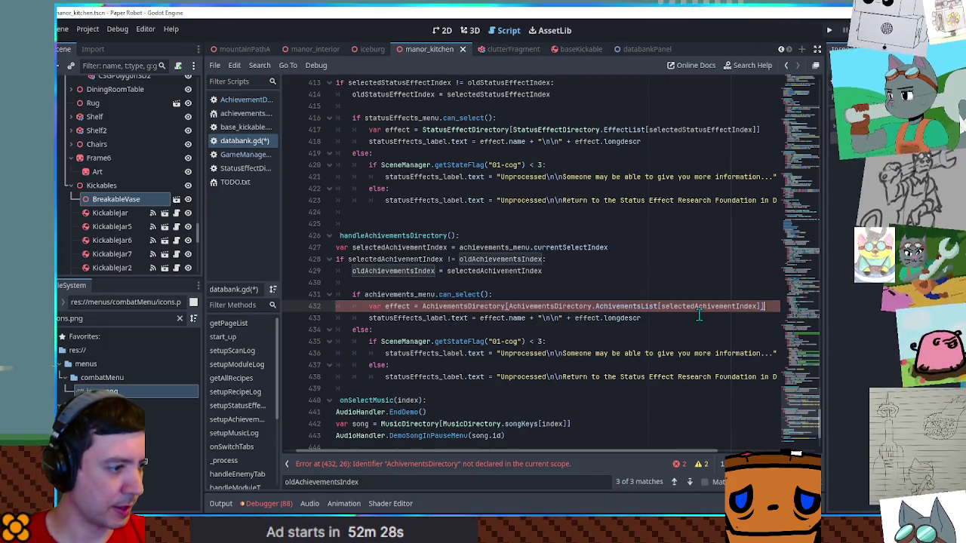
double_click(559, 310)
left_click(555, 307)
key("Delete")
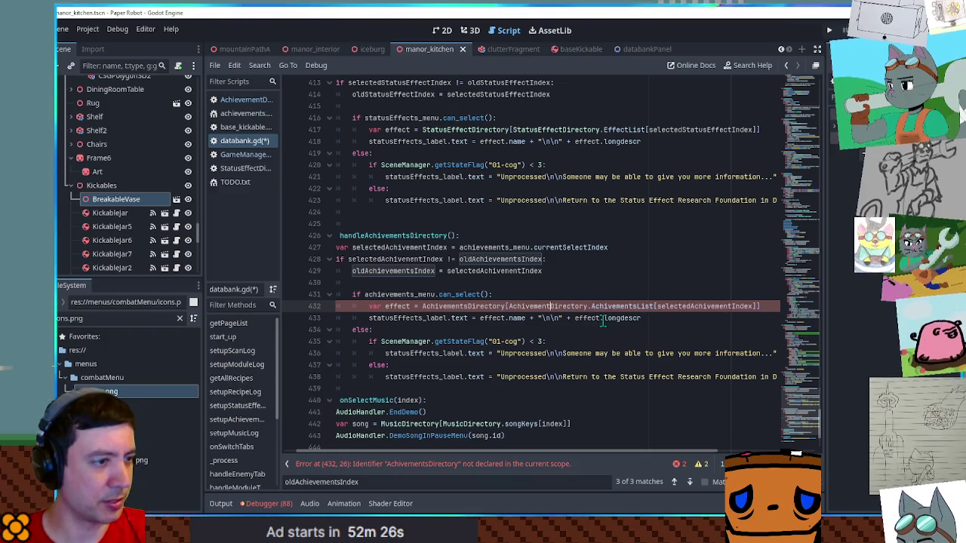
left_click(468, 306)
key("Delete")
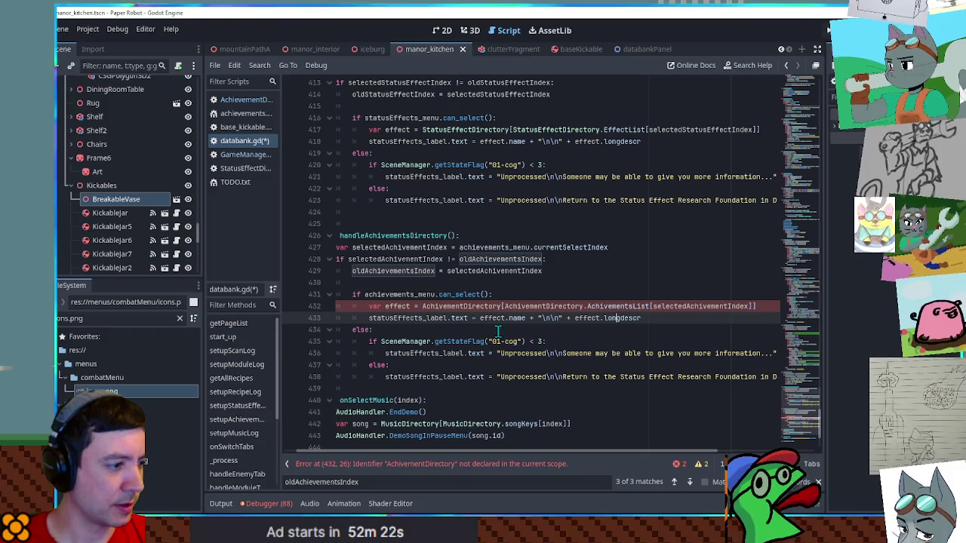
key("ctrl+z")
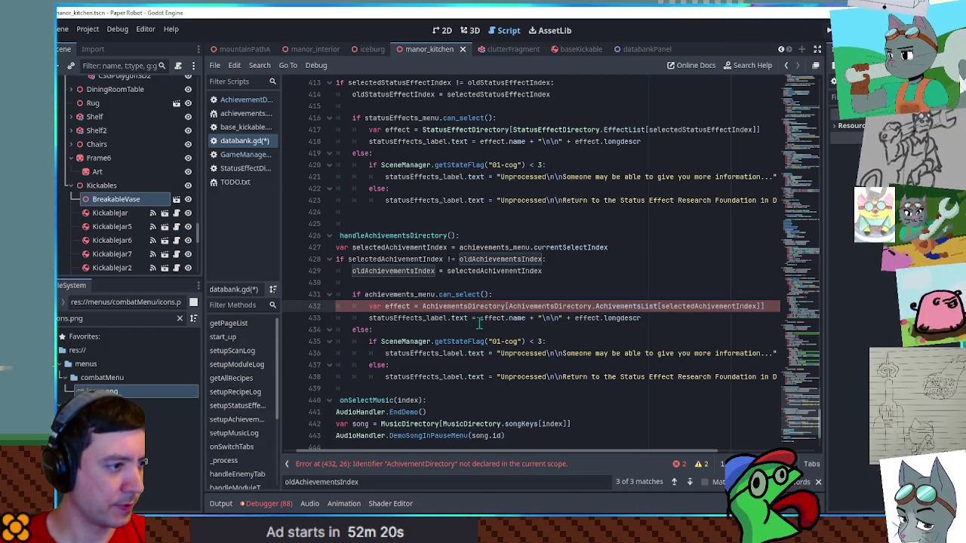
Correct the spelling to Achievements in line 432's directory and list names
left_click(530, 306)
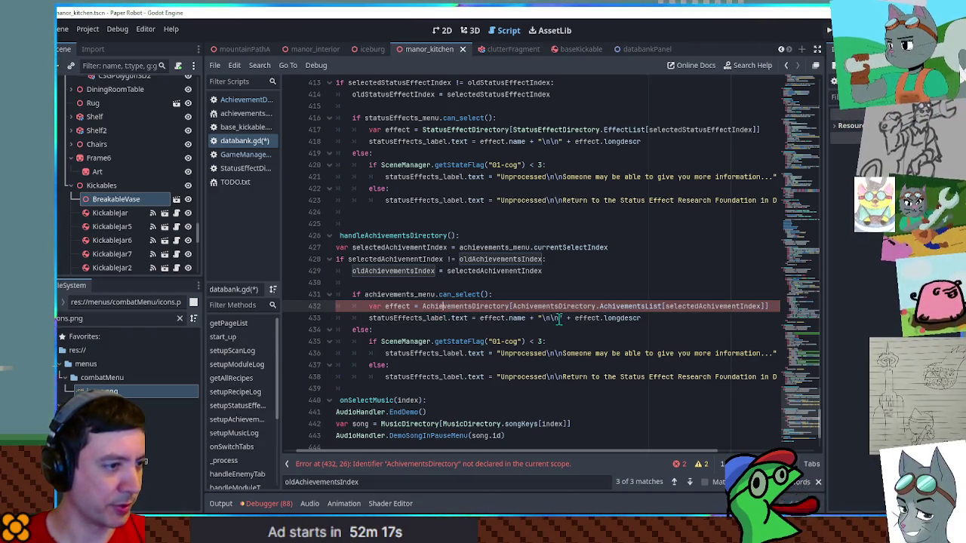
type("e")
key("Escape")
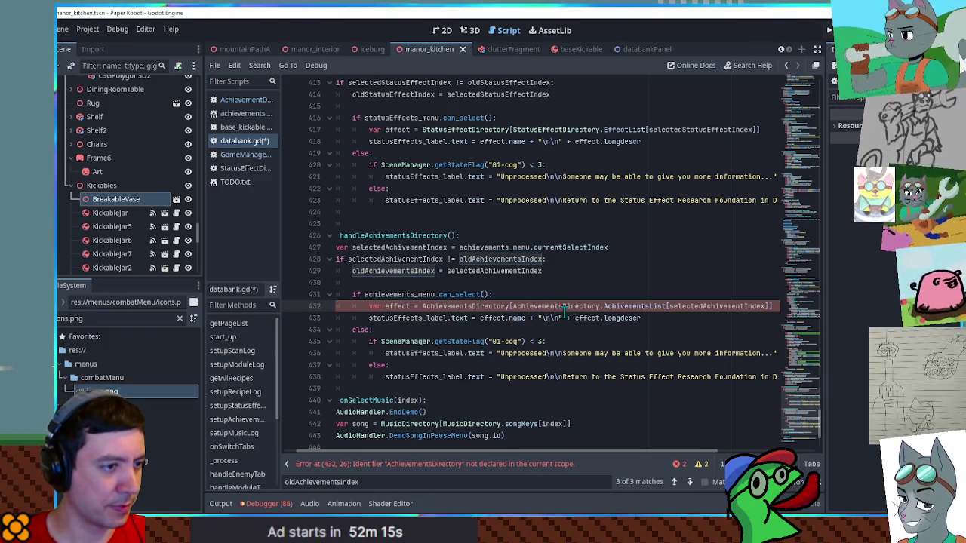
left_click(623, 306)
type("e")
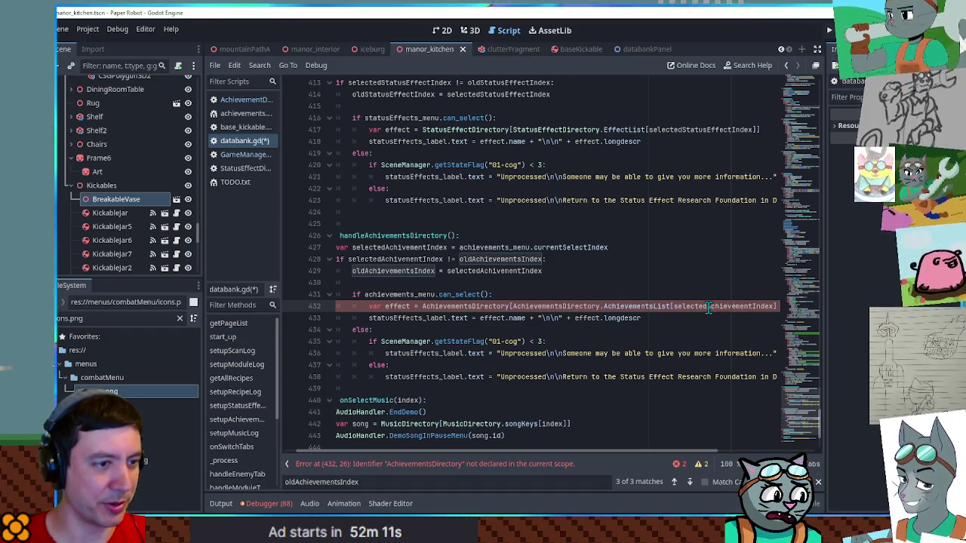
left_click(721, 293)
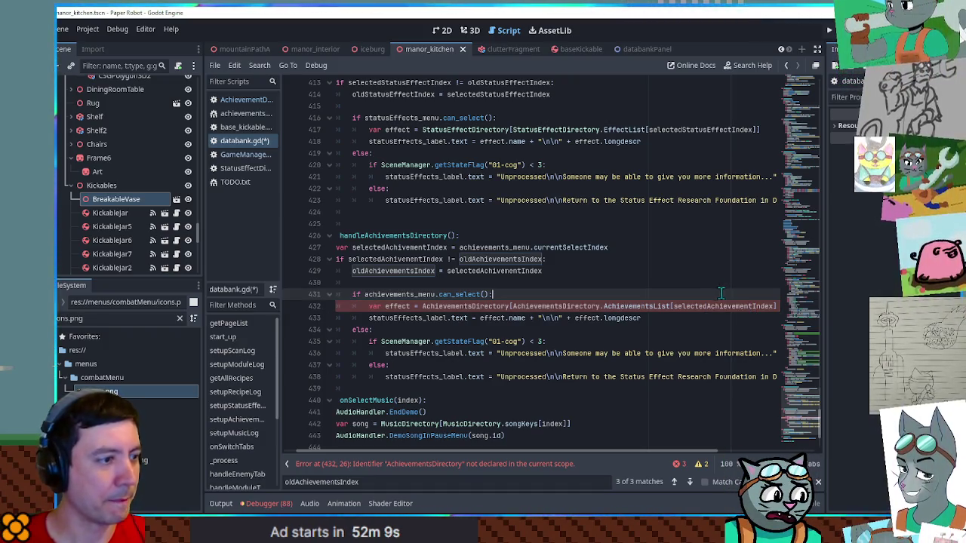
Rename the directory to AchievementDirectory and the variable effect to achievement
double_click(468, 306)
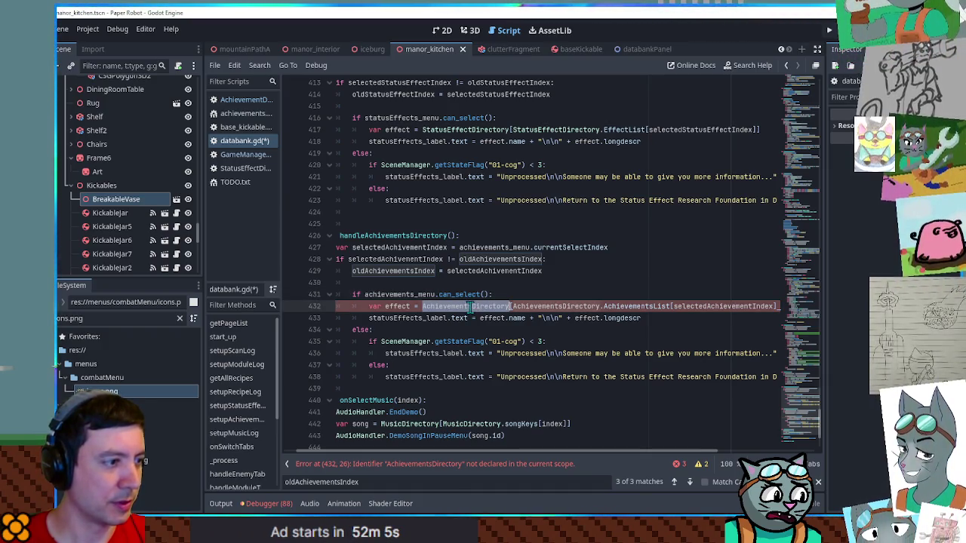
type("AchievementDirectory")
left_click(560, 306)
key("BackSpace")
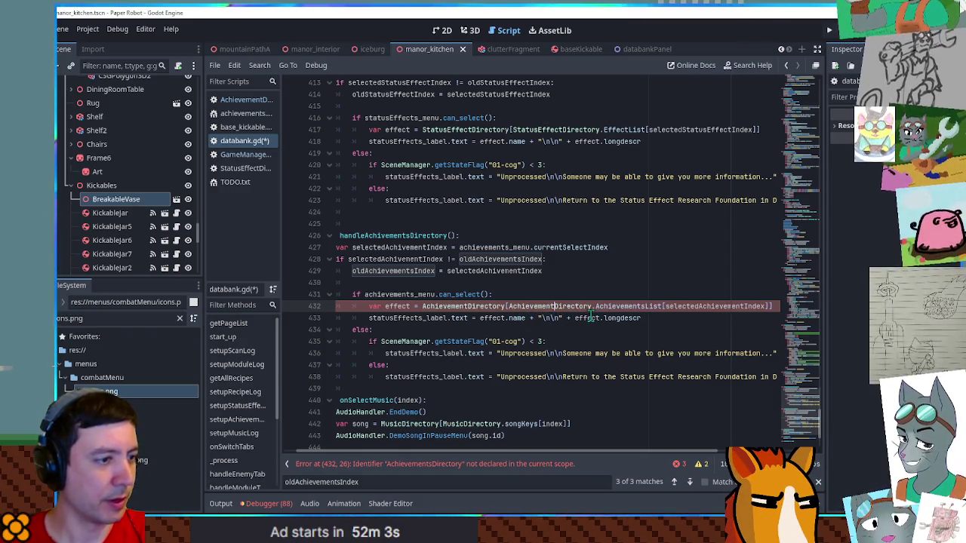
double_click(371, 318)
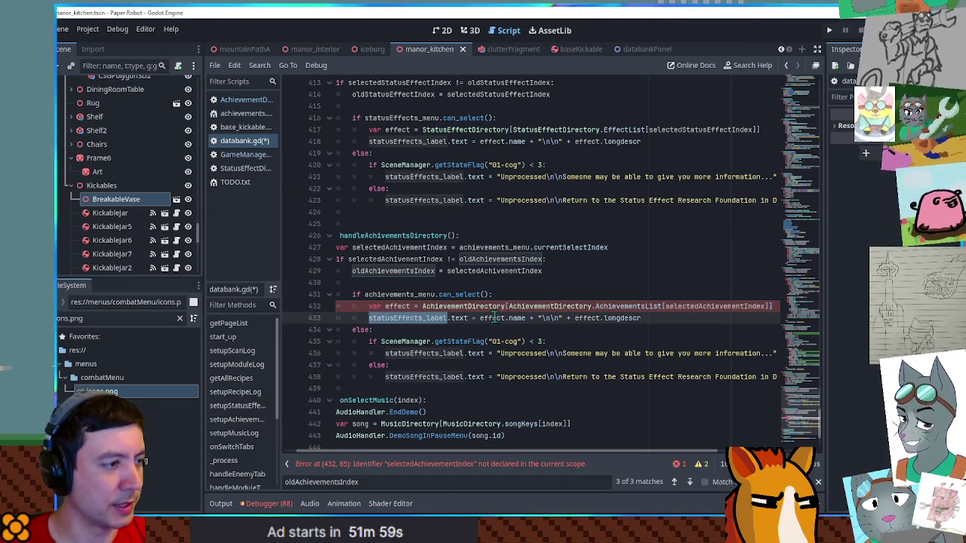
double_click(396, 307)
type("achievement")
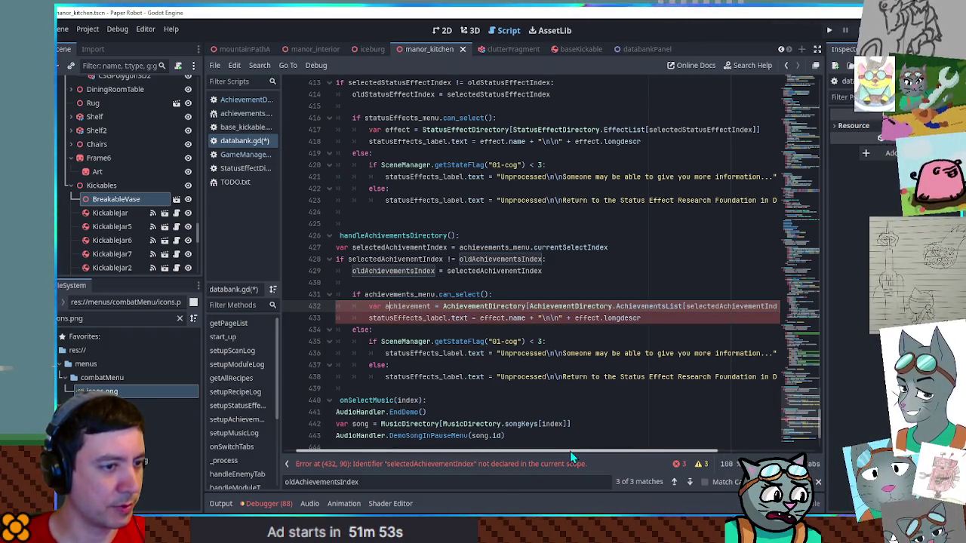
Paste the declared index name from line 427 over line 432's index reference
mouse_move(569, 452)
left_mouse_down()
mouse_move(621, 452)
mouse_move(577, 453)
left_mouse_up()
double_click(691, 307)
double_click(384, 247)
key("ctrl+c")
double_click(717, 307)
key("ctrl+v")
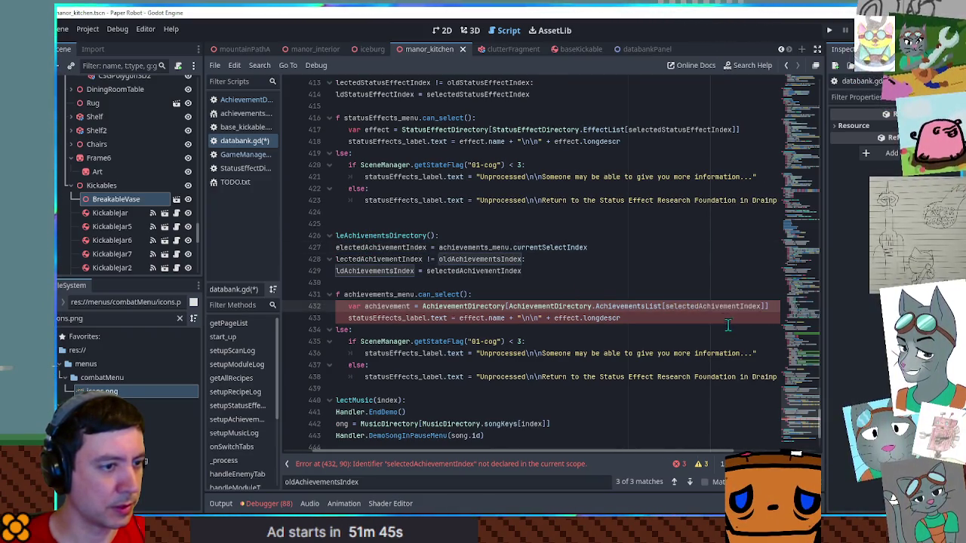
left_click_drag(656, 453, 540, 405)
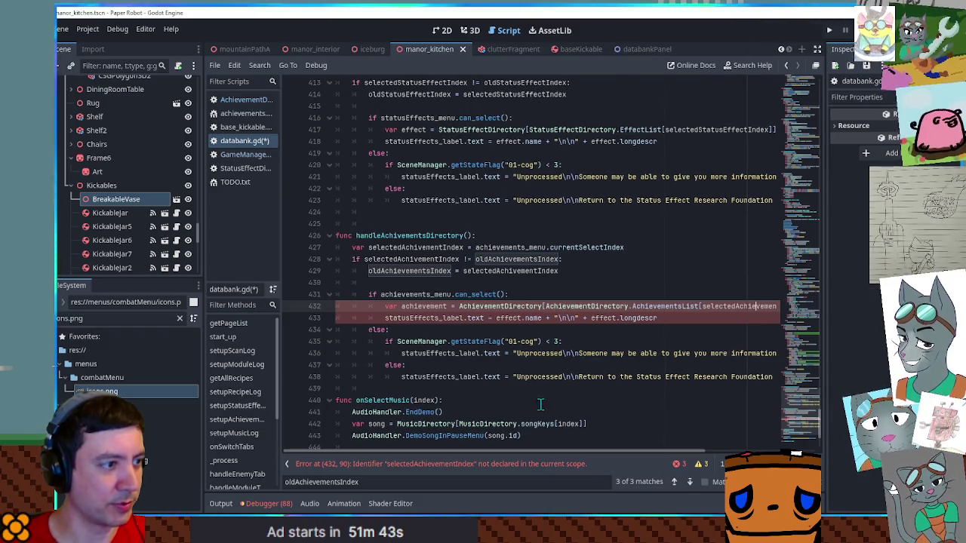
Correct the spelling to selectedAchievementIndex on lines 427–429, then go to the statusEffects_label declaration
left_click(419, 248)
type("e")
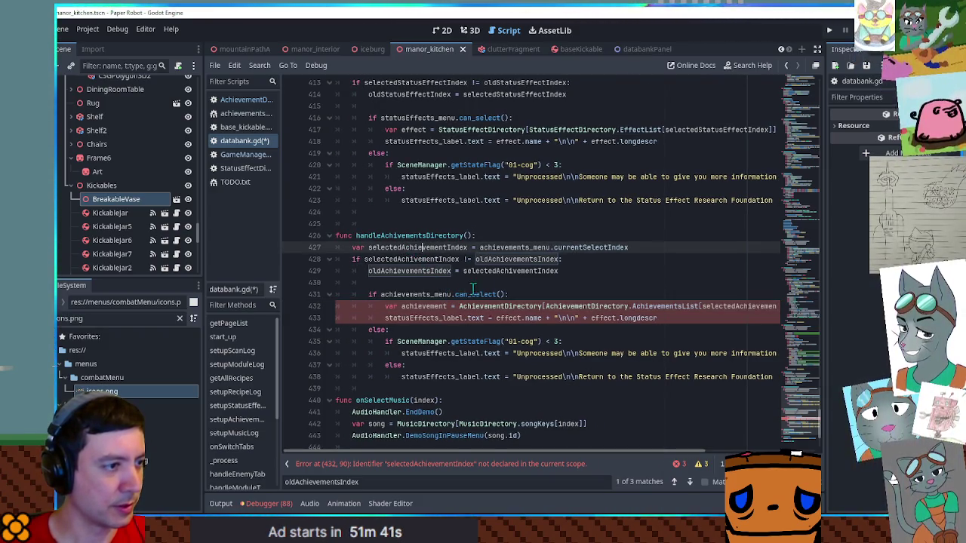
double_click(417, 247)
key("ctrl+c")
double_click(412, 259)
key("ctrl+v")
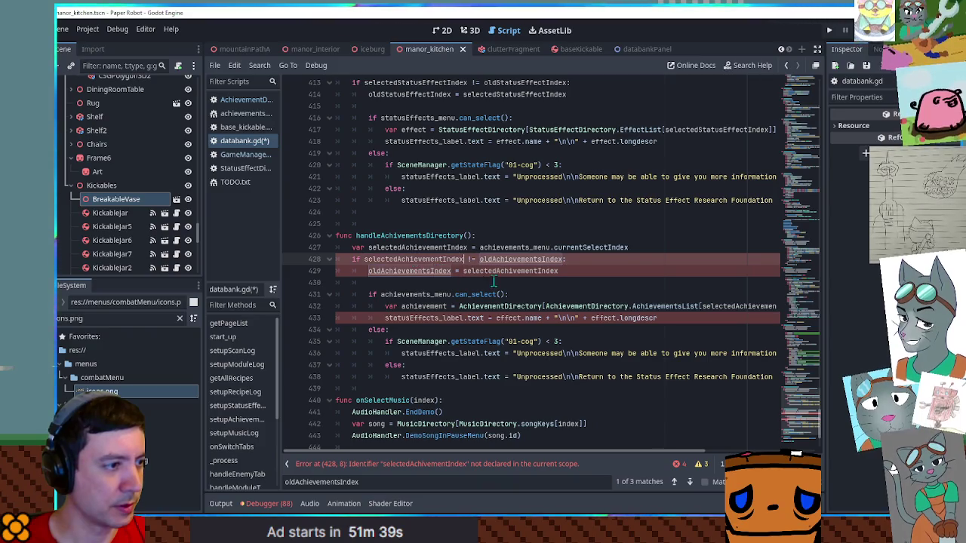
left_click_drag(464, 271, 496, 277)
key("ctrl+v")
double_click(428, 319)
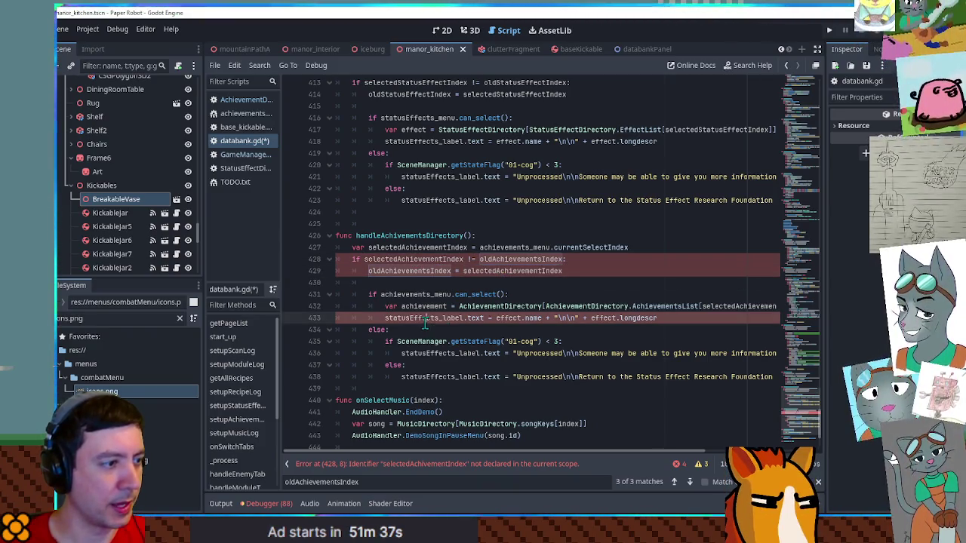
left_click(428, 318, "ctrl")
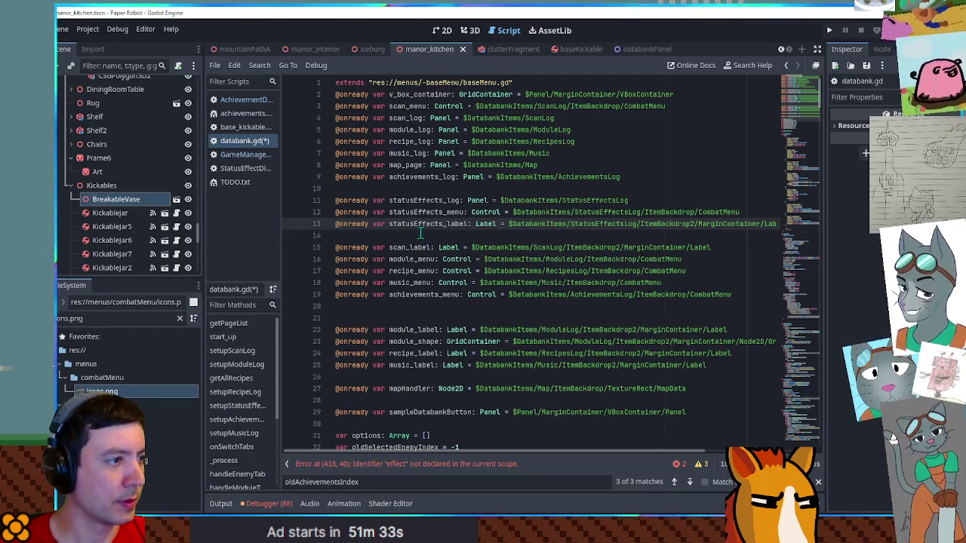
key("ctrl+shift+d")
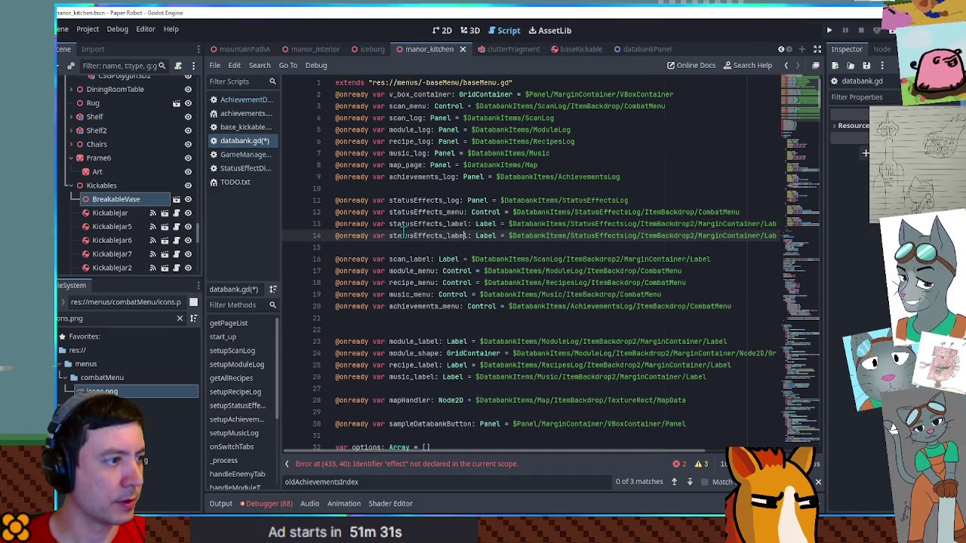
left_click_drag(388, 235, 443, 236)
type("achievements")
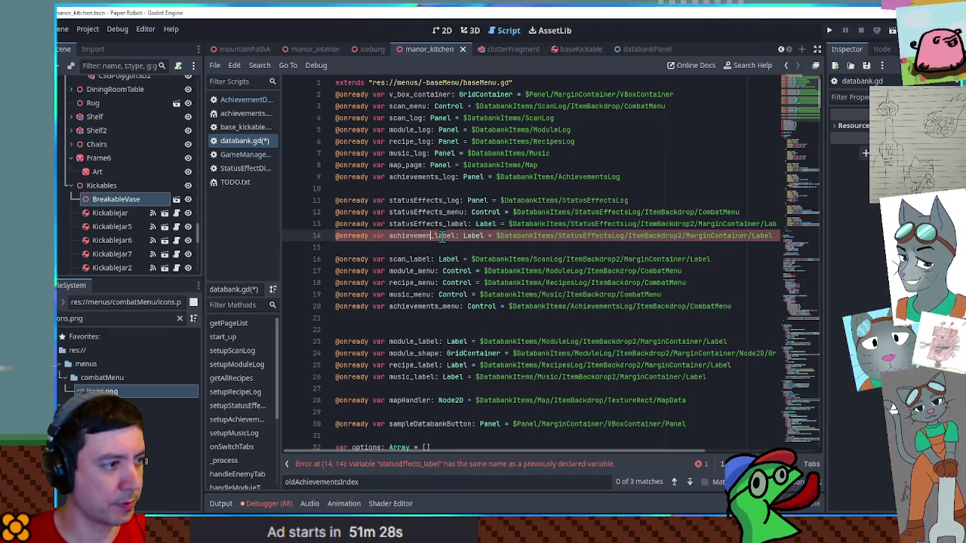
left_click_drag(562, 235, 615, 236)
type("Achieveme")
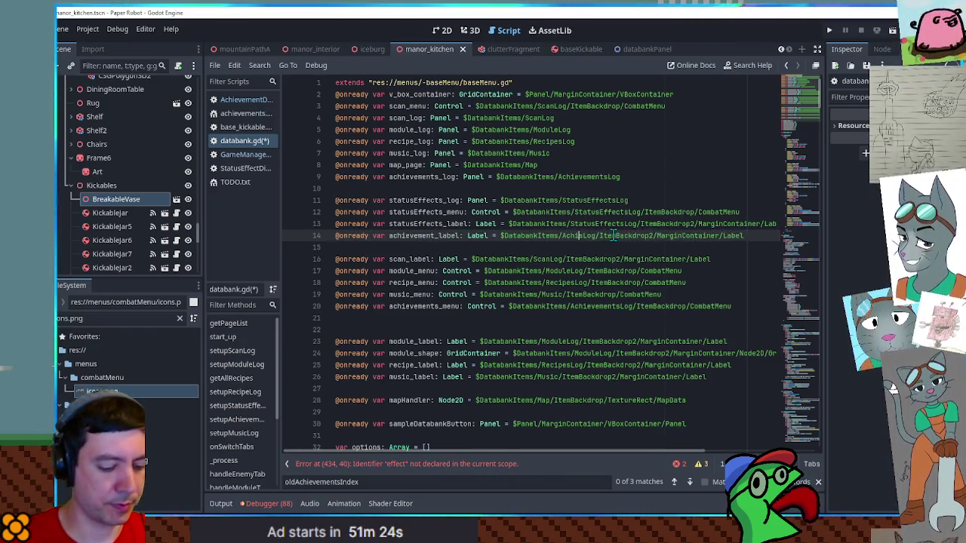
type("nts")
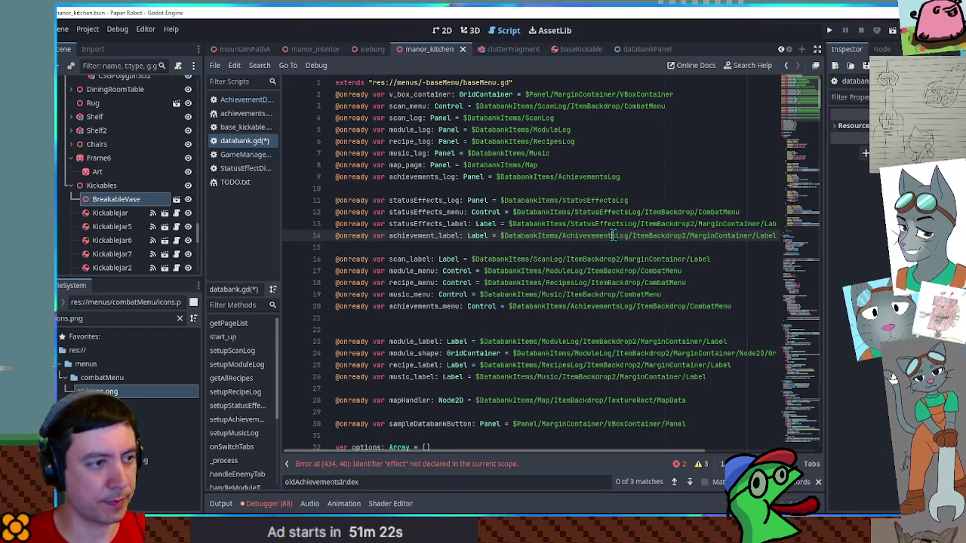
double_click(596, 236)
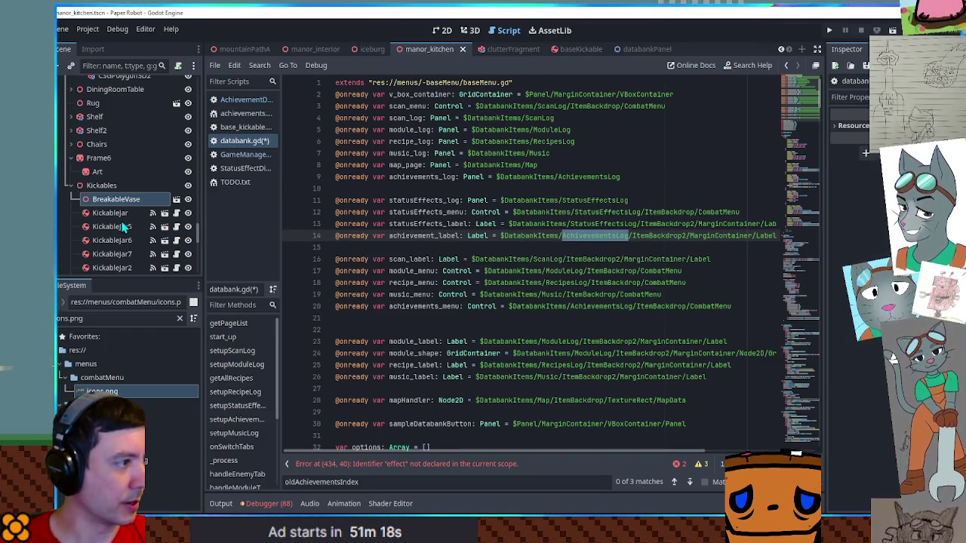
Set its path to the AchievementsLog/ItemBackdrop2/MarginContainer/Label node from the databankPanel scene
left_click(627, 50)
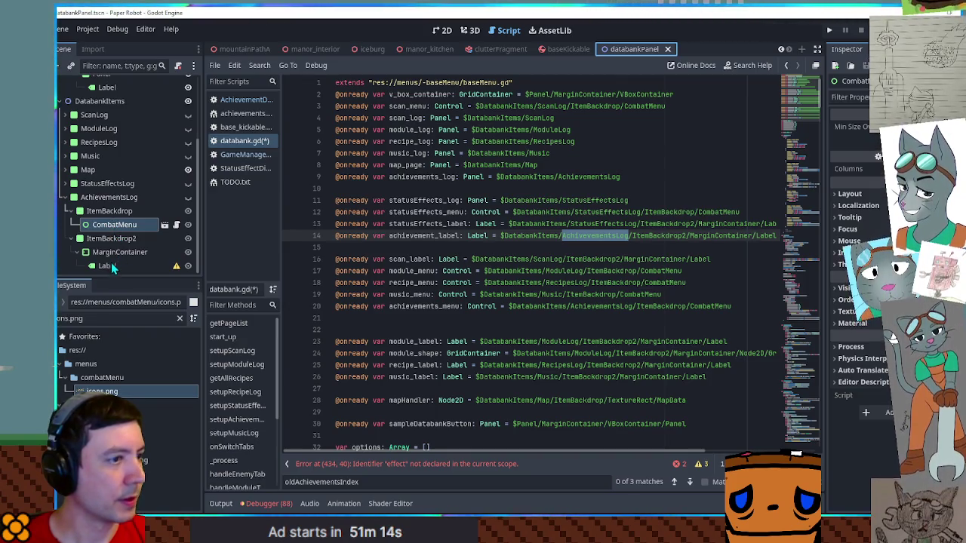
left_click_drag(111, 270, 362, 259)
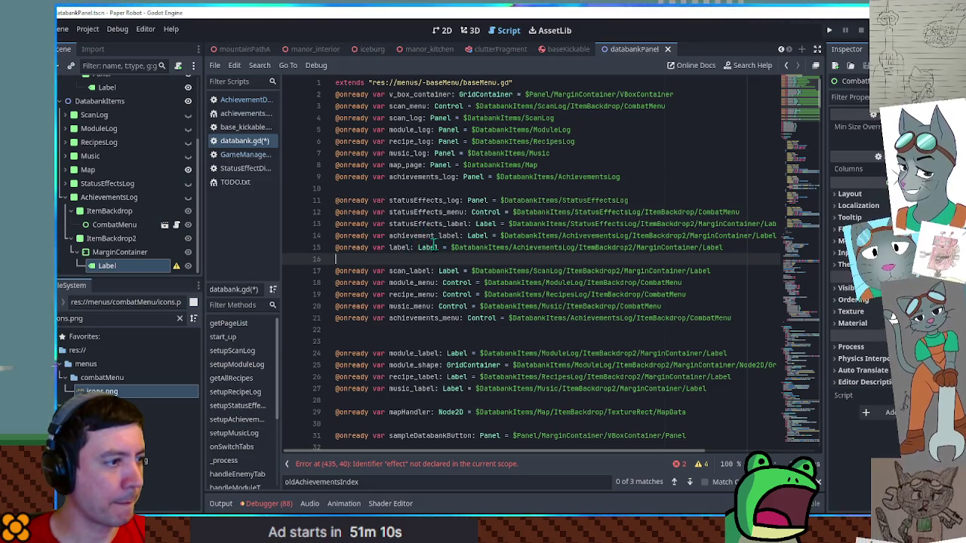
left_click_drag(468, 235, 448, 247)
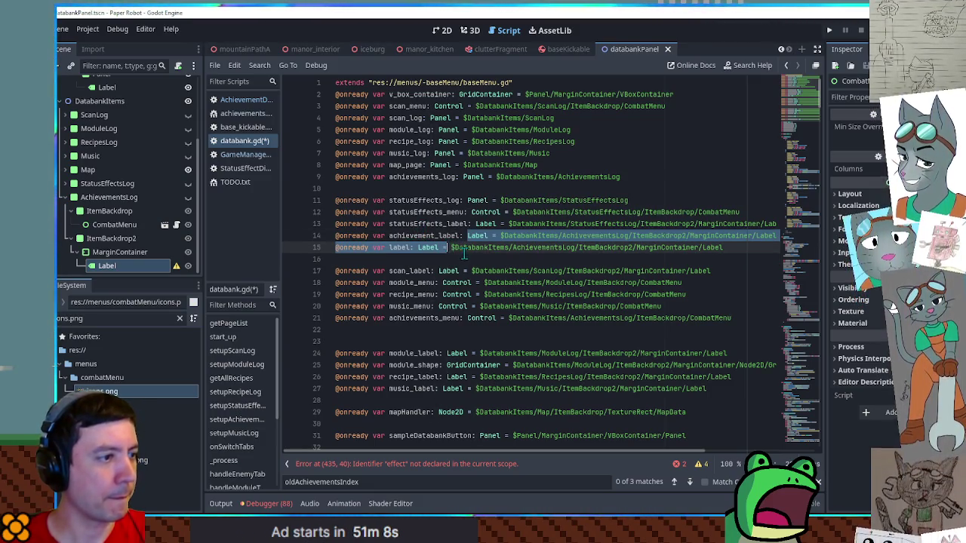
key("ctrl+z")
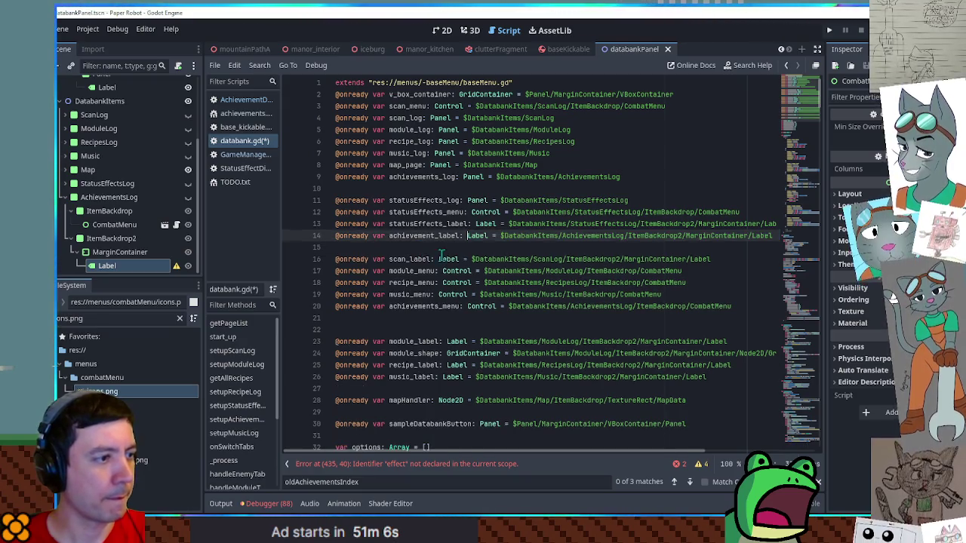
double_click(423, 236)
scroll(806, 123, "down", 1)
Replace statusEffects_label with achievement_label on lines 434, 437 and 439
left_click_drag(806, 122, 821, 457)
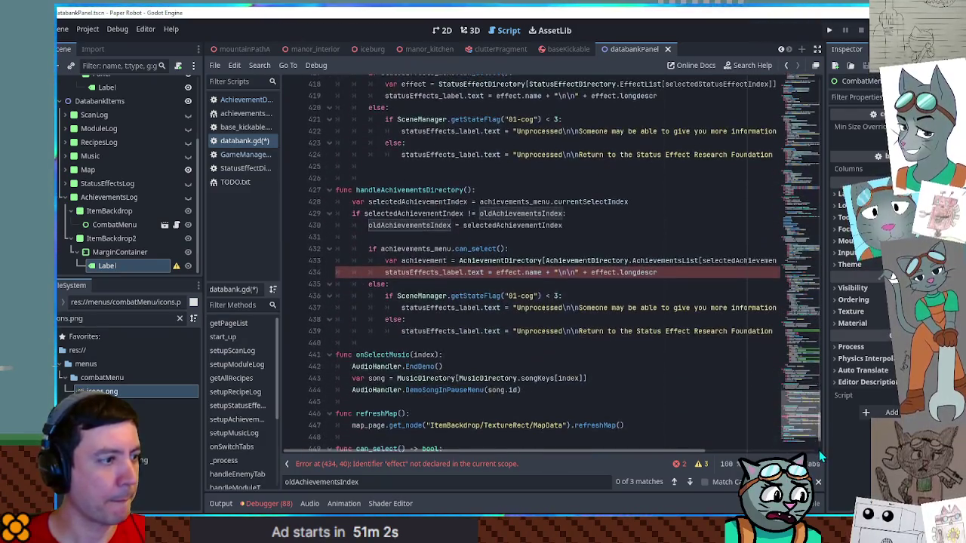
double_click(424, 273)
key("ctrl+v")
double_click(447, 309)
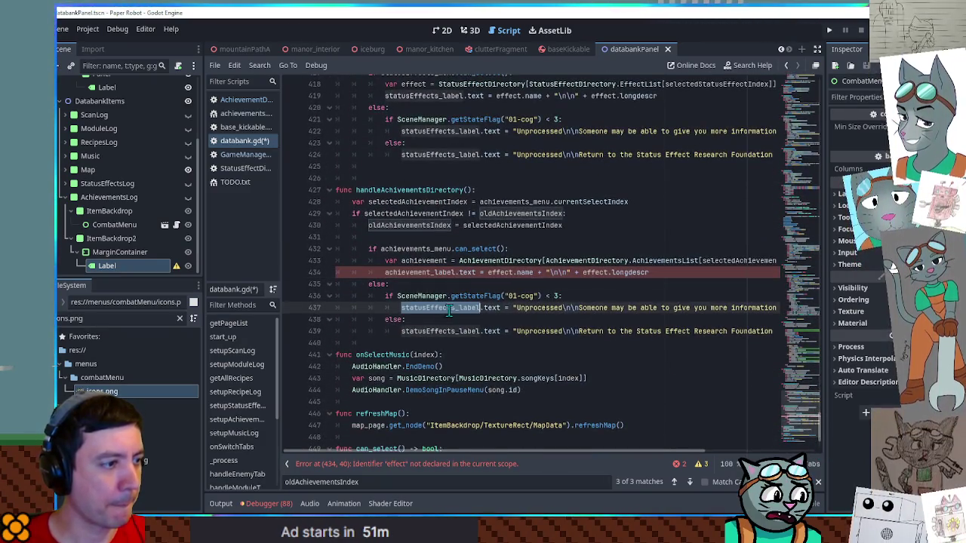
key("ctrl+v")
double_click(441, 332)
key("ctrl+v")
Show achievement.name and achievement.descr instead of effect.name and effect.longdescr
double_click(425, 261)
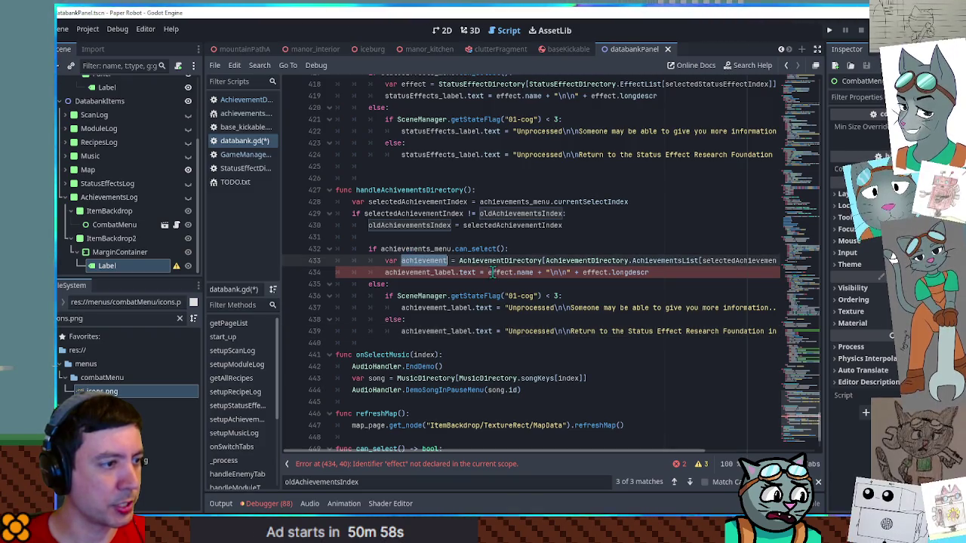
key("ctrl+c")
double_click(495, 272)
key("ctrl+v")
double_click(646, 273)
type("descr")
double_click(611, 276)
key("ctrl+v")
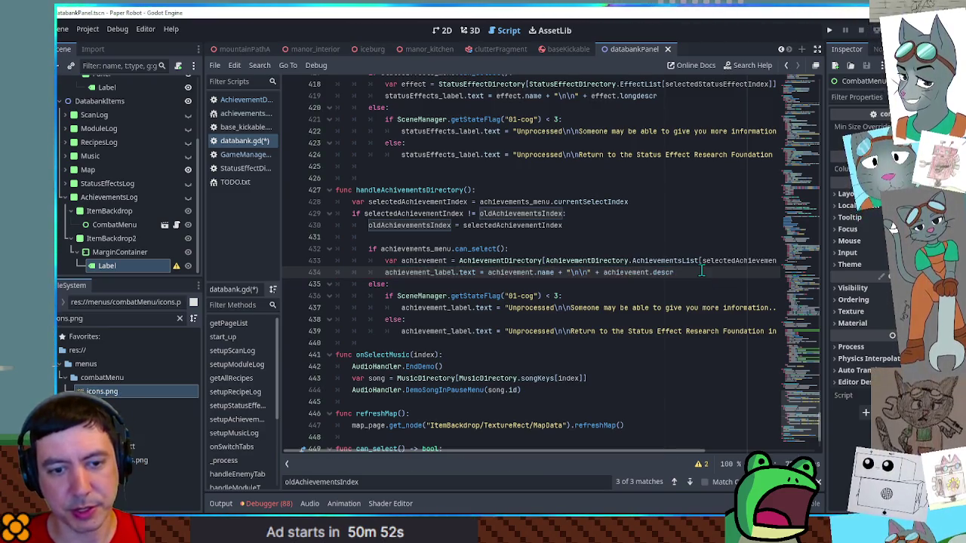
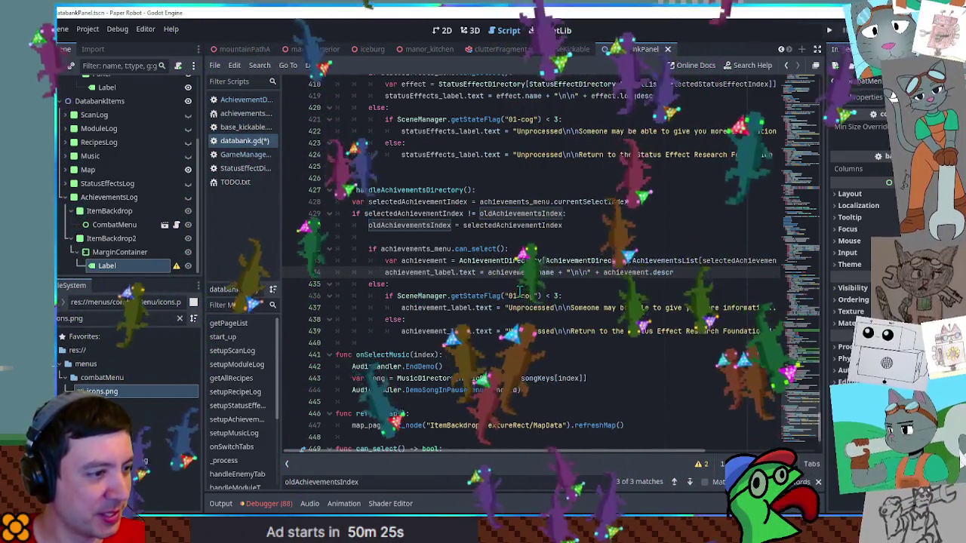
Delete the getStateFlag check and the else/Unprocessed fallback branches, dedenting the achievement lines
left_click(421, 296)
key("ctrl+shift+k")
key("ctrl+shift+k")
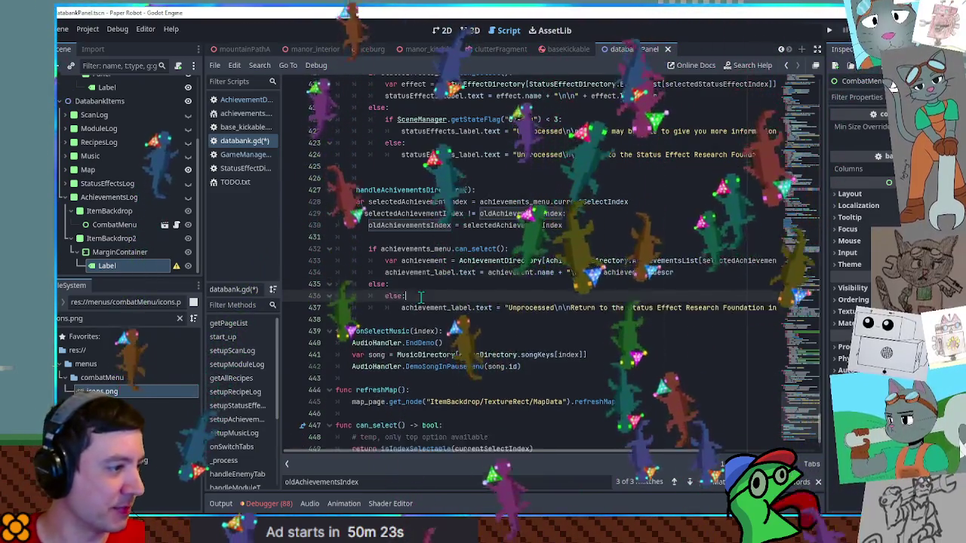
key("ctrl+shift+k")
key("shift+Tab")
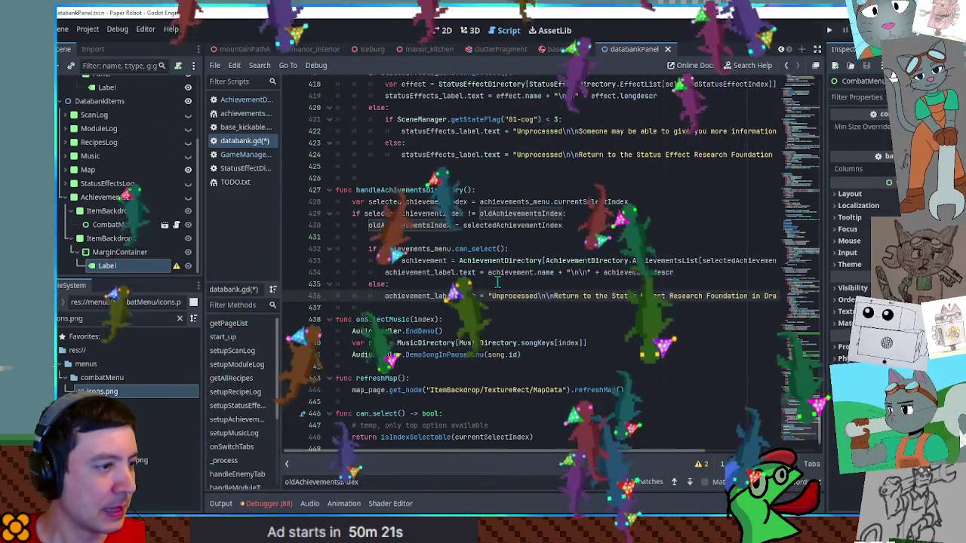
left_click(392, 284)
key("ctrl+shift+k")
key("ctrl+shift+k")
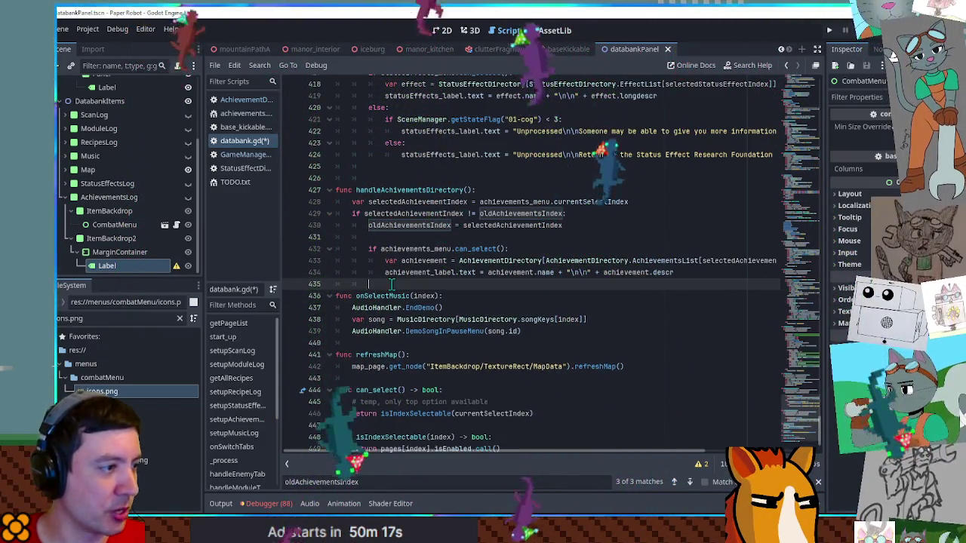
key("Up")
key("Up")
key("Up")
key("ctrl+shift+k")
key("shift+Down")
key("shift+Tab")
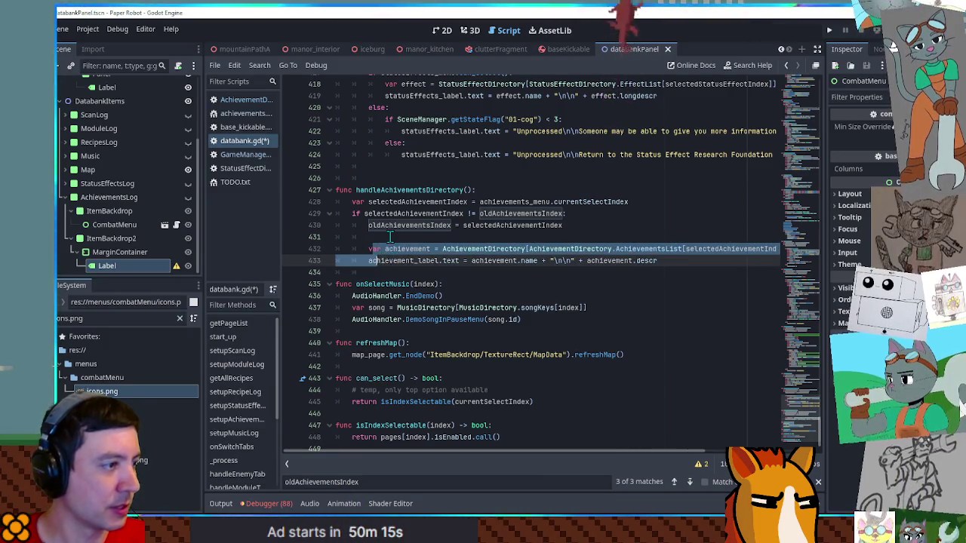
key("Tab")
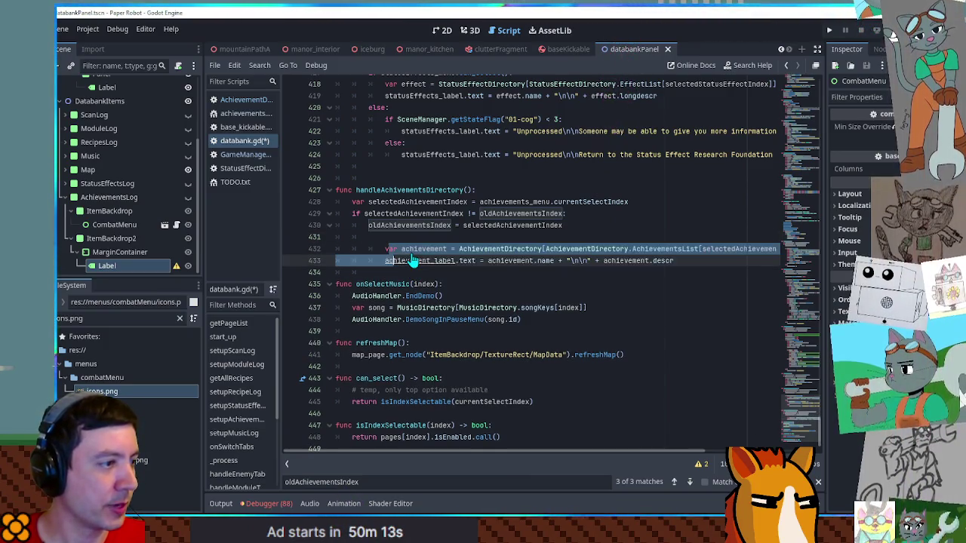
key("ctrl+z")
key("ctrl+z")
key("ctrl+z")
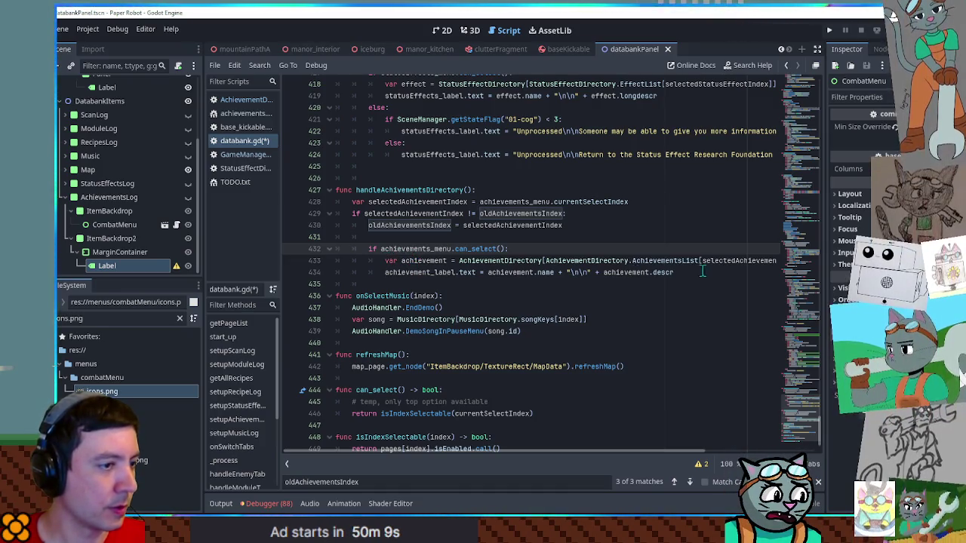
Place the can_select check below the achievement lines, with pass and a comment line
key("alt+Down")
key("alt+Down")
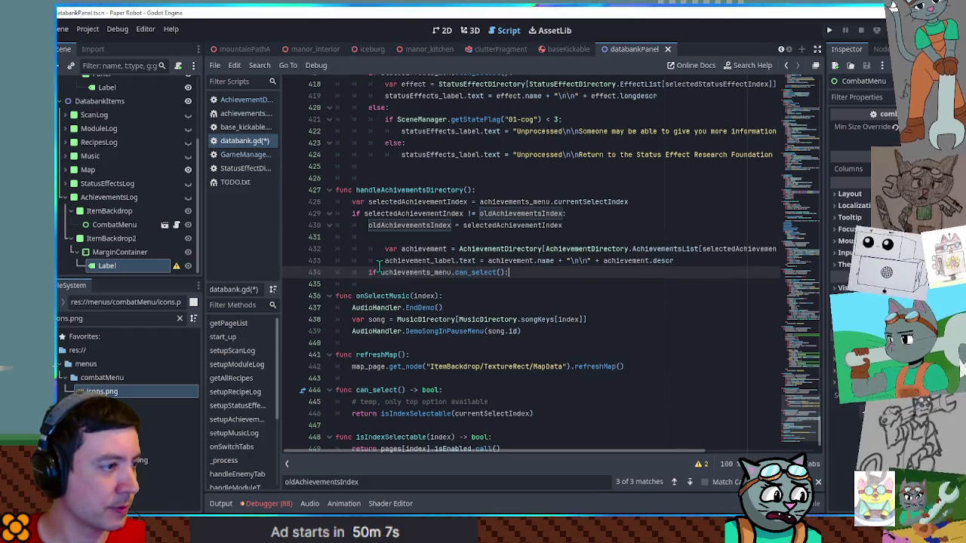
key("shift+Up")
key("shift+Up")
key("shift+Tab")
left_click(513, 271)
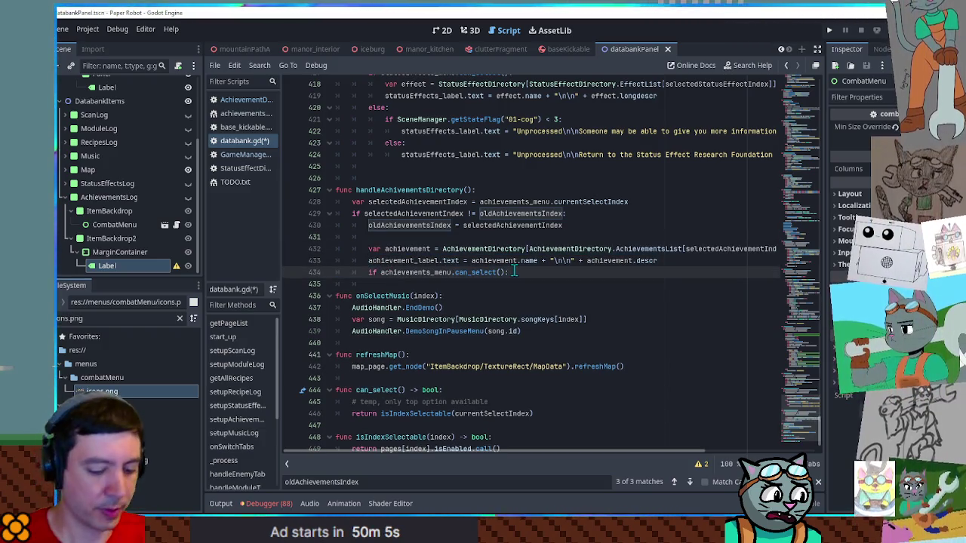
key("Return")
type("pass")
key("Return")
type("# could a")
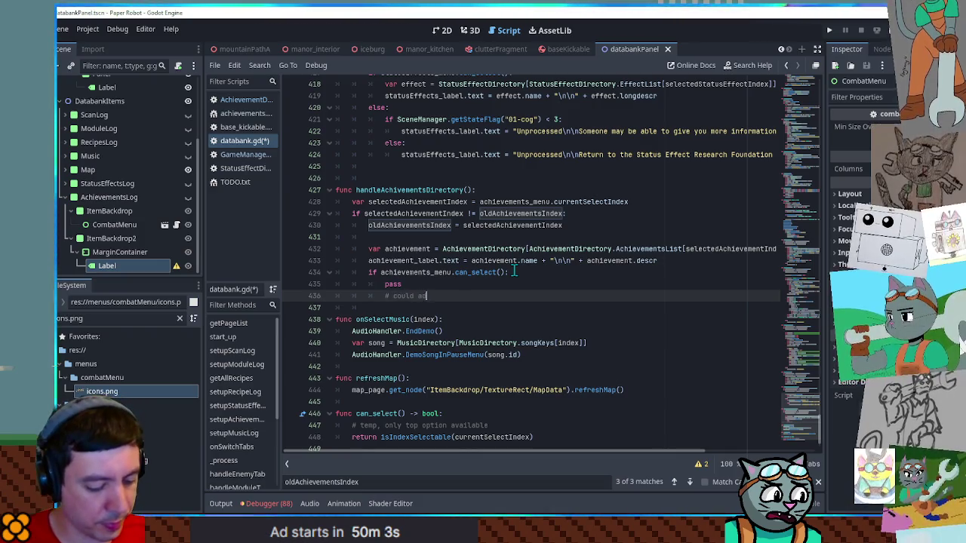
type("d extra info later for unlocked achie")
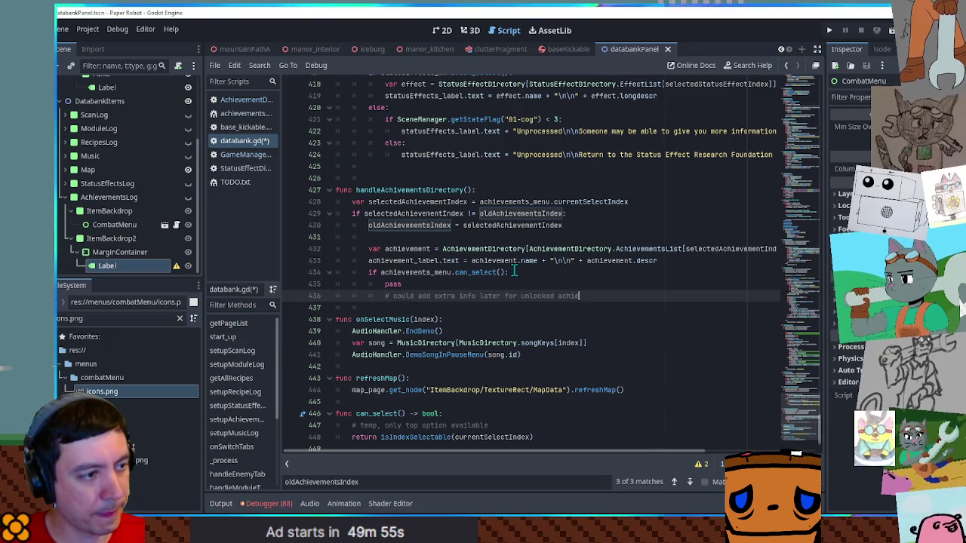
type("vements?")
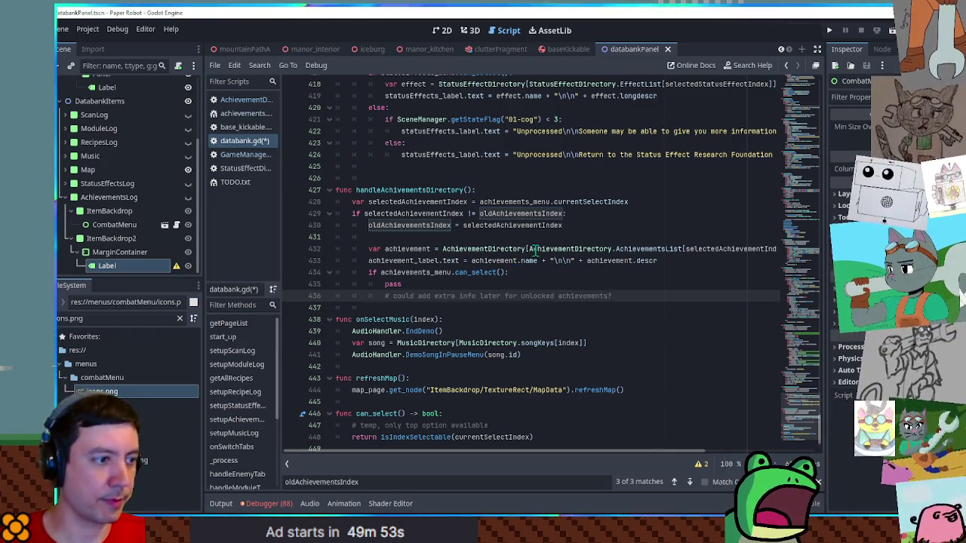
Save databank.gd and switch to the manor_kitchen scene
left_click(538, 272)
left_click(613, 297)
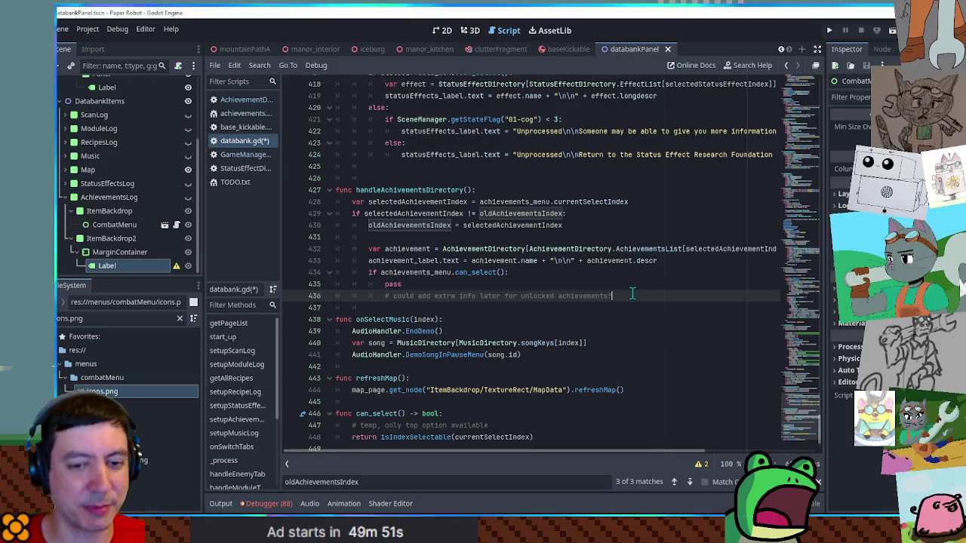
key("ctrl+s")
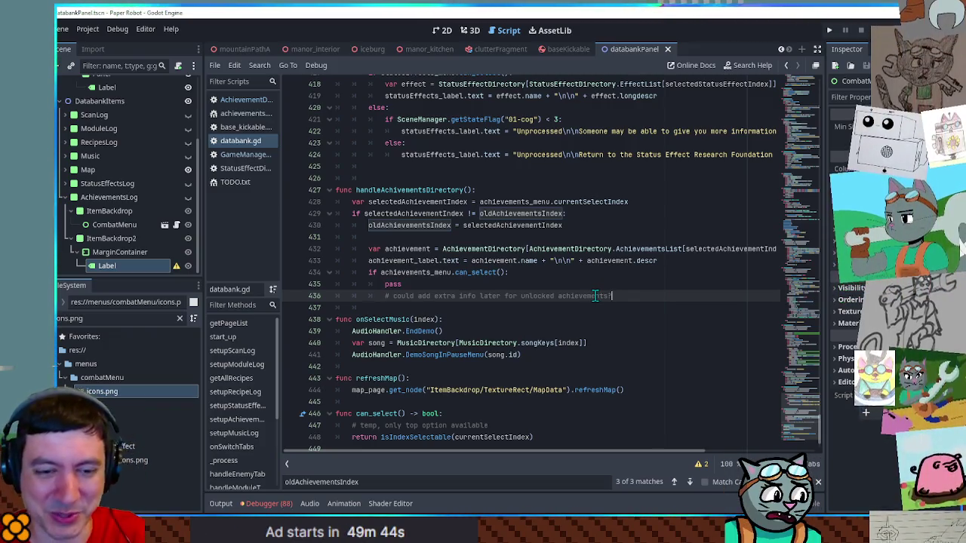
left_click(537, 240)
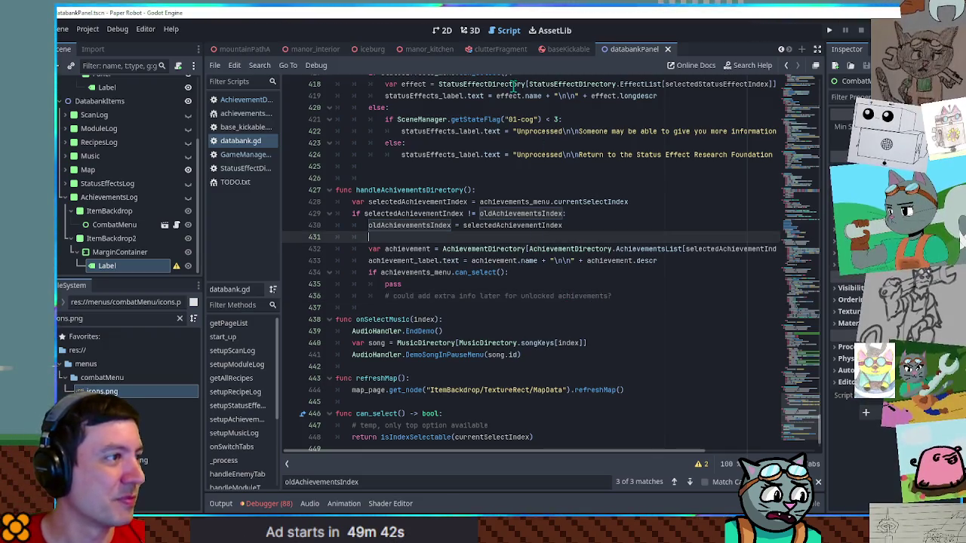
Run the manor_kitchen scene and grab the AchievementList variable name from the AchievementDirectory script
left_click(425, 50)
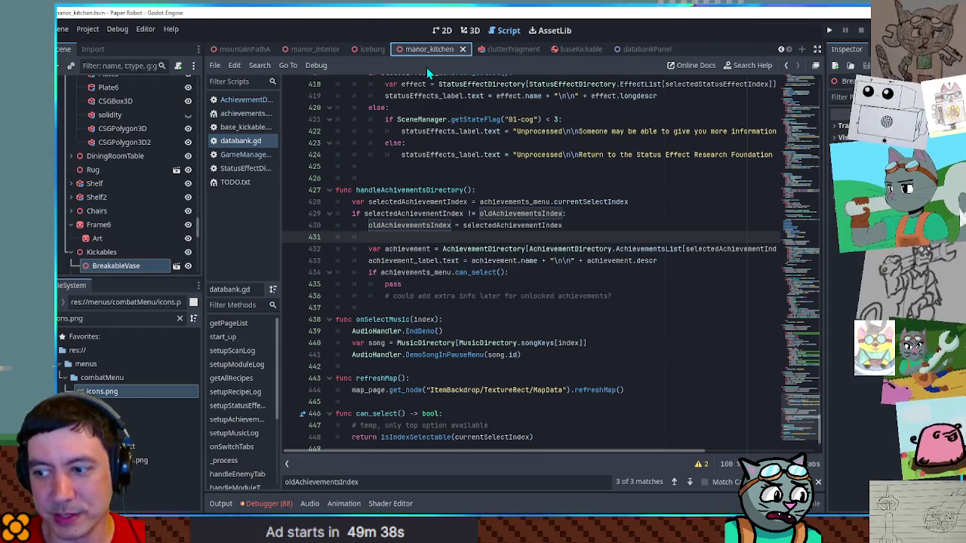
key("F6")
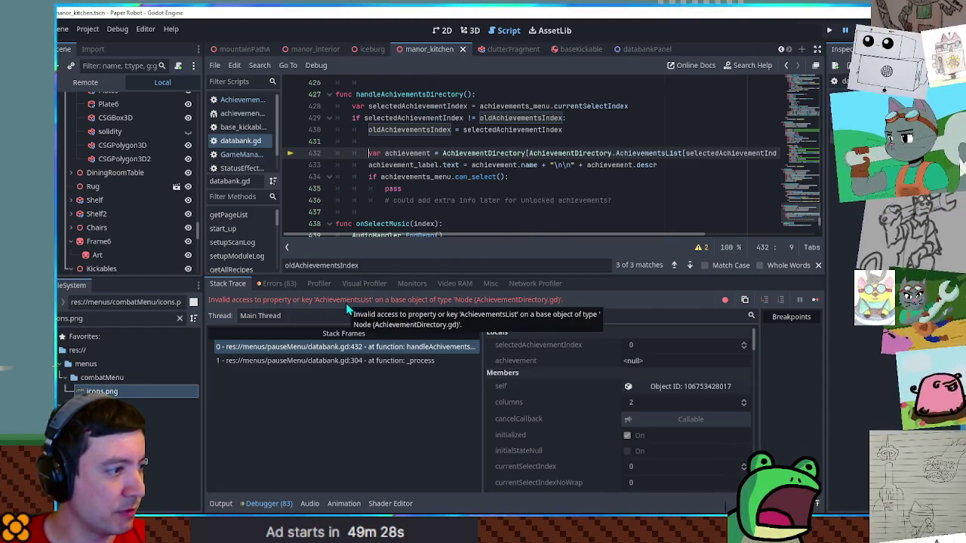
left_click(241, 103)
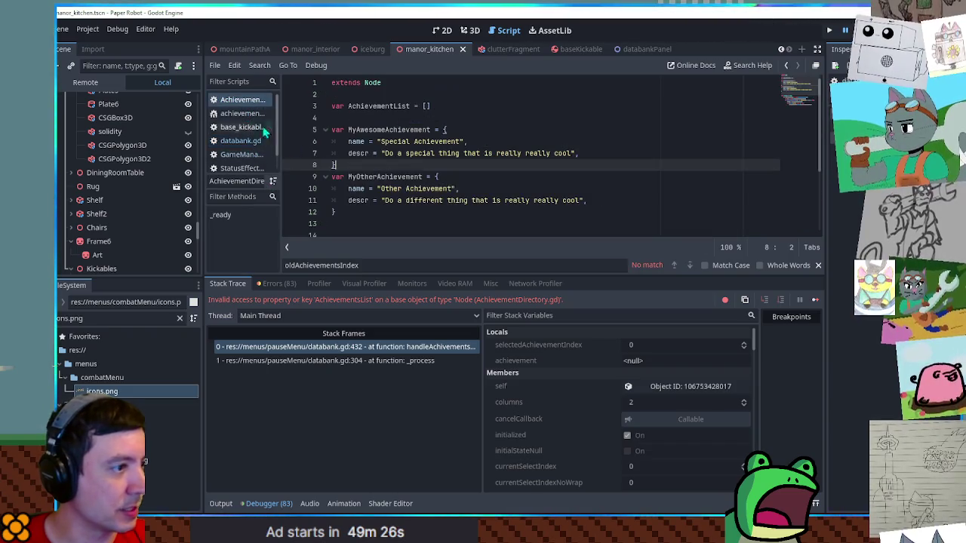
left_click(382, 105)
double_click(381, 106)
key("ctrl+c")
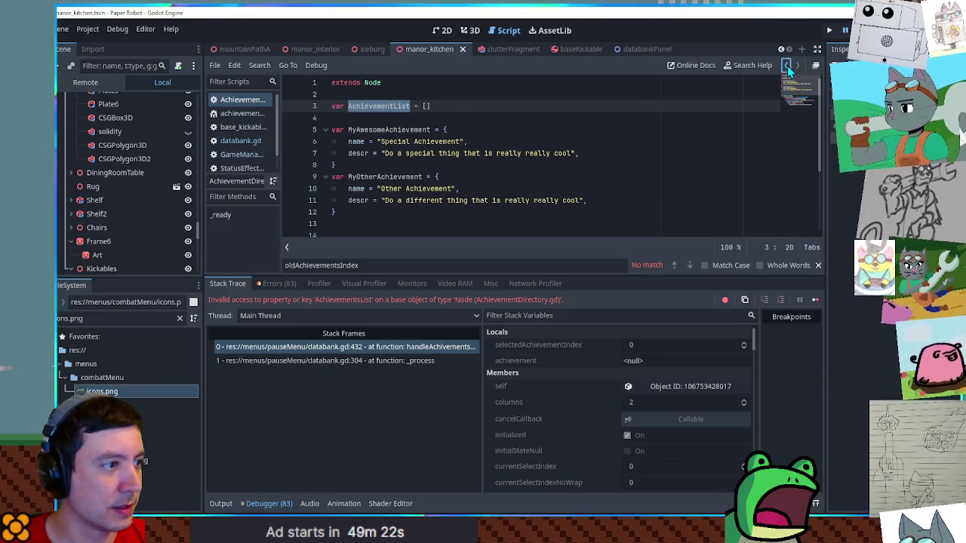
Replace the misspelled AchievementsList reference in databank.gd with AchievementList and save
left_click(240, 140)
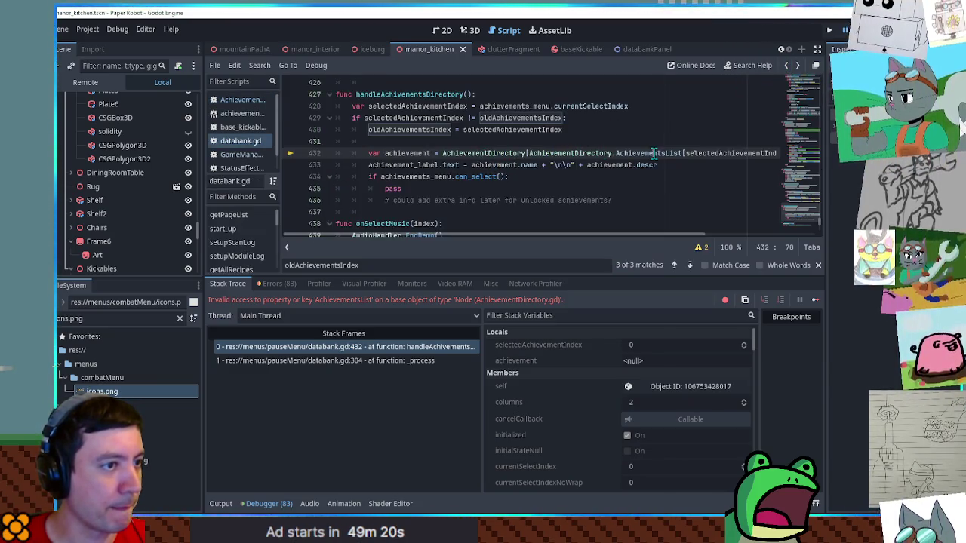
double_click(641, 154)
key("ctrl+v")
key("ctrl+s")
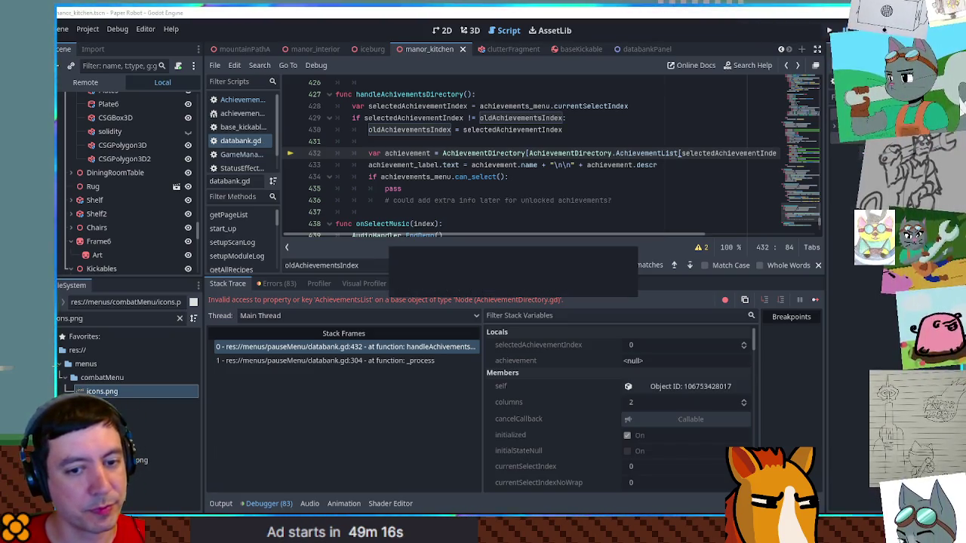
Rerun the game and open the Achievements log from the in-game pause menu
key("F5")
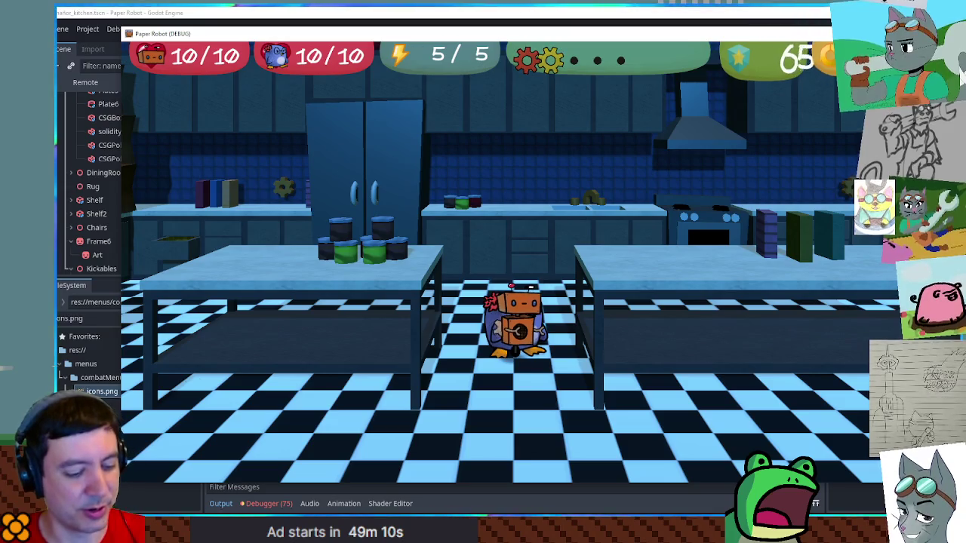
key("Escape")
key("Down")
key("Down")
key("Return")
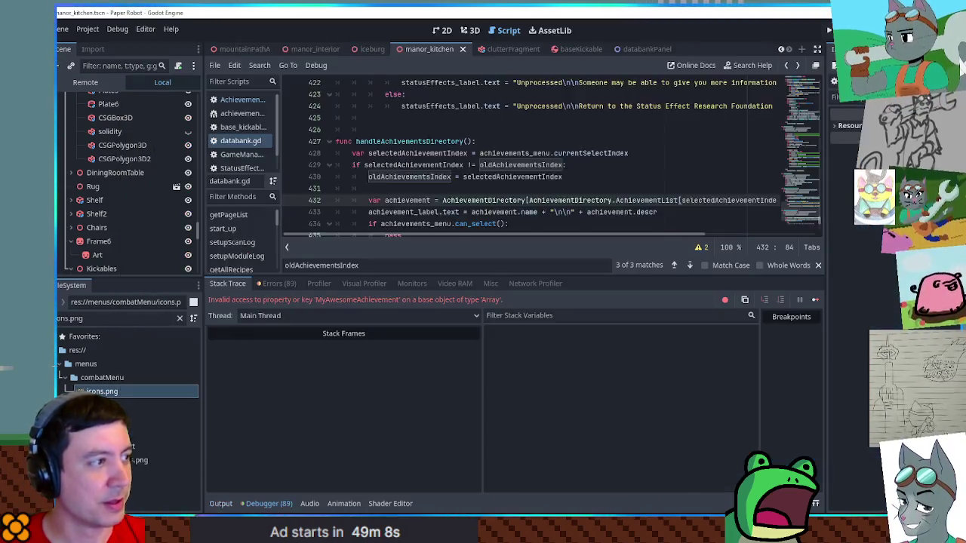
Examine the AchievementList and achievementId references around line 255 of databank.gd
double_click(556, 153)
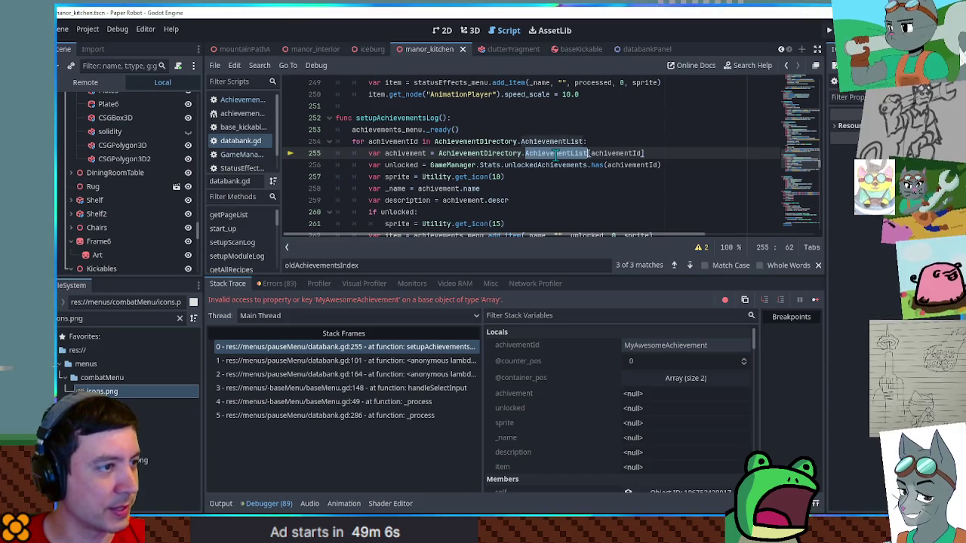
double_click(556, 143)
key("ctrl+f")
left_click(555, 144)
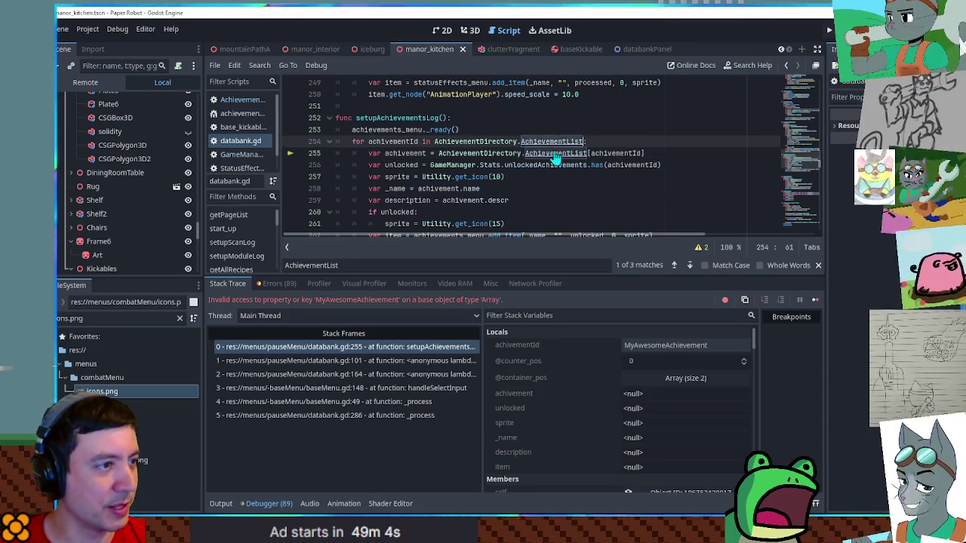
double_click(539, 154)
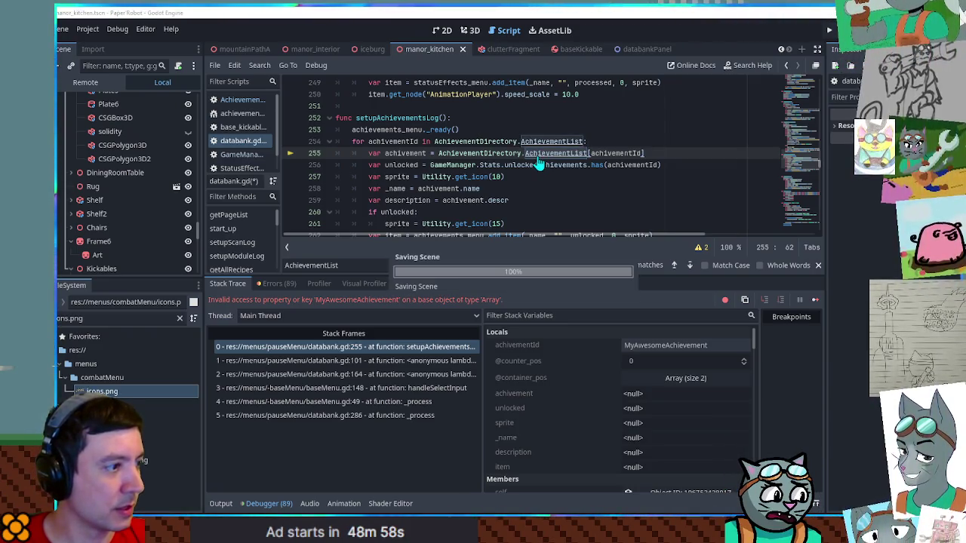
left_click(505, 122)
double_click(610, 153)
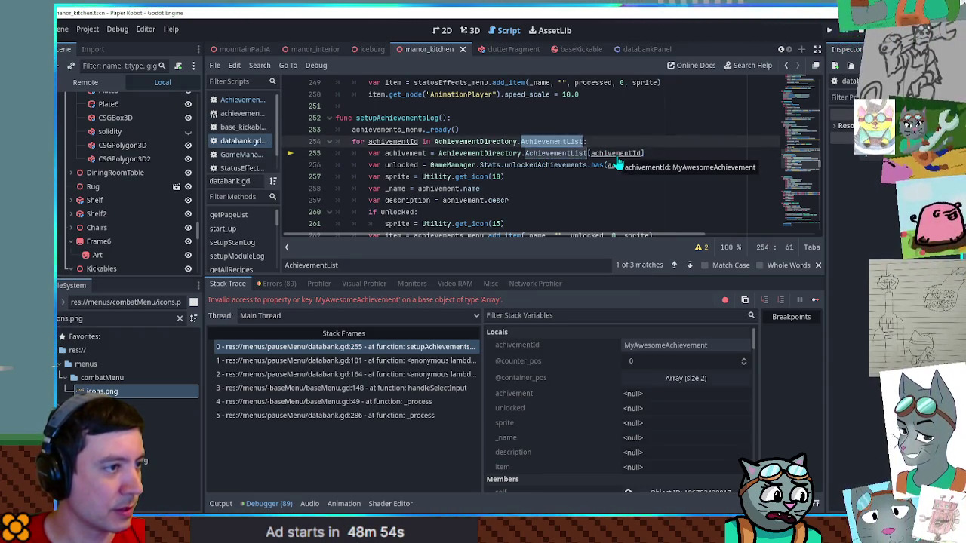
left_click(619, 154)
mouse_move(618, 153)
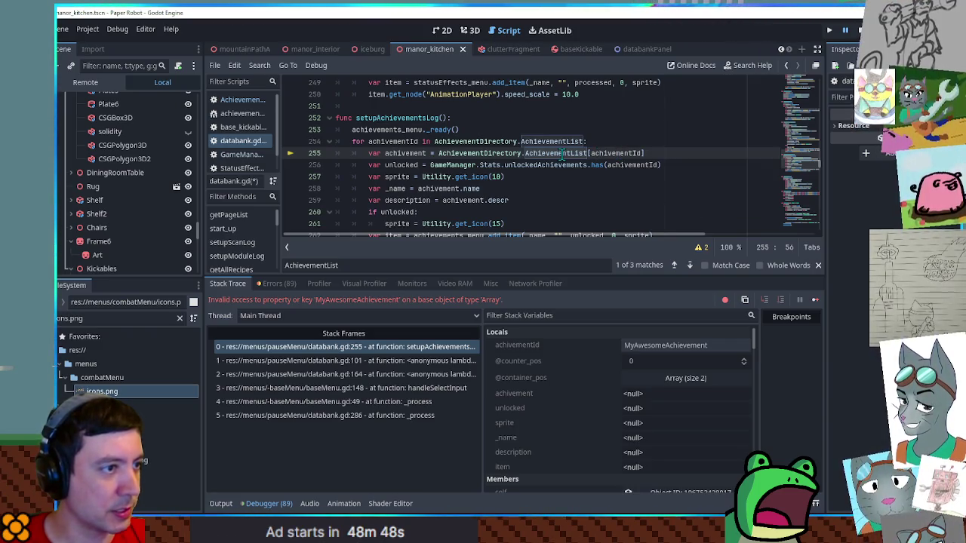
scroll(597, 410, "down", 10)
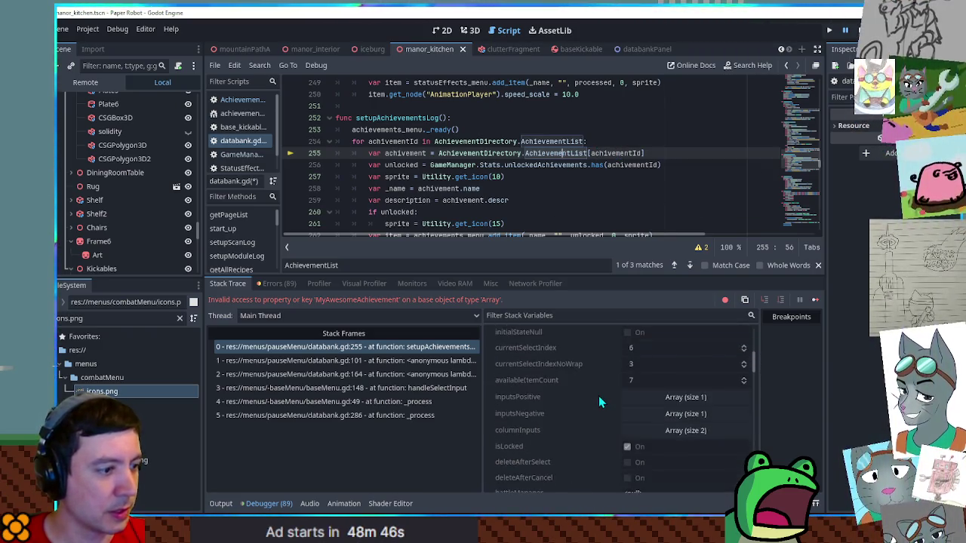
scroll(601, 400, "down", 5)
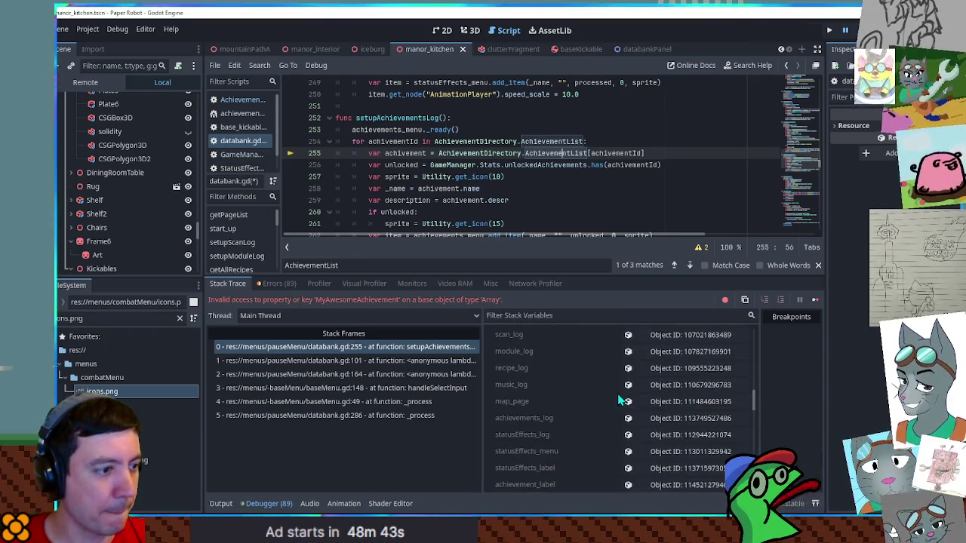
scroll(609, 398, "down", 5)
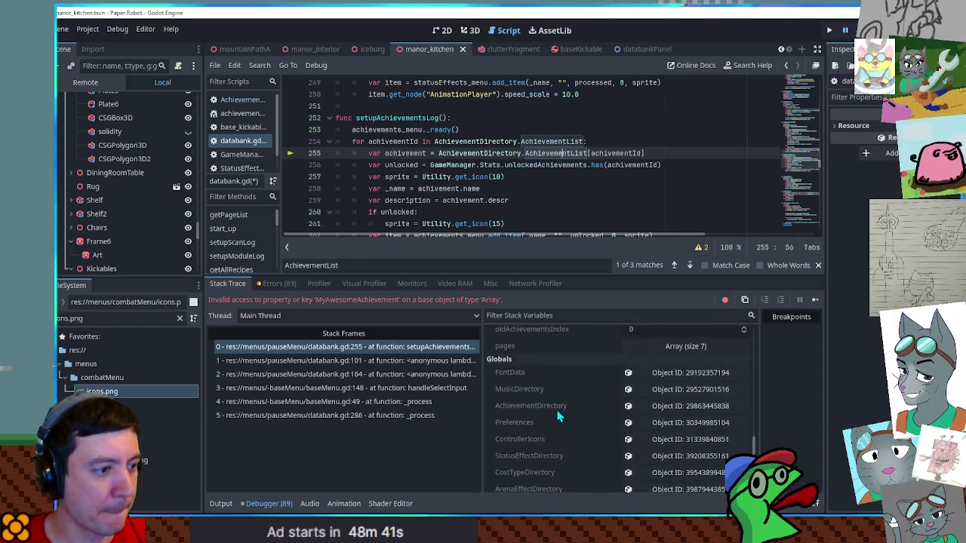
Inspect the AchievementDirectory global in Stack Variables and expand its Achievement List
left_click(658, 408)
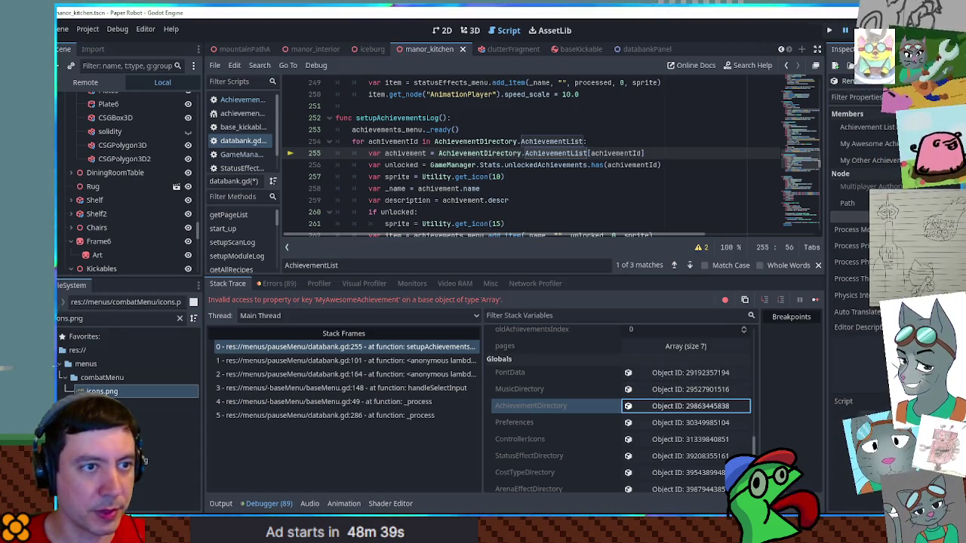
left_click(868, 126)
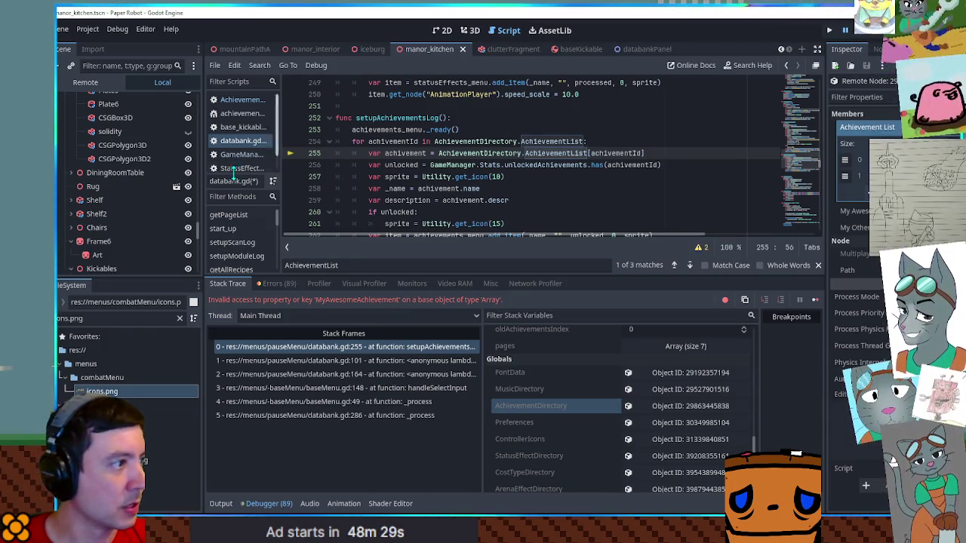
left_click(230, 155)
Compare the MyAwesomeAchievement id in GameManager.gd with the achievement directory script
double_click(531, 166)
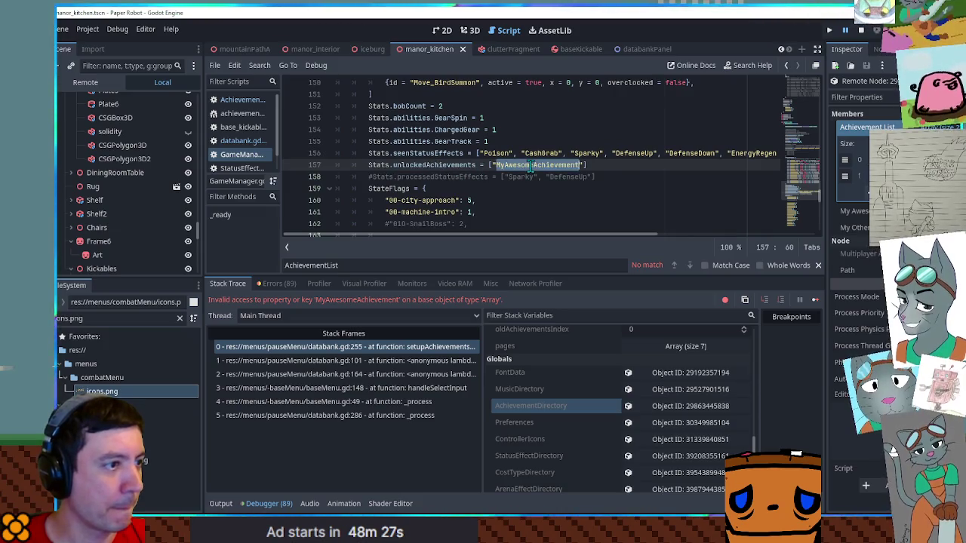
left_click(241, 99)
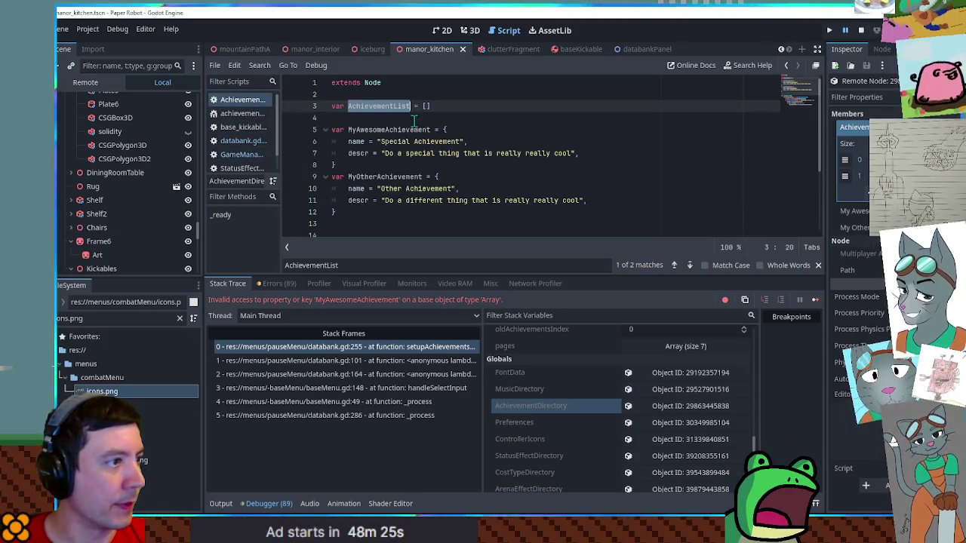
left_click(431, 130)
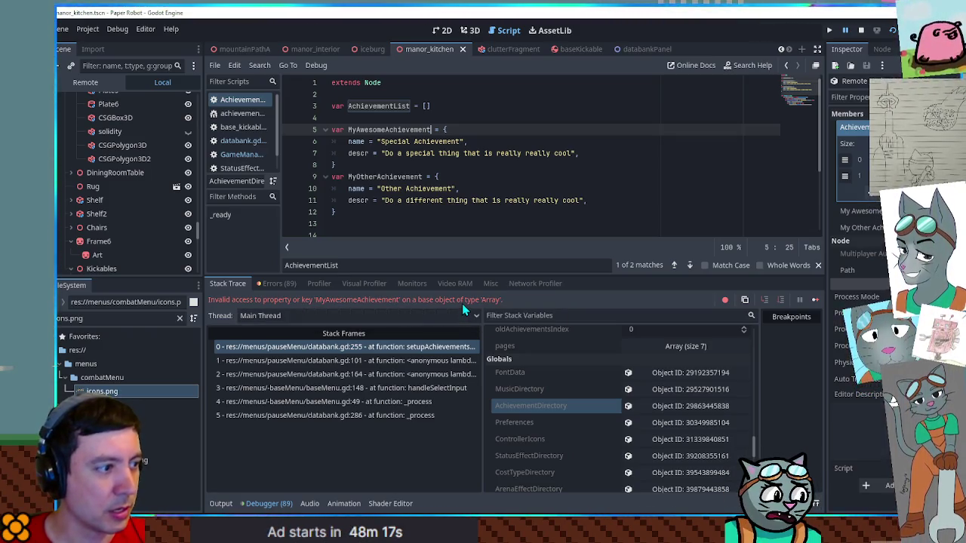
scroll(667, 157, "down", 3)
scroll(667, 160, "up", 3)
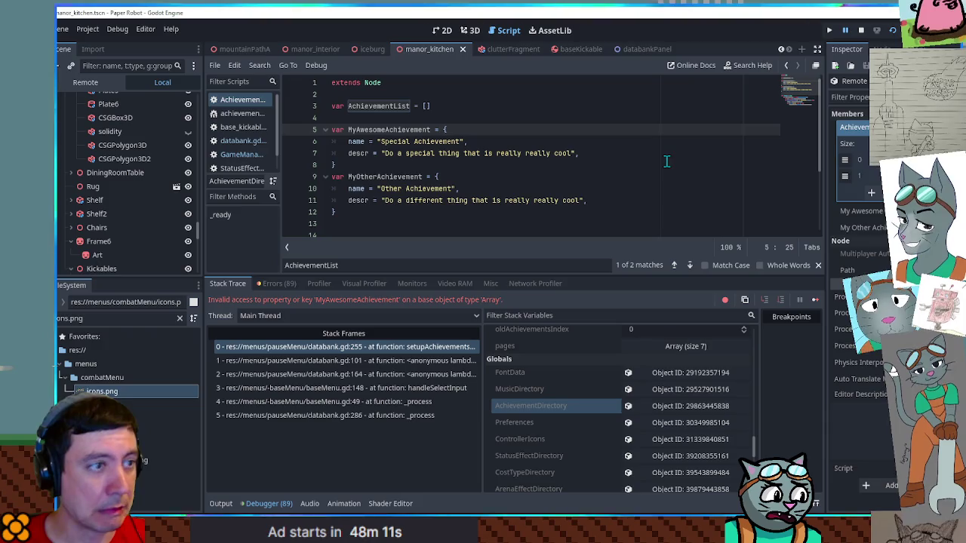
Stop the running game and navigate back to databank.gd at line 255
left_click(860, 32)
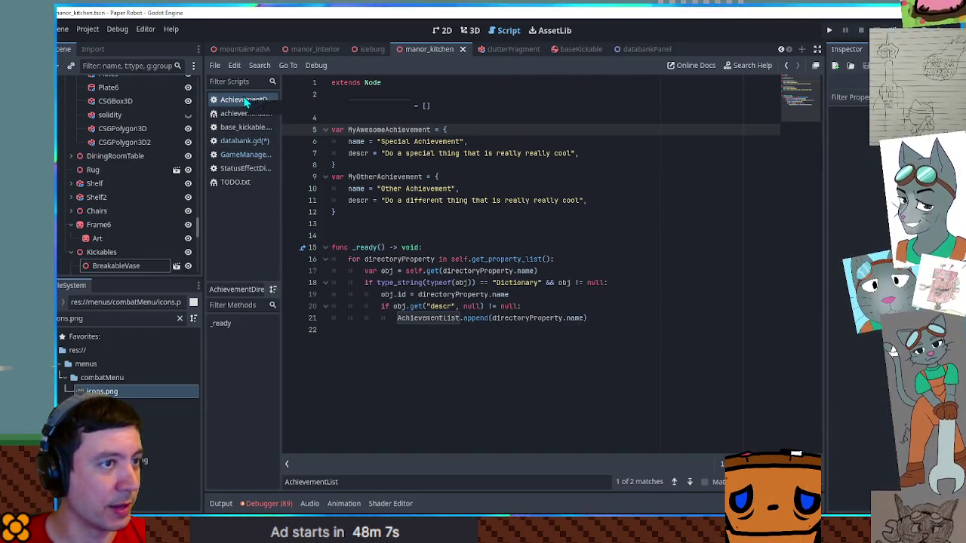
left_click(787, 67)
left_click(787, 66)
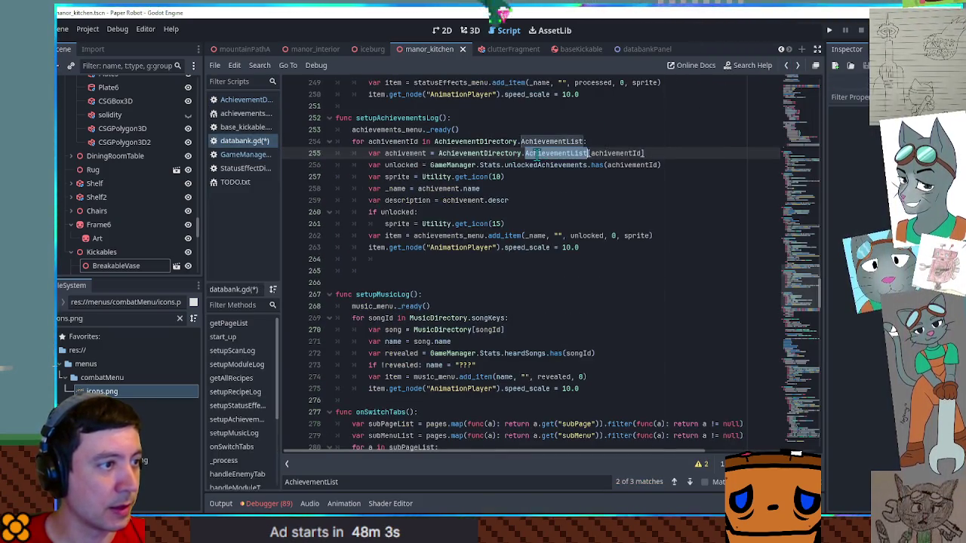
Remove '.AchievementList' from the line 255 lookup, save databank.gd, and run the game with F5
key("BackSpace")
key("BackSpace")
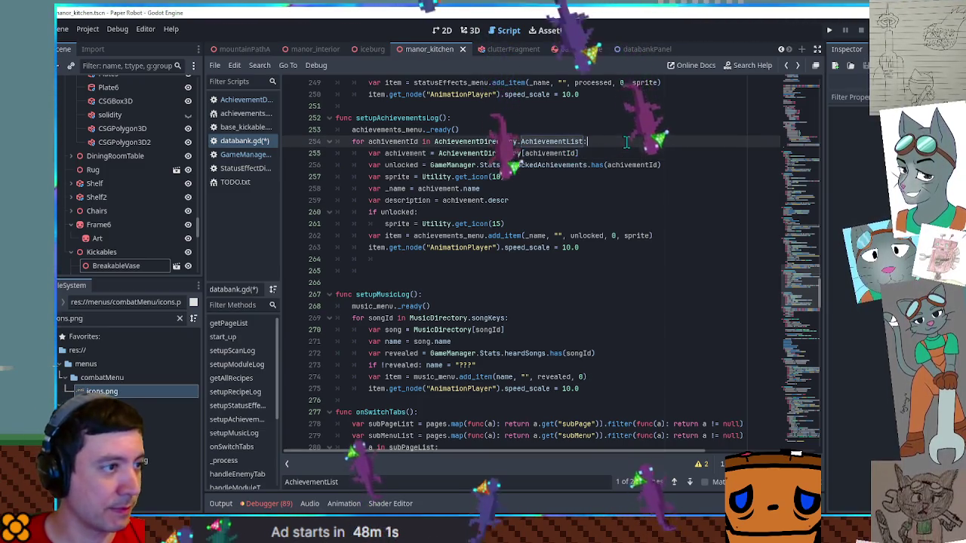
key("ctrl+s")
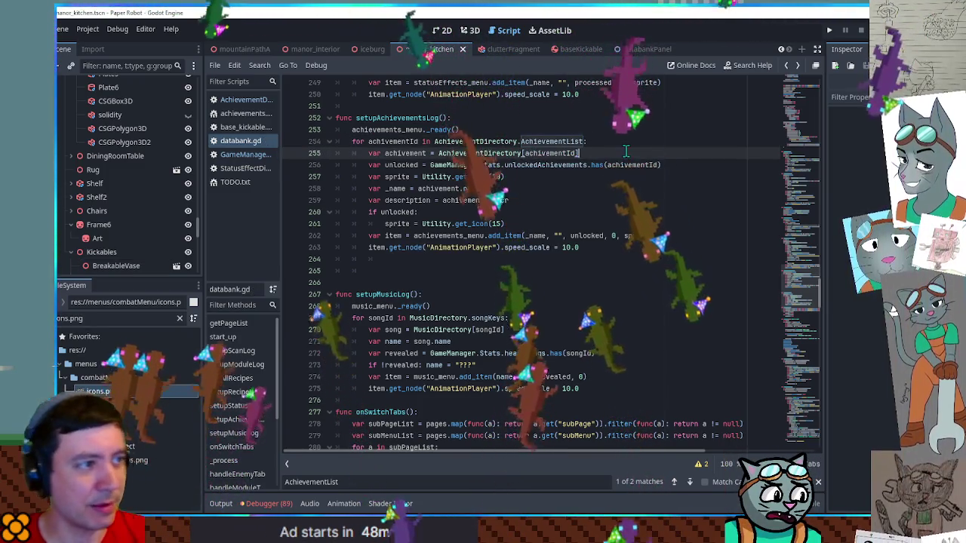
scroll(583, 180, "up", 6)
scroll(583, 180, "down", 3)
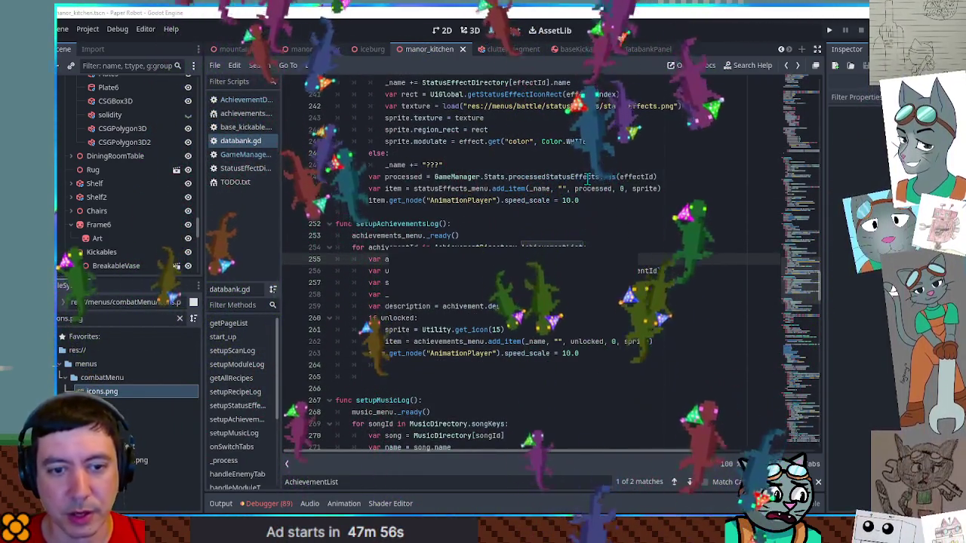
key("F5")
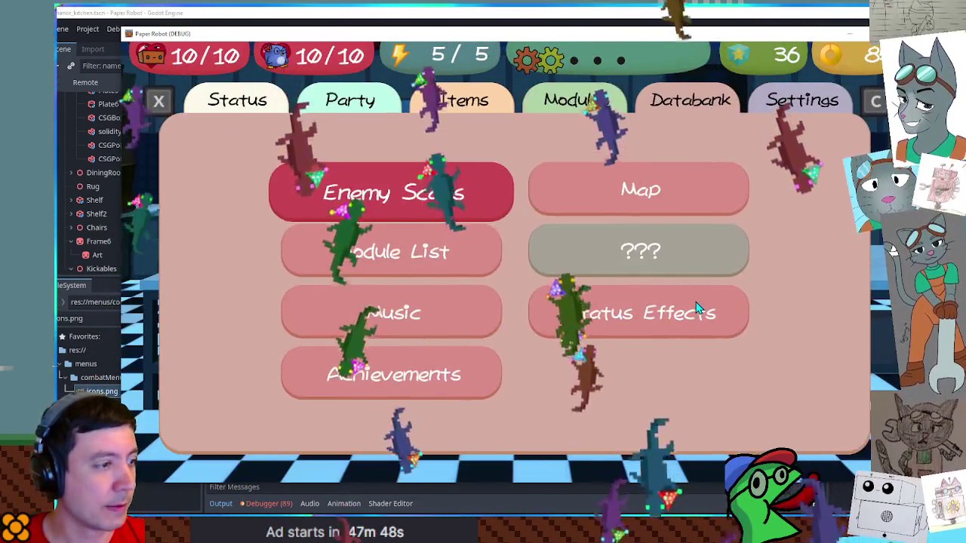
Open the Achievements log and toggle between Special Achievement and Other Achievement descriptions
key("Down")
key("Down")
key("Down")
key("Return")
key("Down")
key("Up")
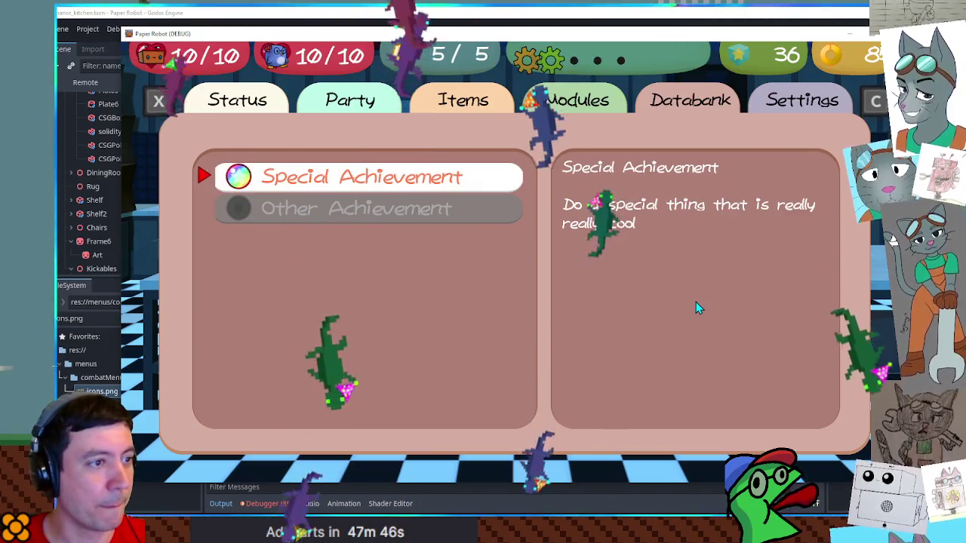
key("Down")
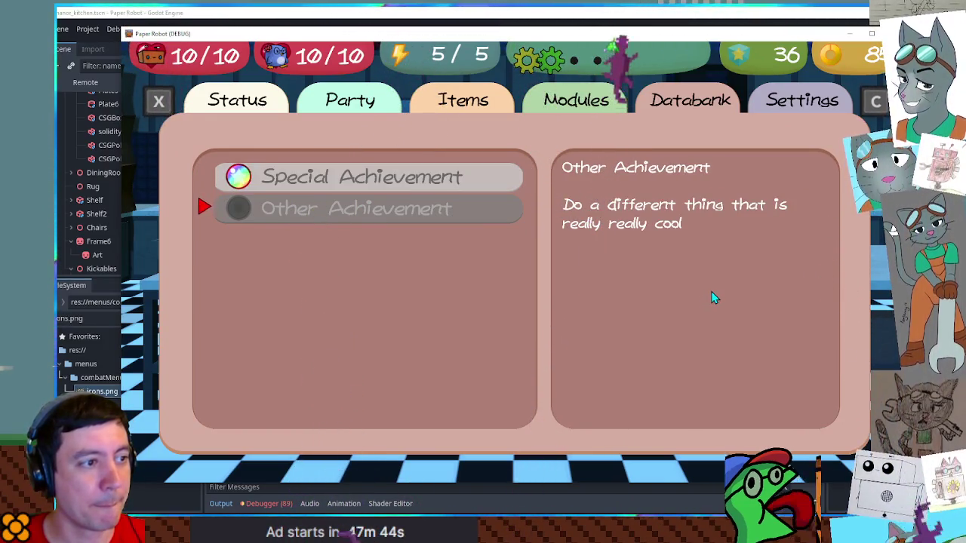
key("Up")
key("Down")
key("Up")
key("Down")
key("Up")
key("Escape")
Reopen the Achievements log twice, checking Other Achievement, then close it
key("Up")
key("Up")
key("Up")
key("Down")
key("Down")
key("Down")
key("Return")
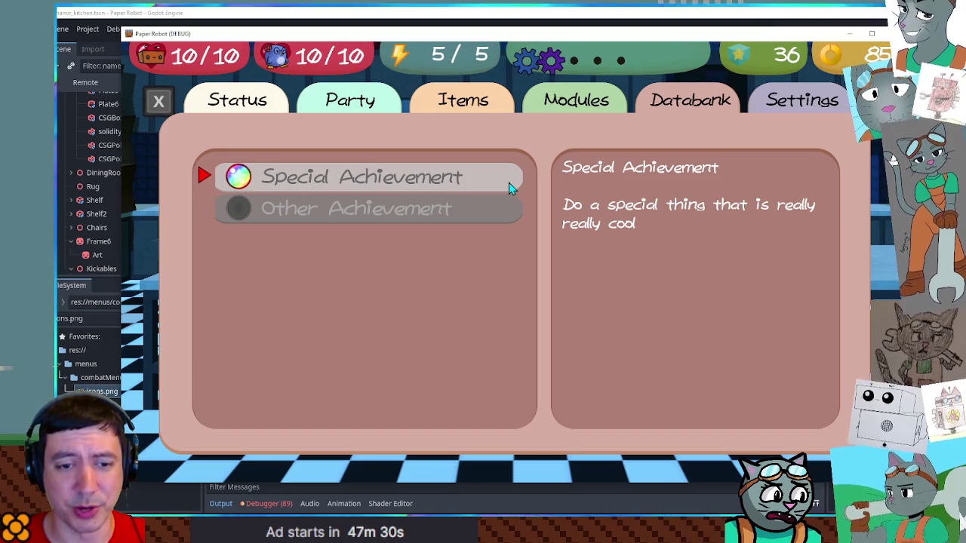
key("Escape")
key("Return")
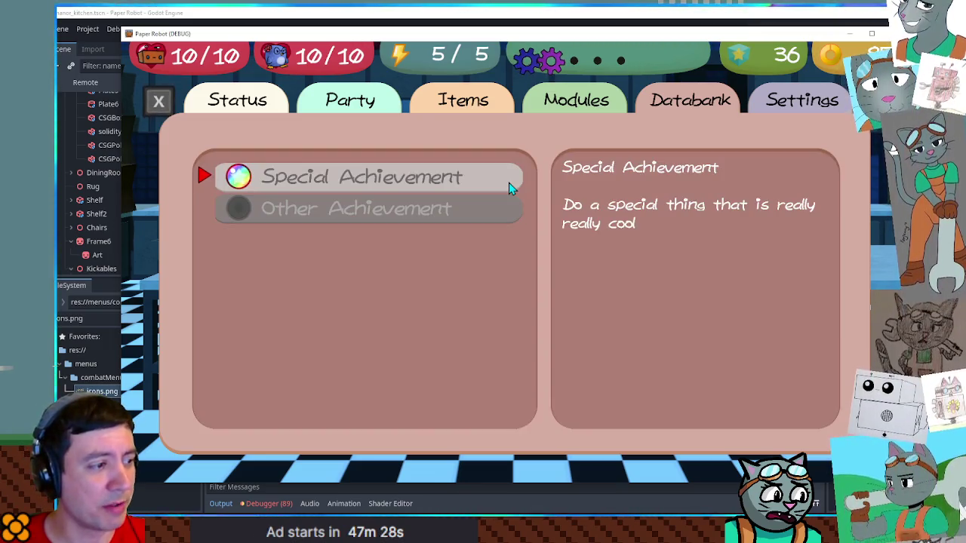
key("Down")
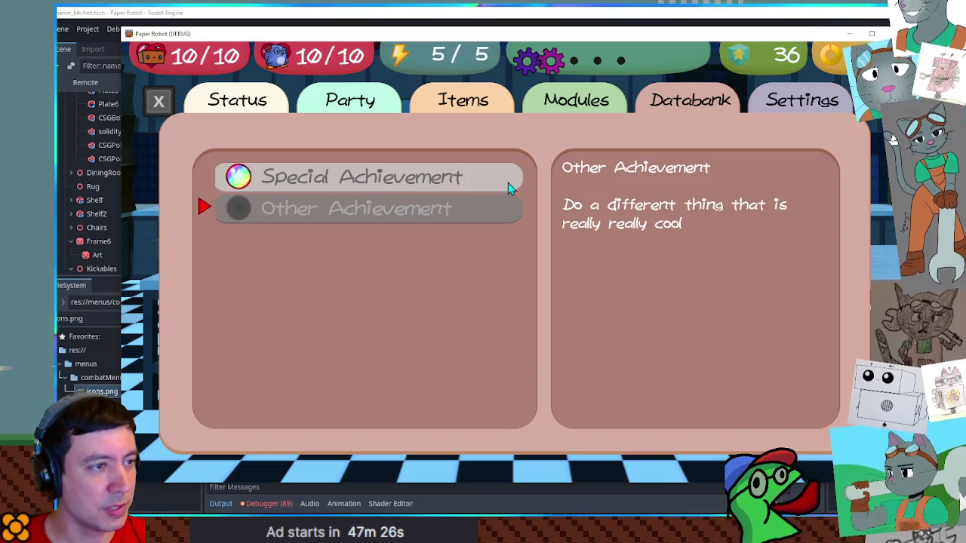
key("Escape")
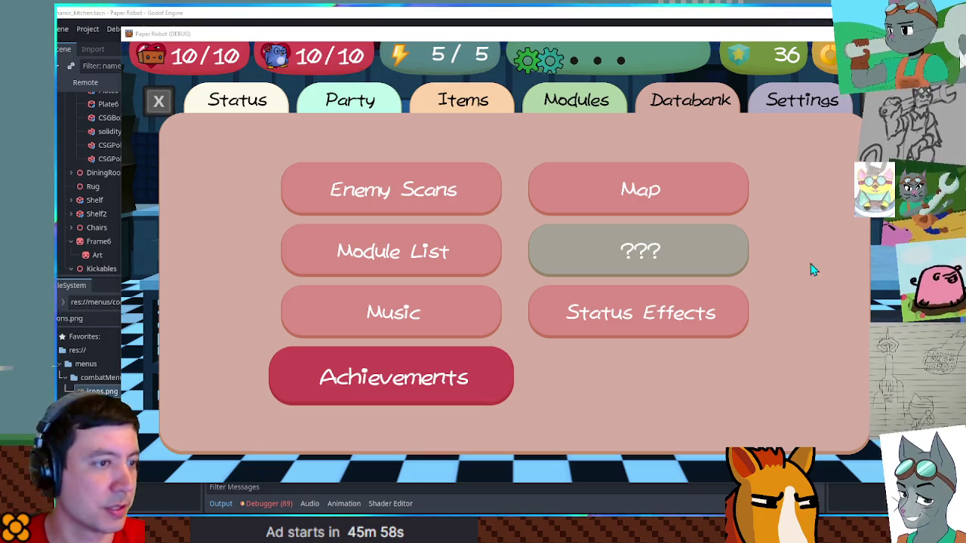
Open the Map entry of the Databank menu
key("Up")
key("Up")
key("Right")
key("Return")
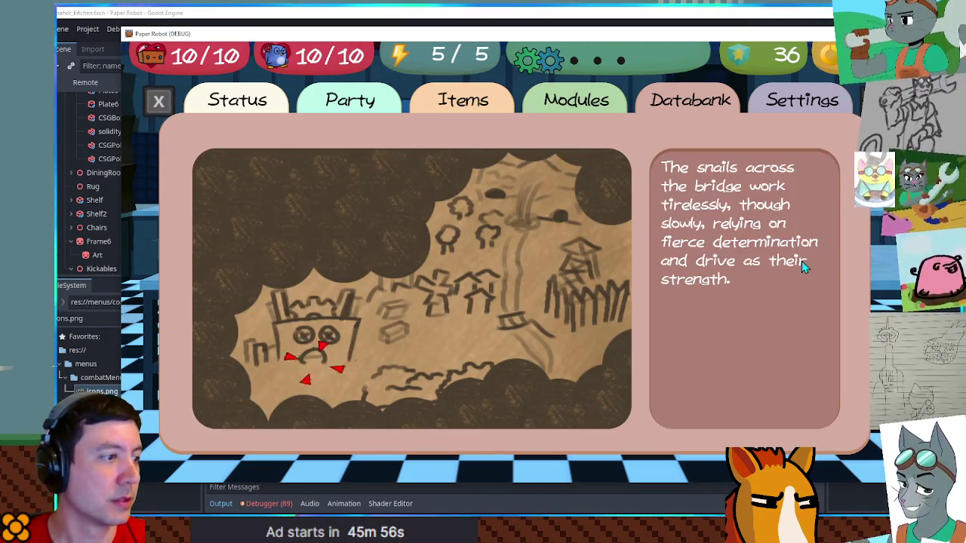